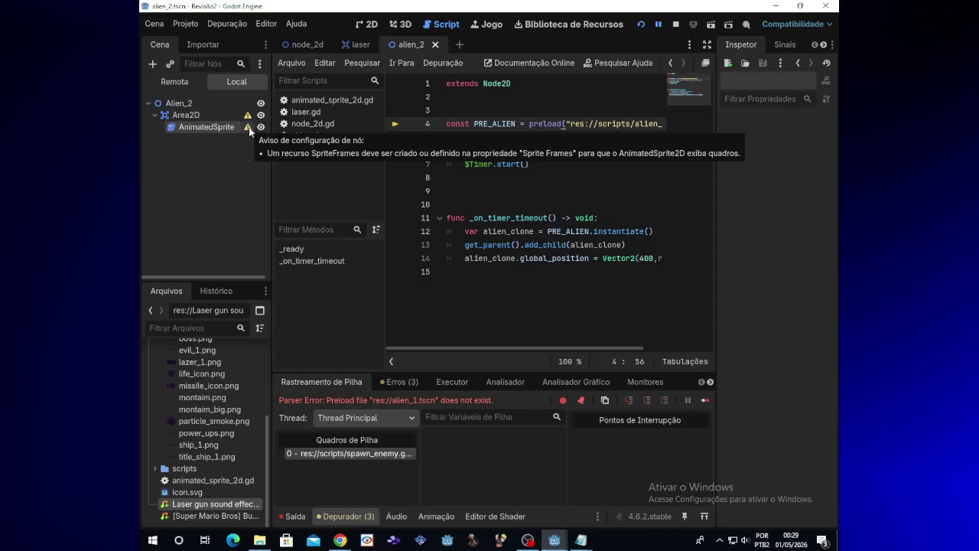
Step: Assign a new SpriteFrames resource to the AnimatedSprite2D's Sprite Frames property
mouse_move(247, 120)
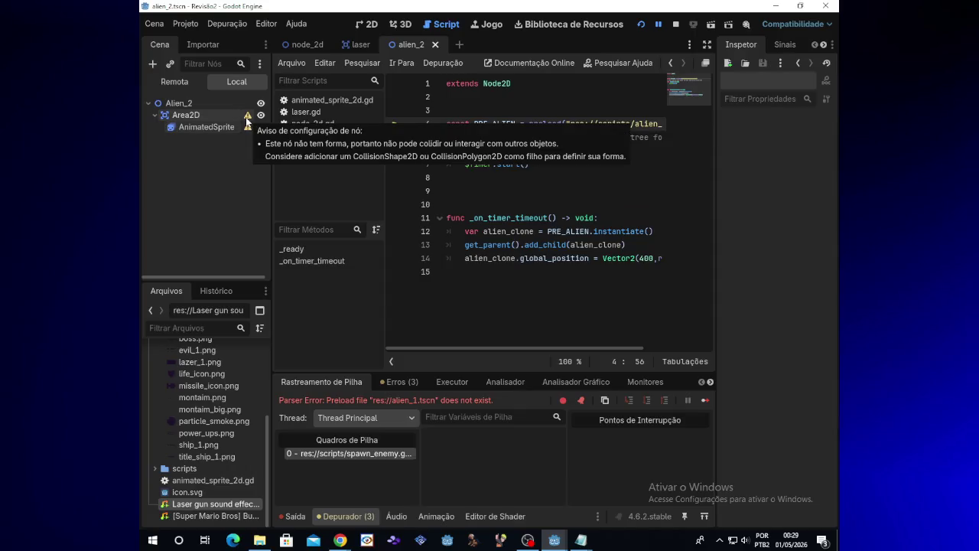
left_click(226, 129)
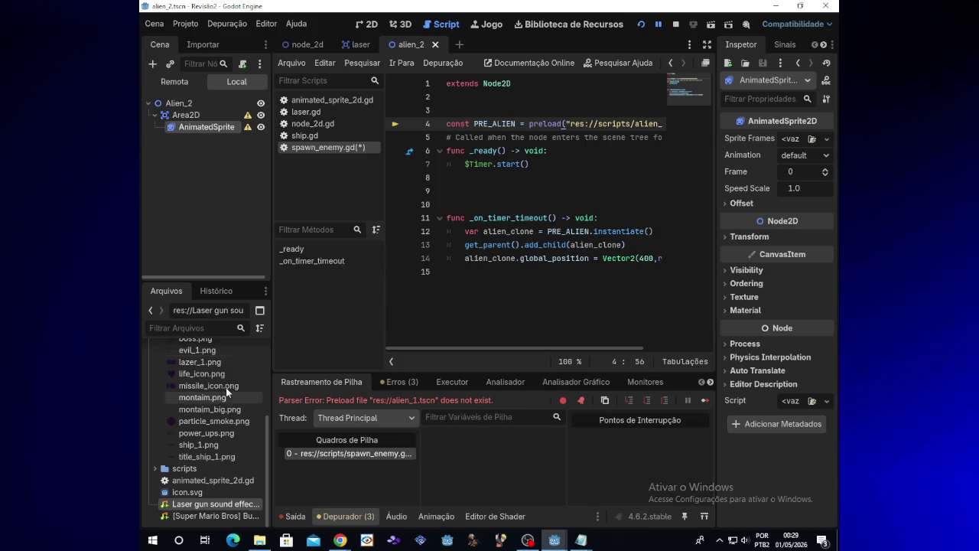
scroll(224, 381, "up", 3)
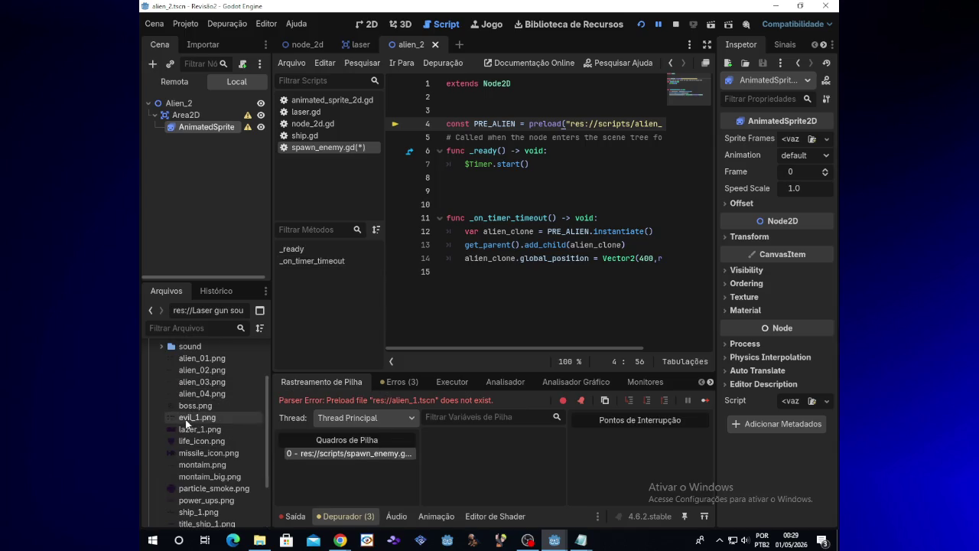
mouse_move(186, 423)
left_mouse_down()
mouse_move(612, 369)
mouse_move(794, 138)
left_mouse_up()
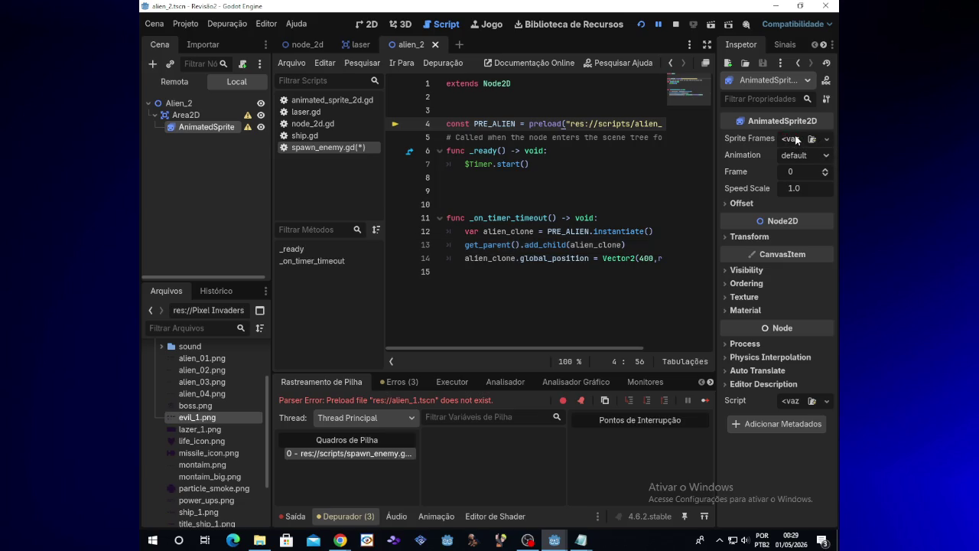
left_click(817, 139)
left_click(693, 90)
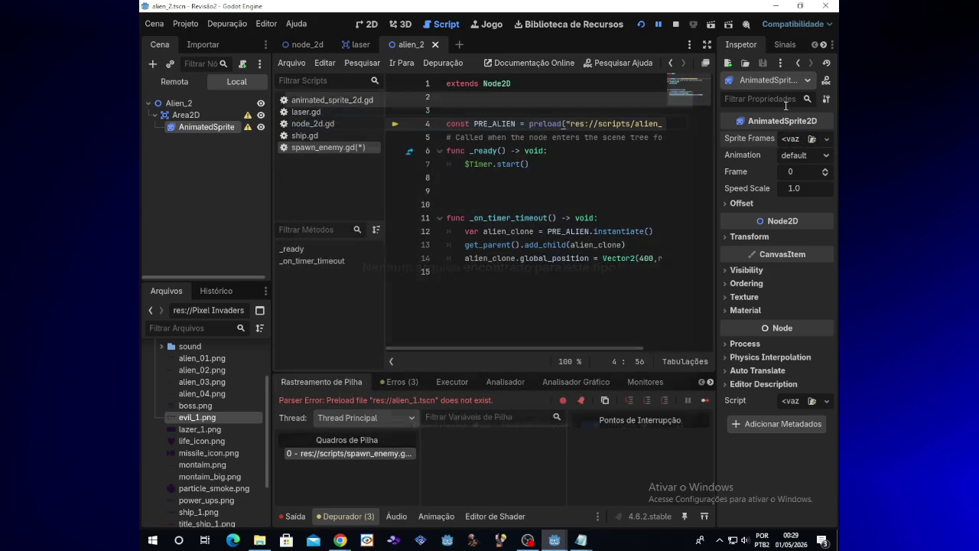
left_click(827, 139)
left_click(828, 141)
left_click(828, 141)
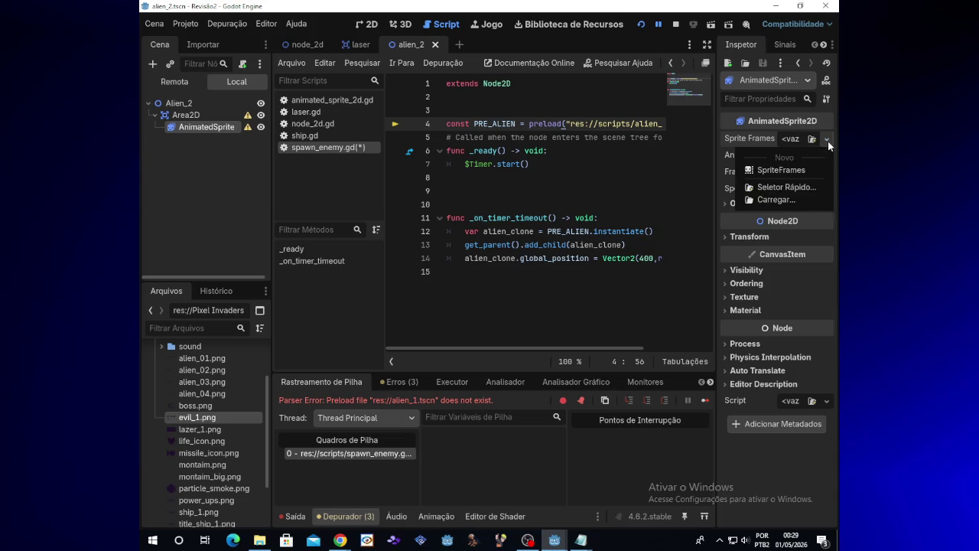
left_click(796, 169)
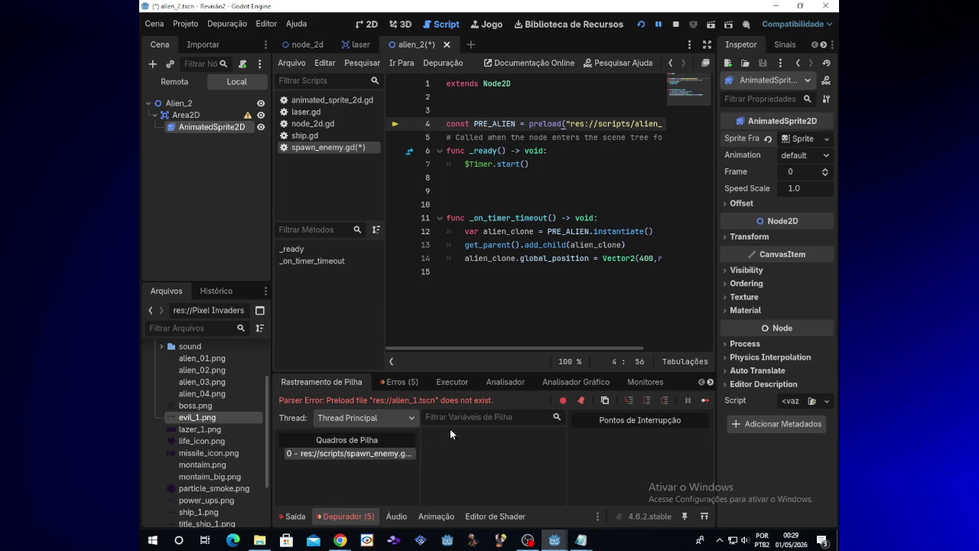
Step: Add the top three frames of the evil_1.png sprite sheet to the default animation
left_click(804, 138)
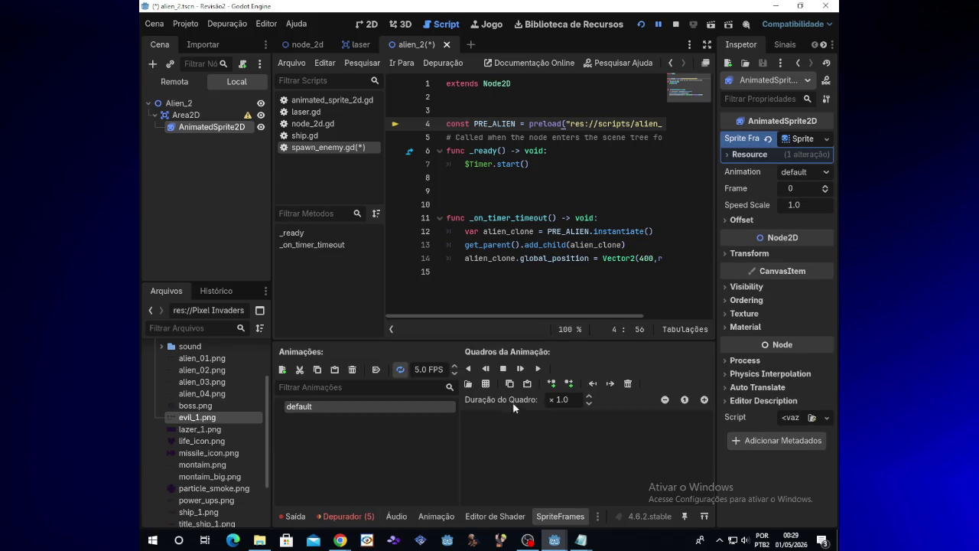
left_click(489, 384)
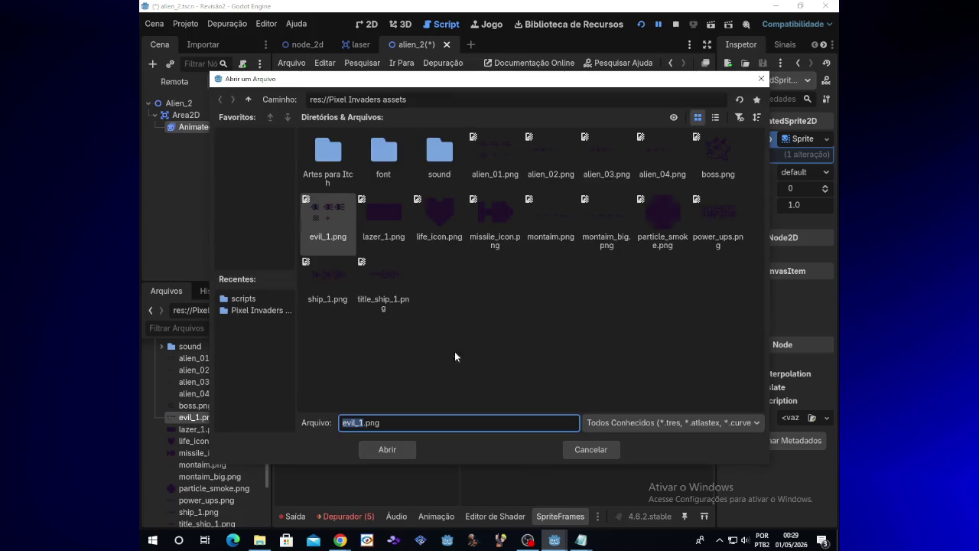
double_click(336, 235)
left_click(336, 236)
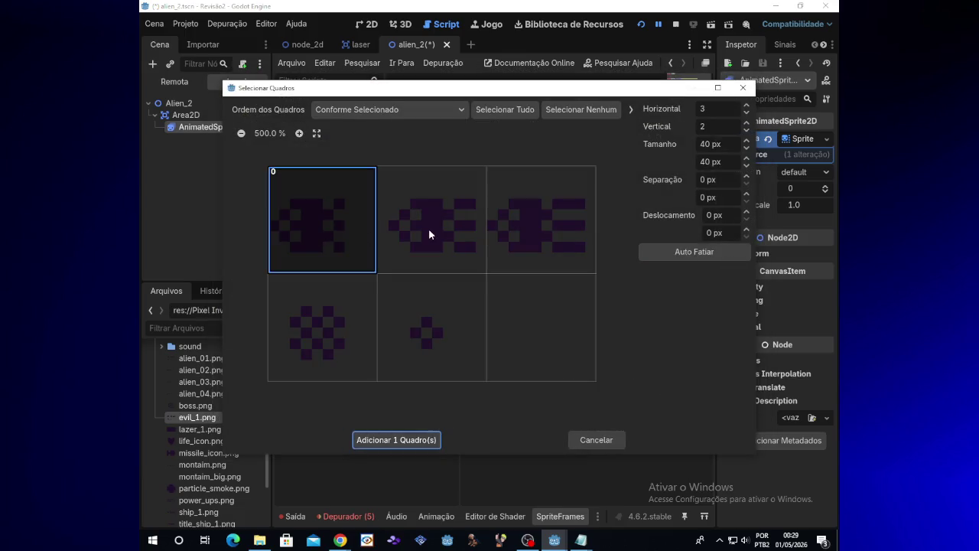
left_click(420, 235)
left_click(572, 221)
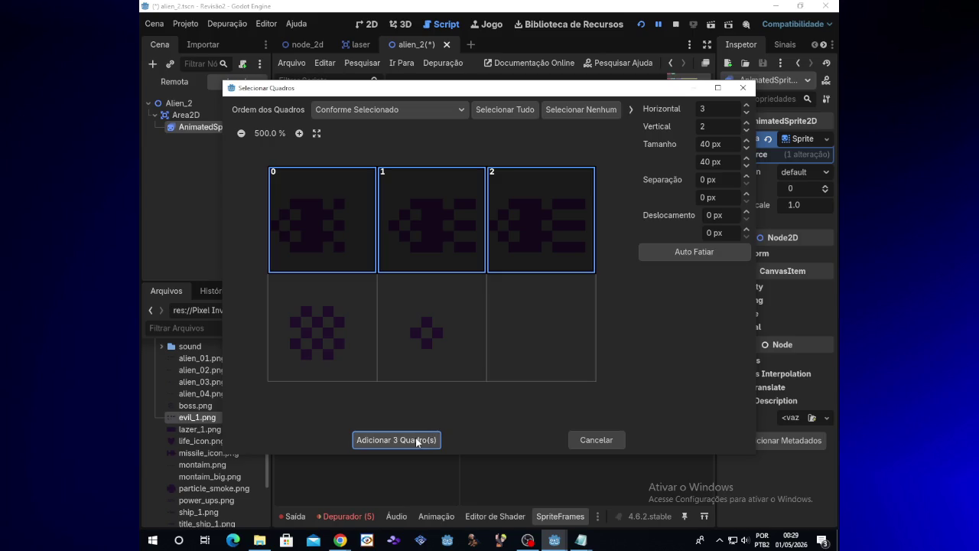
left_click(418, 440)
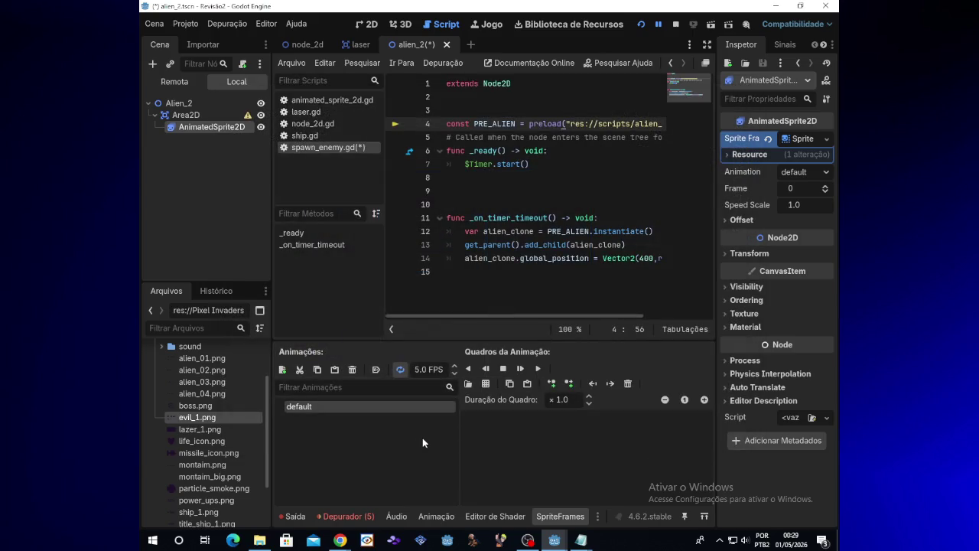
Step: Rename the default animation to 'run' and return to the alien_2 2D view
double_click(370, 405)
key("BackSpace")
key("BackSpace")
key("BackSpace")
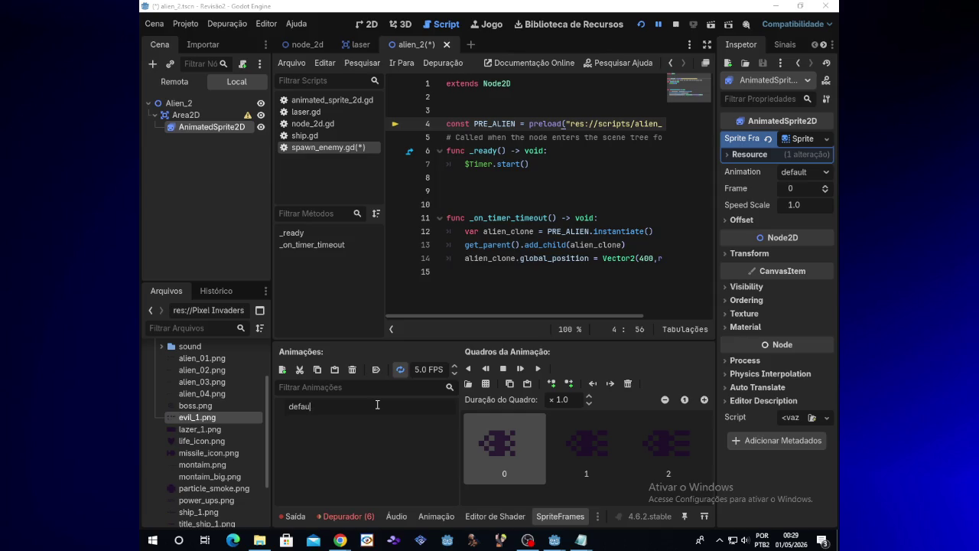
type("ry")
type("un")
key("Return")
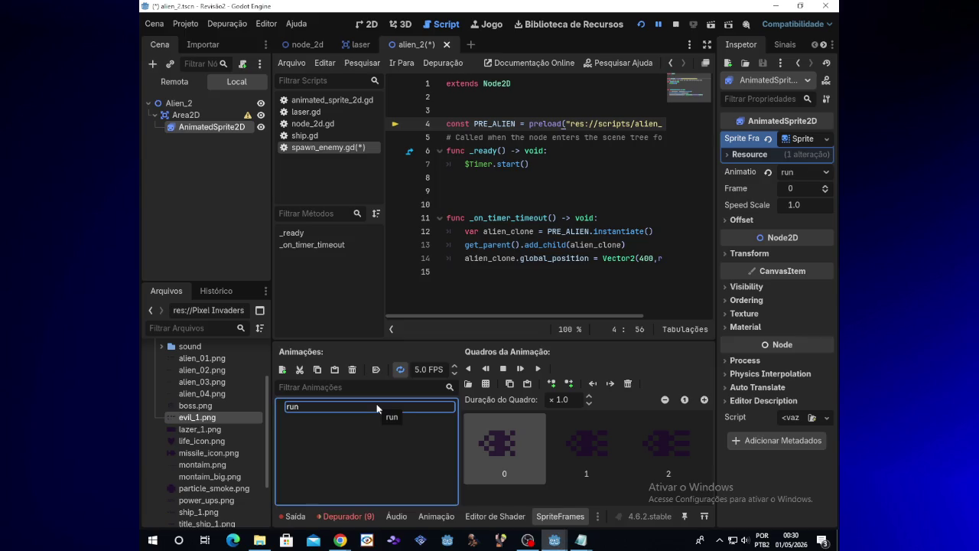
left_click(366, 419)
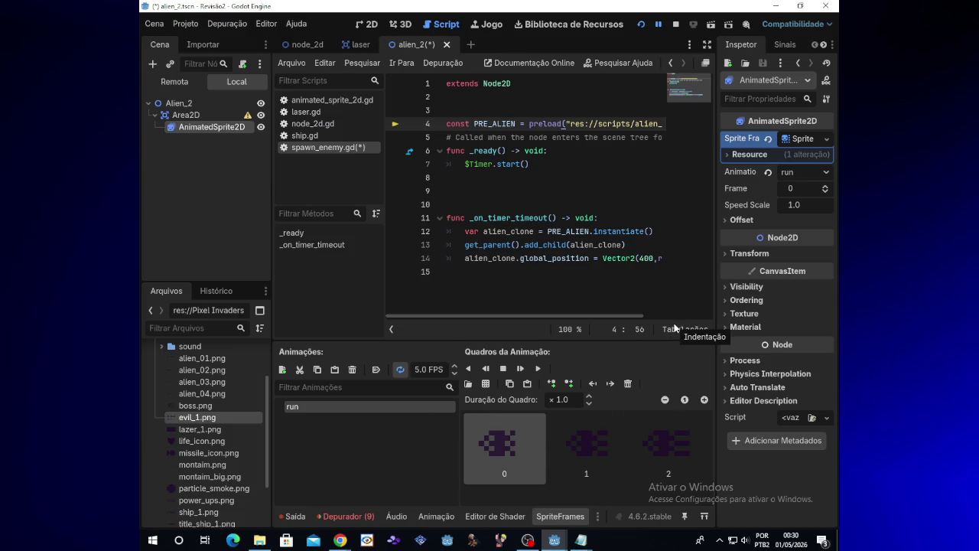
left_click(361, 45)
left_click(428, 44)
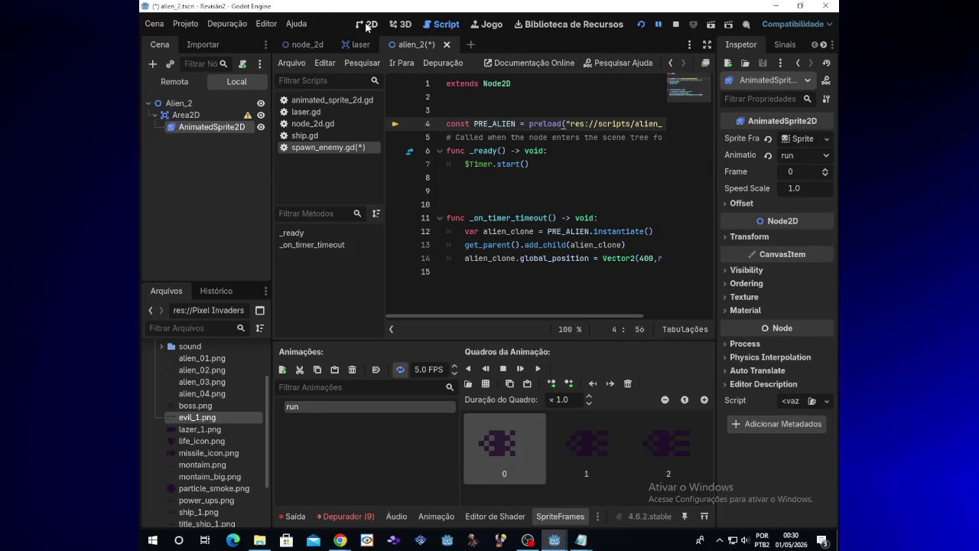
left_click(368, 25)
Step: Zoom in on the alien sprite and set its Frame property to 2
scroll(369, 163, "up", 6)
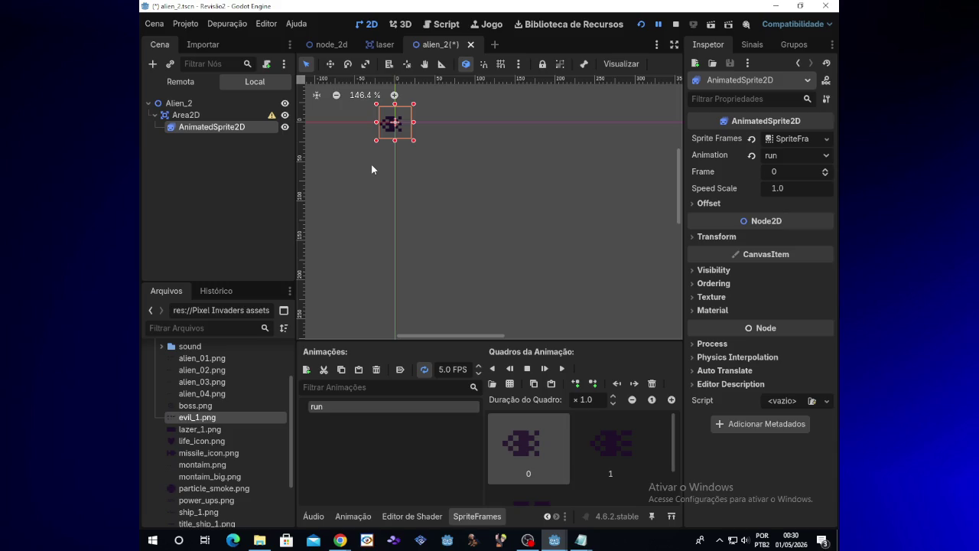
scroll(371, 168, "up", 2)
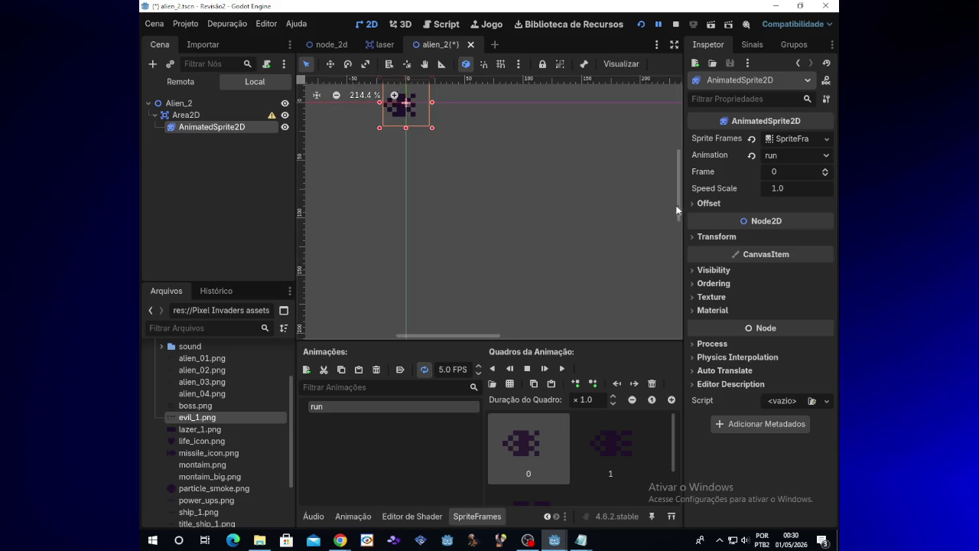
scroll(682, 196, "up", 2)
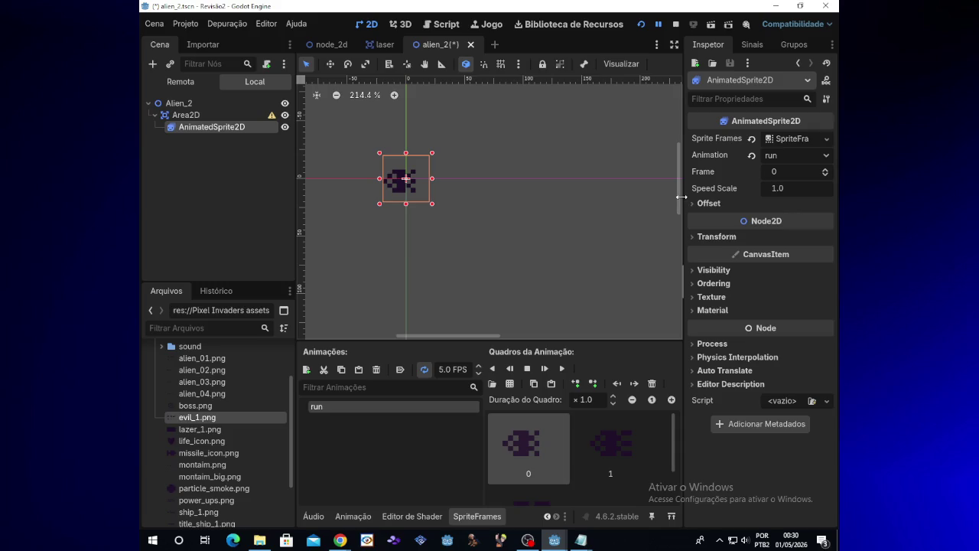
left_click(792, 173)
key("BackSpace")
type("2")
key("Return")
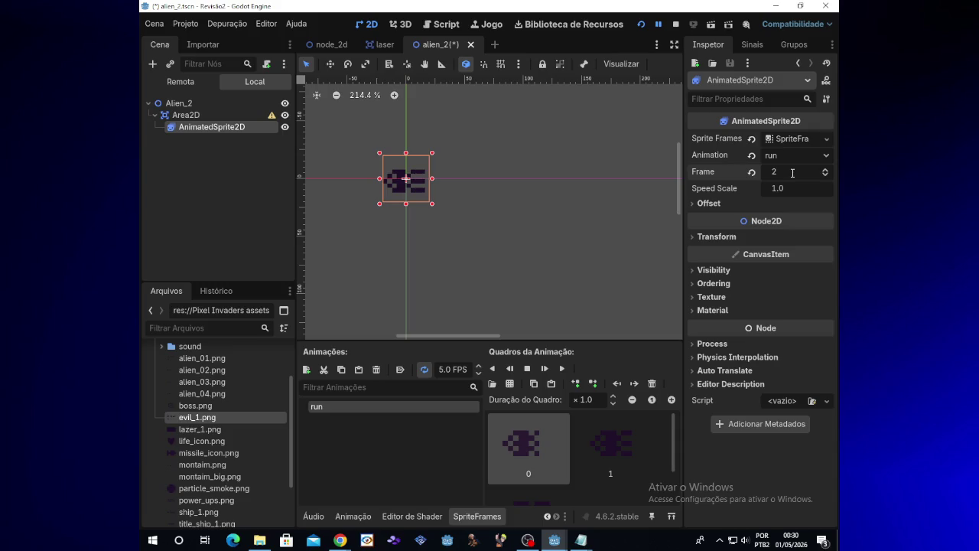
left_click(793, 173)
type("3")
key("Return")
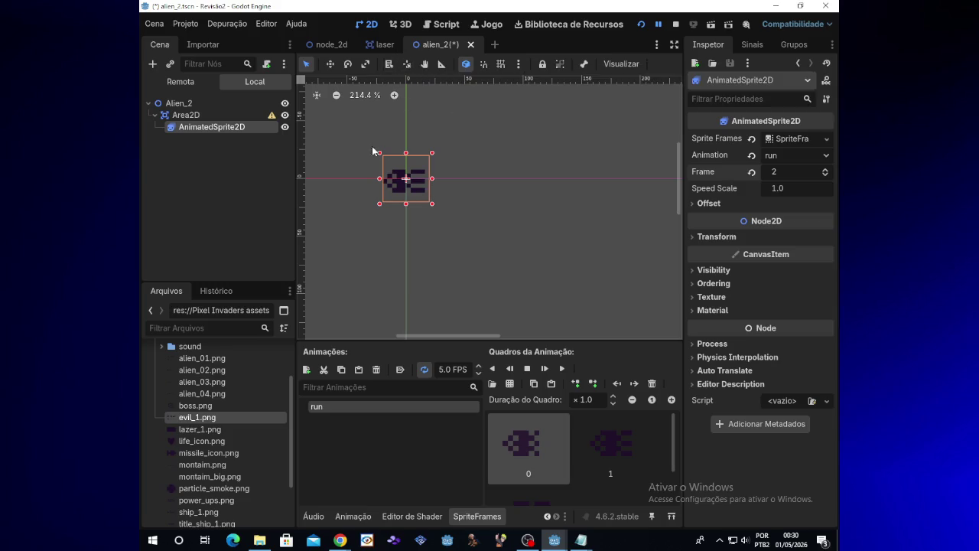
left_click(262, 116)
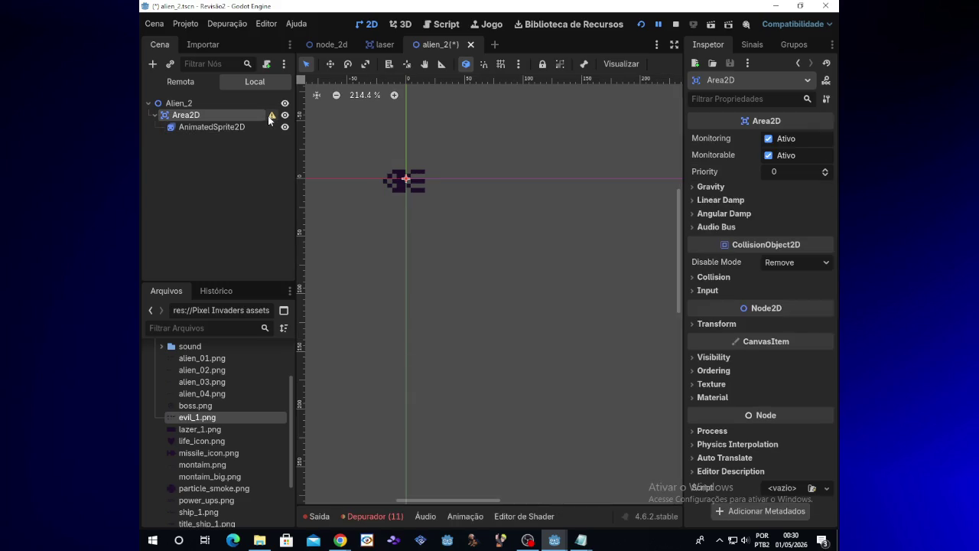
mouse_move(270, 119)
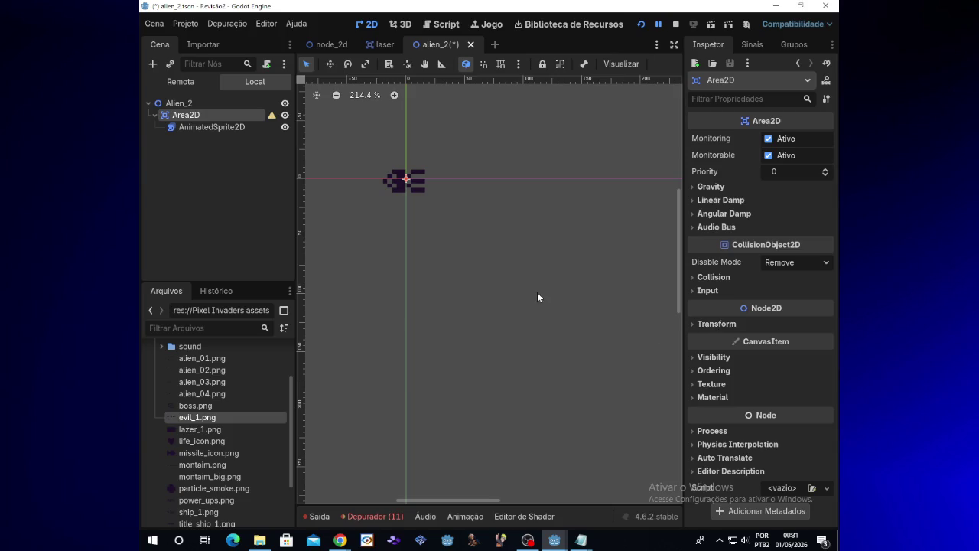
left_click(827, 265)
left_click(827, 264)
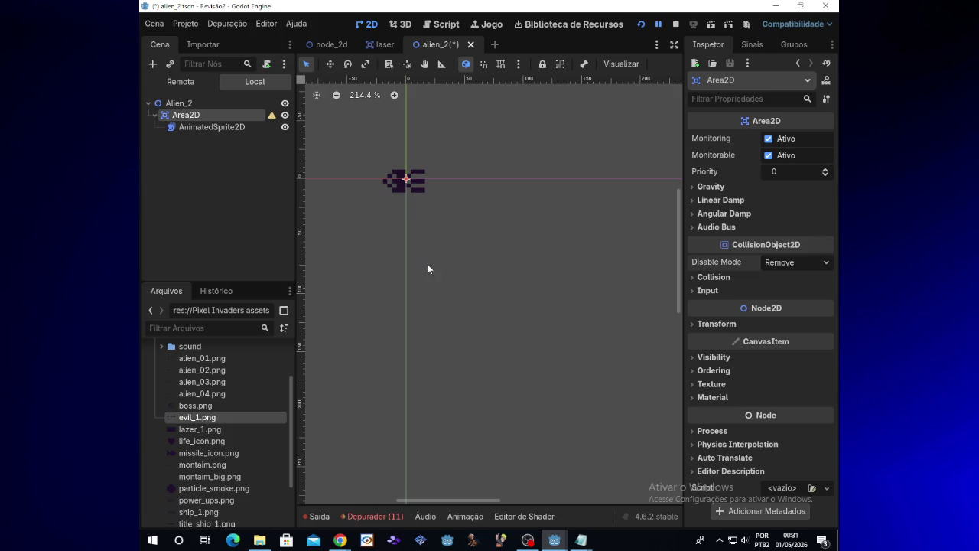
left_click(270, 116)
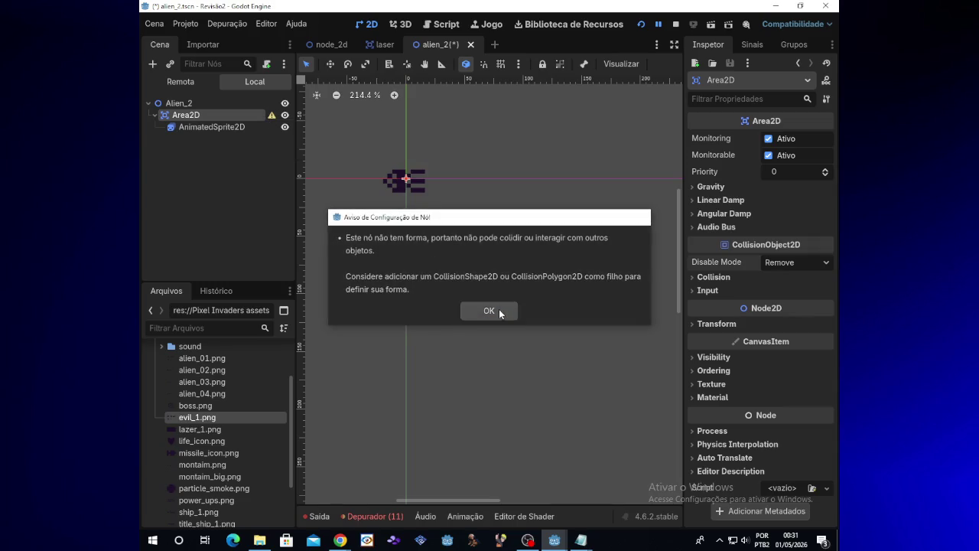
left_click(498, 310)
Step: Add a CollisionShape2D child node under the Area2D
right_click(213, 117)
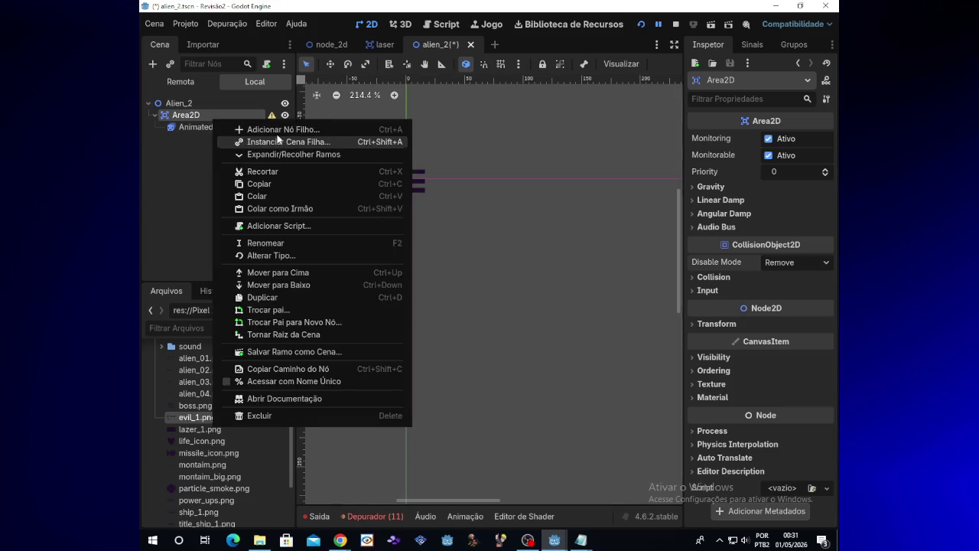
left_click(277, 130)
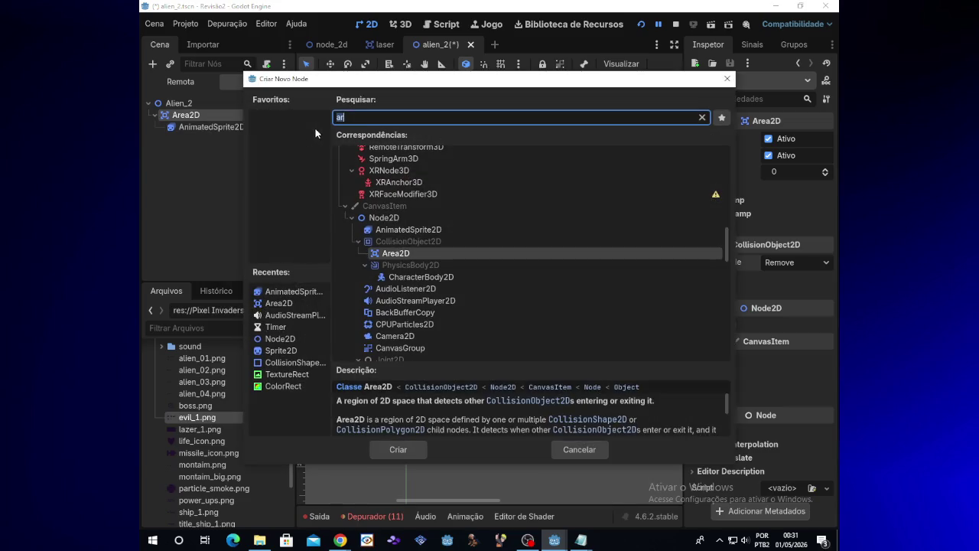
double_click(284, 362)
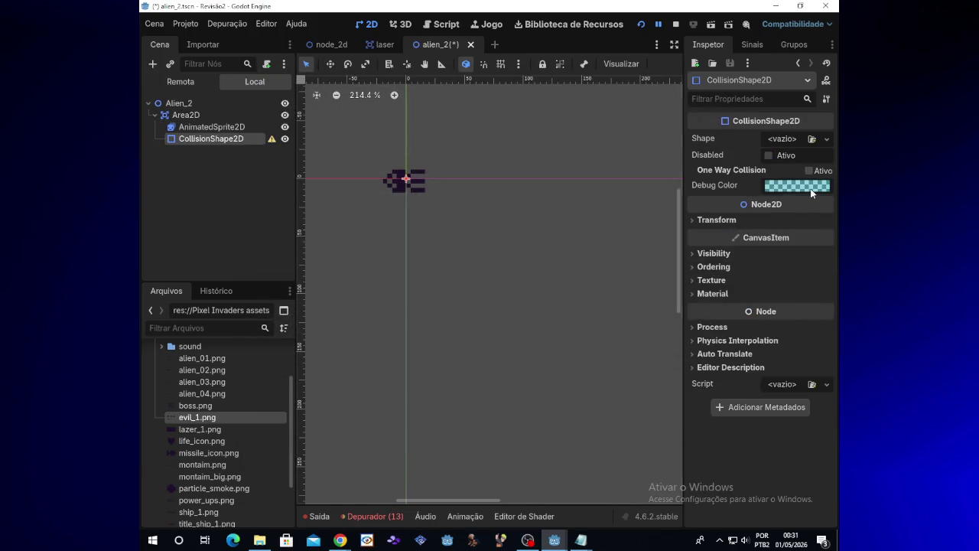
Step: Give the CollisionShape2D a new RectangleShape2D and resize it over the alien sprite
left_click(813, 140)
key("Escape")
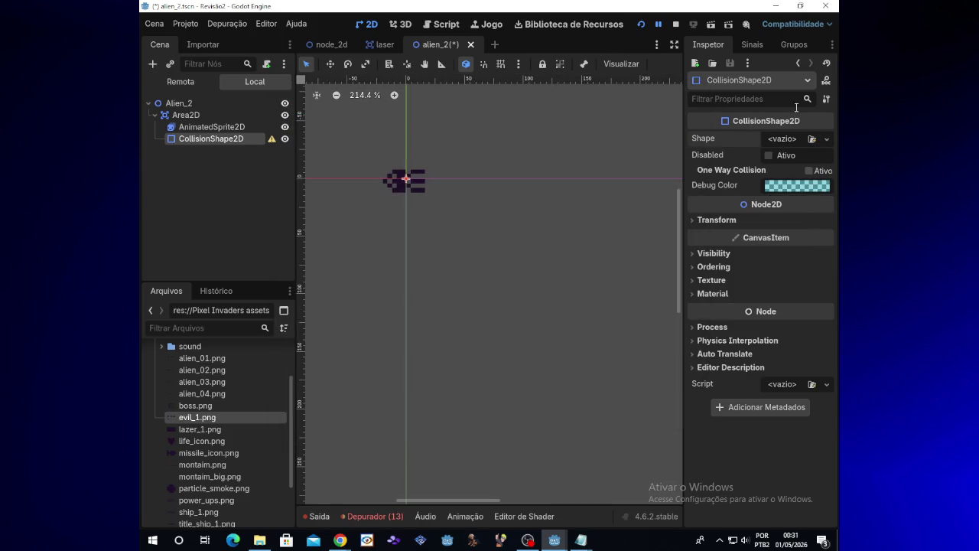
left_click(827, 139)
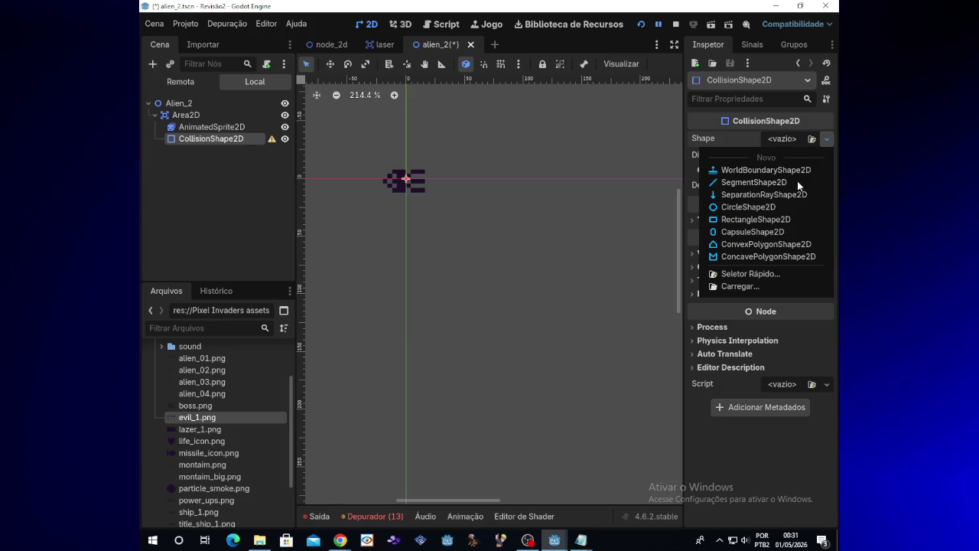
left_click(773, 220)
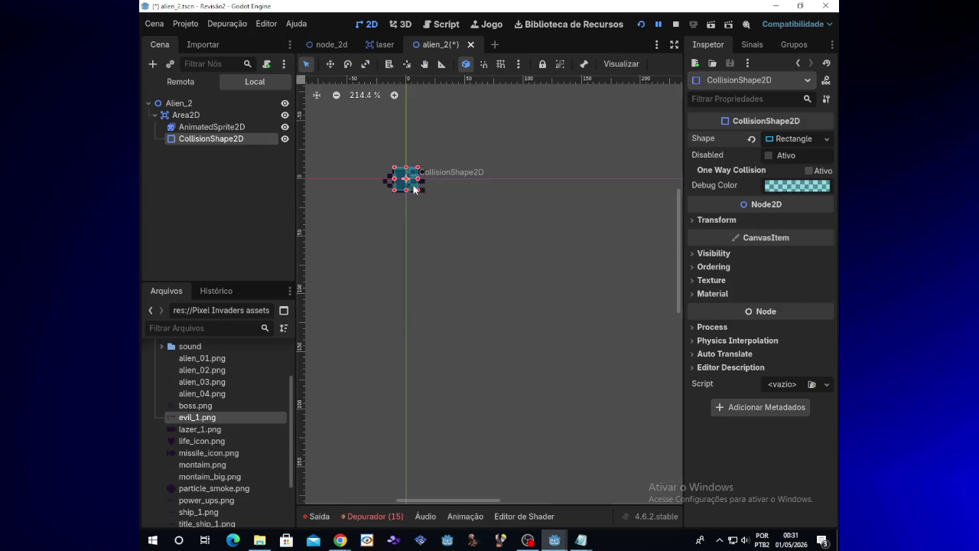
left_click_drag(418, 181, 423, 184)
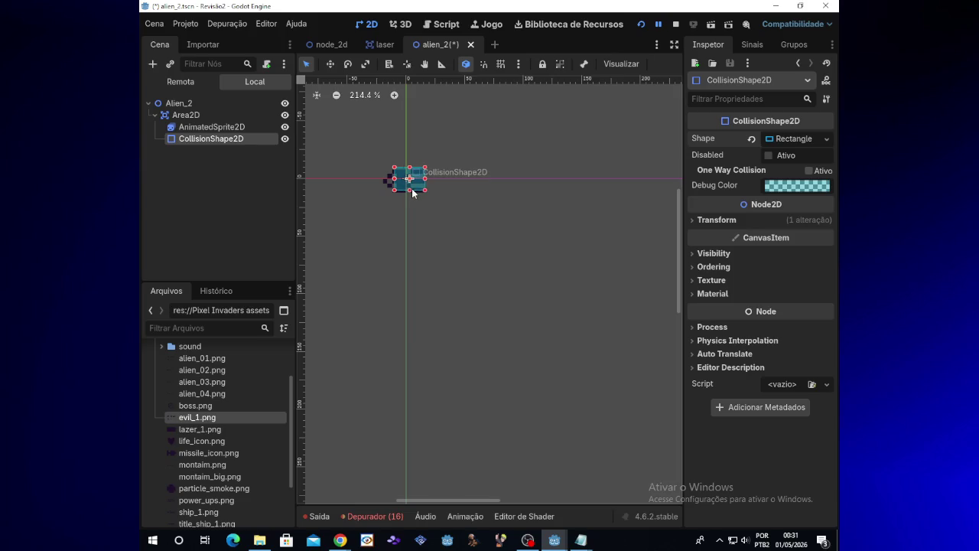
mouse_move(410, 190)
left_mouse_down()
mouse_move(383, 184)
mouse_move(406, 170)
left_mouse_up()
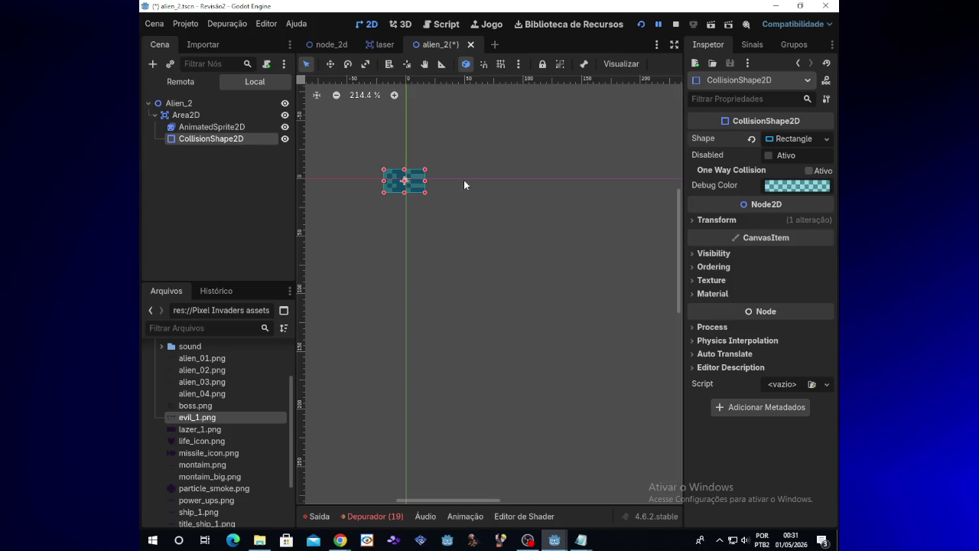
left_click(273, 165)
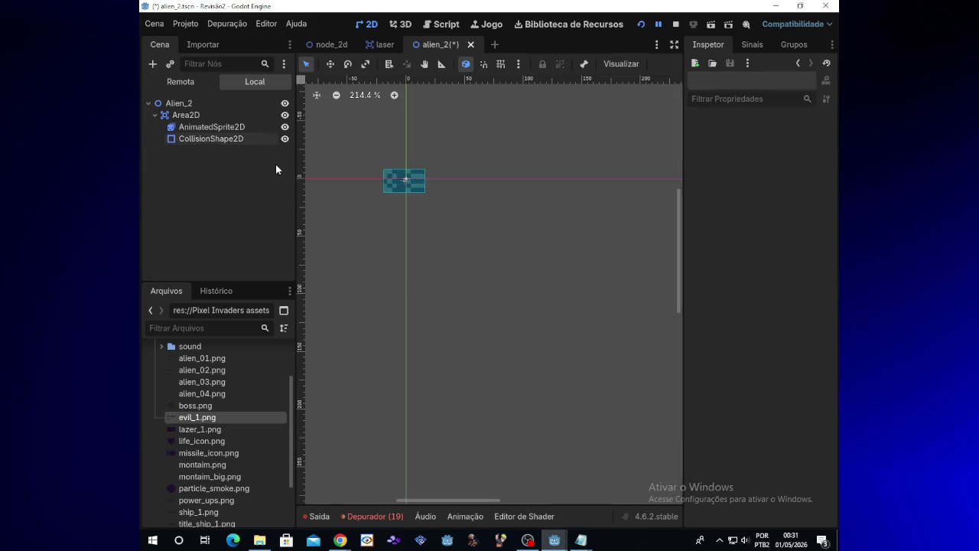
Step: Attach a new script, res://scripts/alien_2.gd, to the Alien_2 root node
left_click(191, 103)
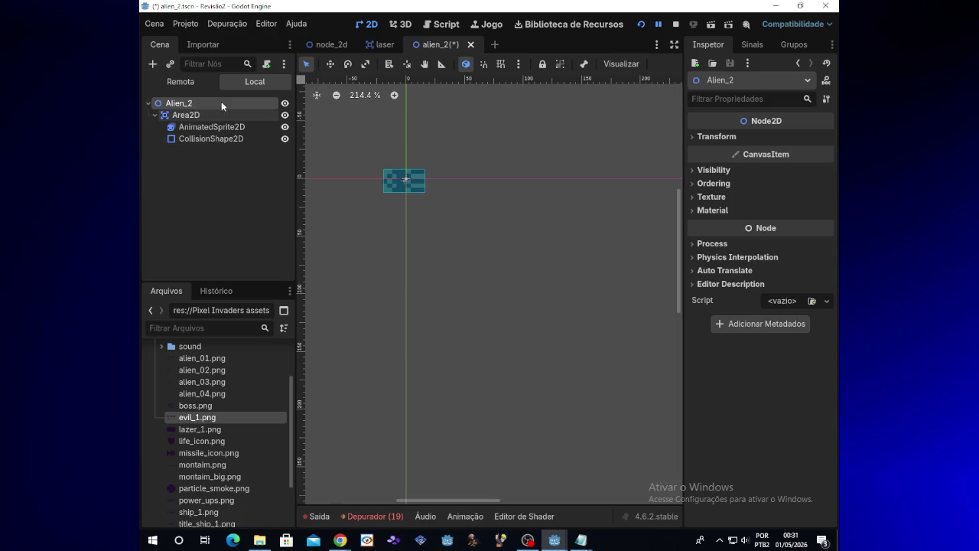
right_click(221, 99)
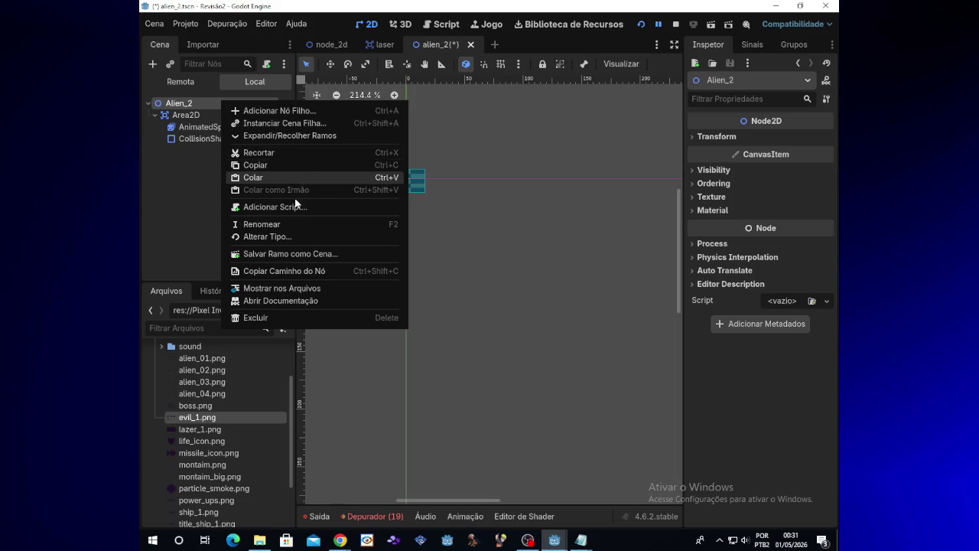
left_click(263, 67)
left_click(265, 64)
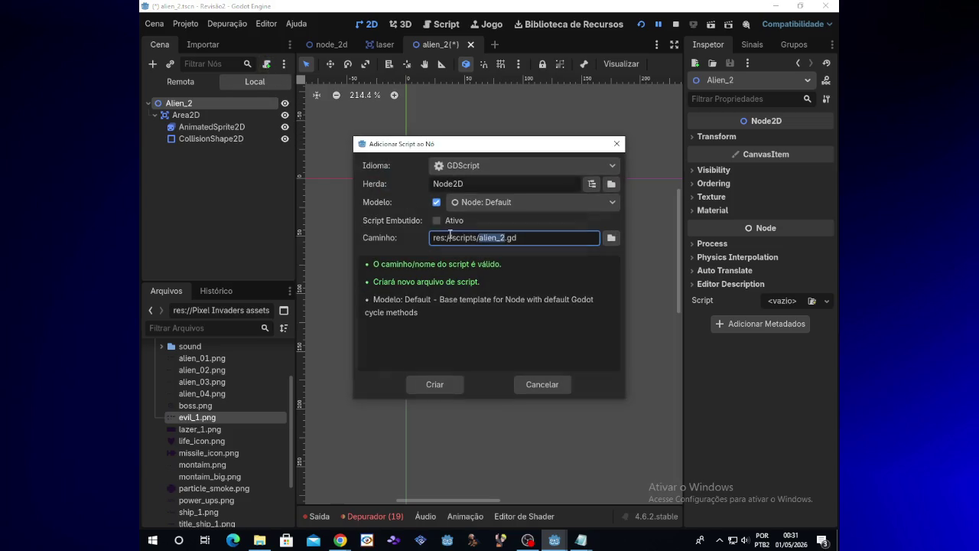
left_click(429, 384)
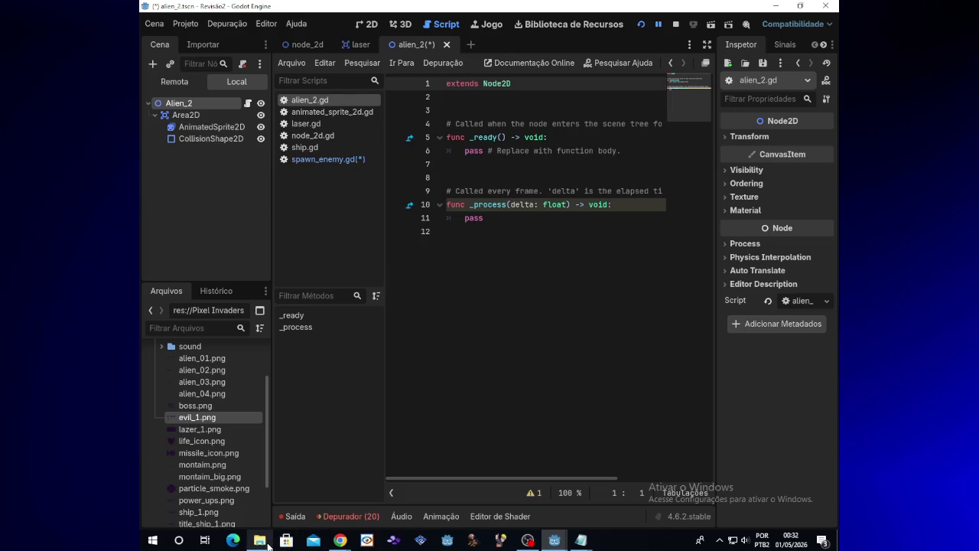
Step: Bring the project's Revisão2 folder window to the front
mouse_move(261, 541)
mouse_move(593, 543)
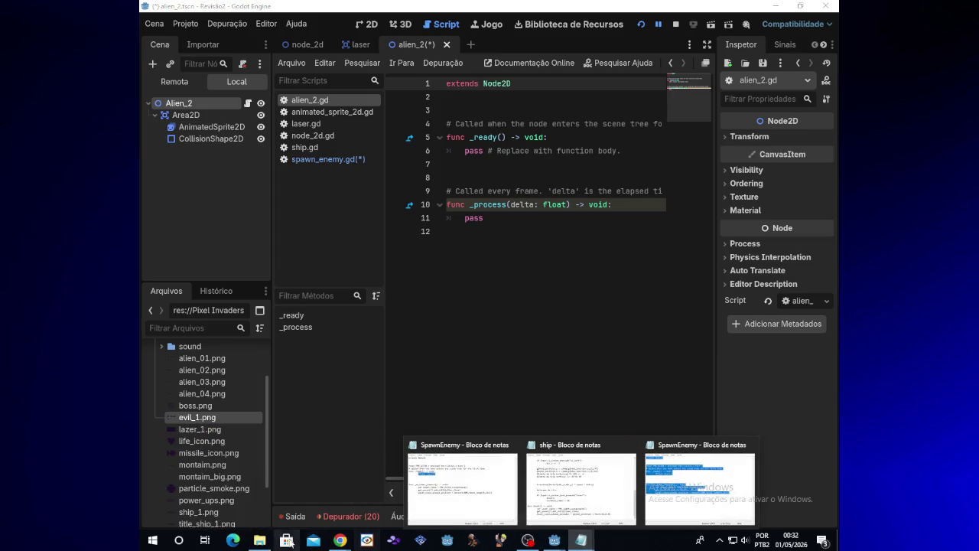
left_click(259, 540)
Step: Open the Alien_1 notes in Notepad, select its script code, and return to Godot
double_click(301, 68)
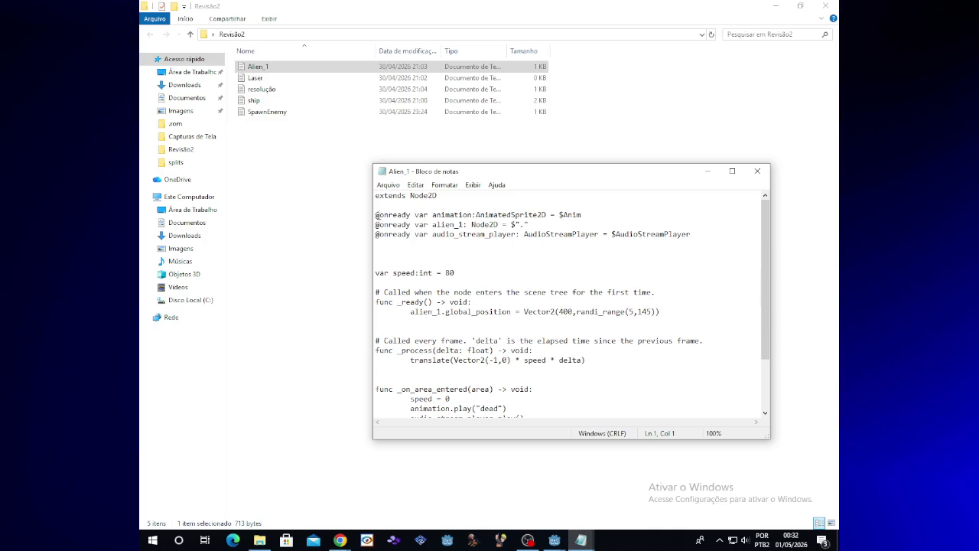
mouse_move(377, 215)
left_mouse_down()
mouse_move(456, 277)
mouse_move(533, 427)
left_mouse_up()
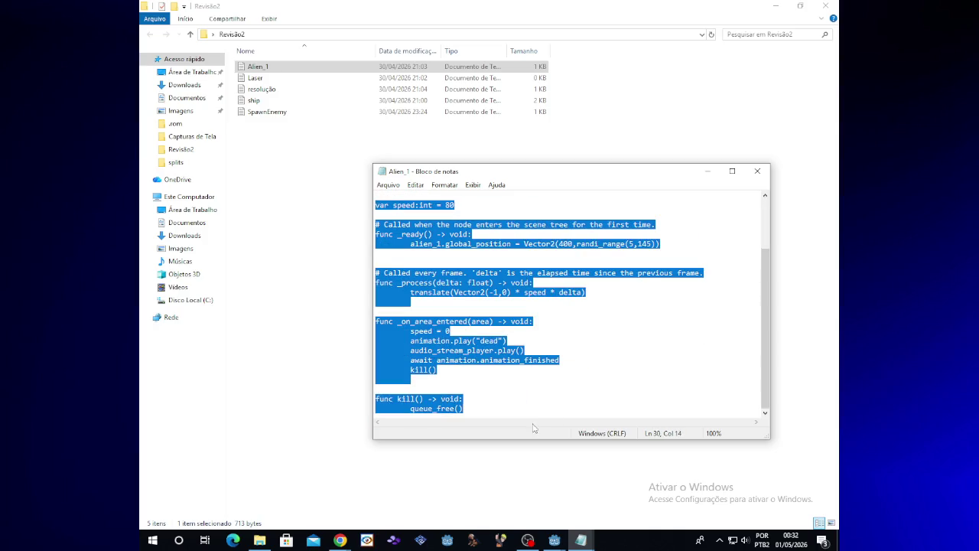
mouse_move(555, 540)
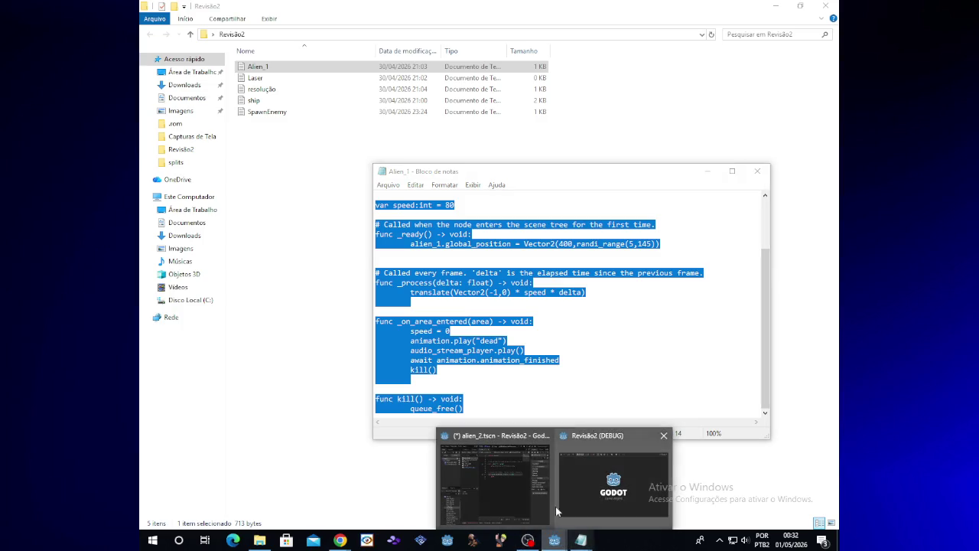
left_click(534, 504)
left_click(449, 110)
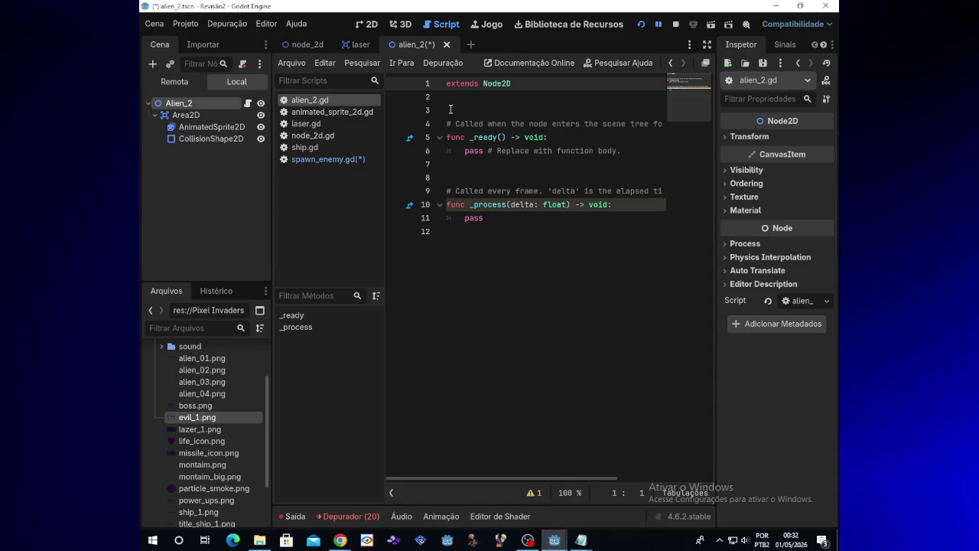
Step: Replace the alien_2.gd template code with the pasted alien script
left_click(469, 137, "shift")
left_click(513, 217, "shift")
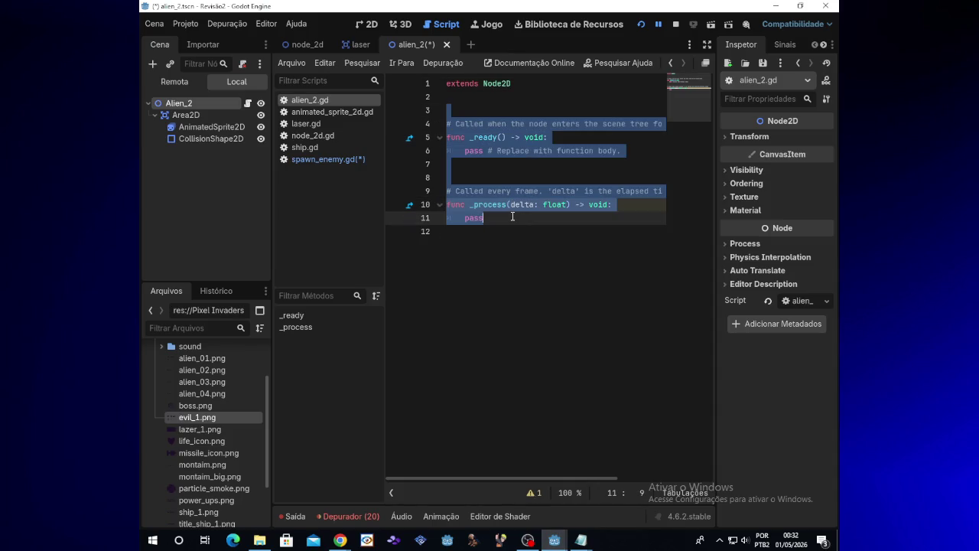
key("BackSpace")
key("ctrl+v")
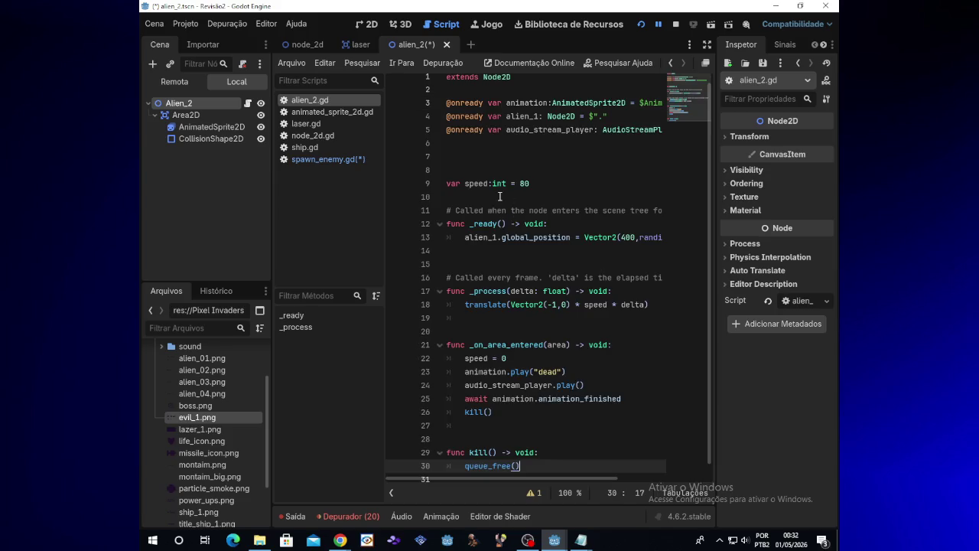
Step: Change the alien_1 references to alien_2, then select the AnimatedSprite2D node
left_click(537, 116)
key("BackSpace")
type("2")
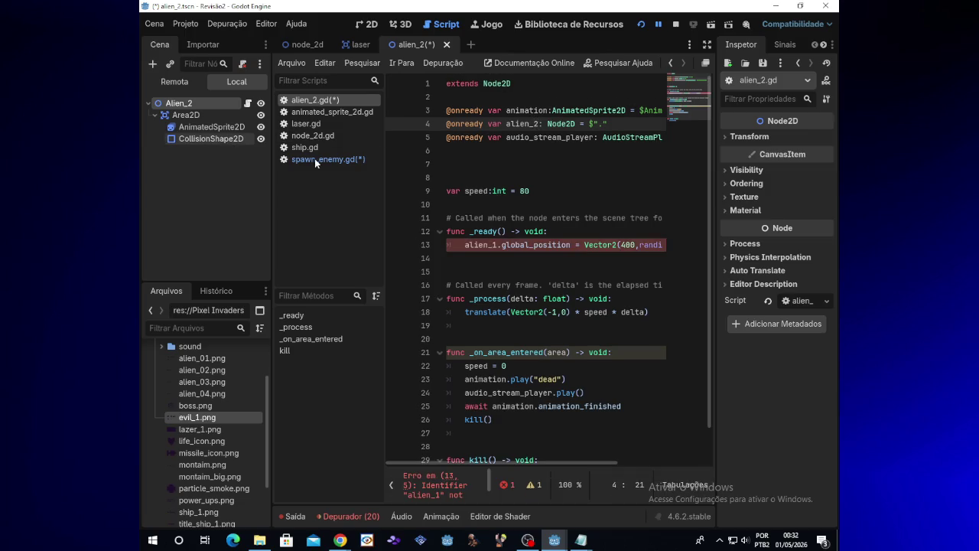
left_click(568, 379)
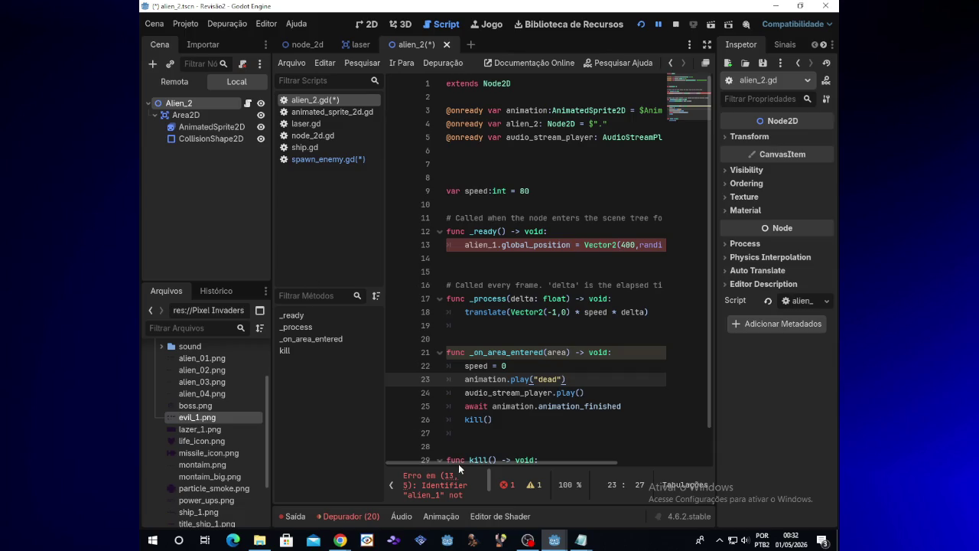
left_click(495, 245)
type("2")
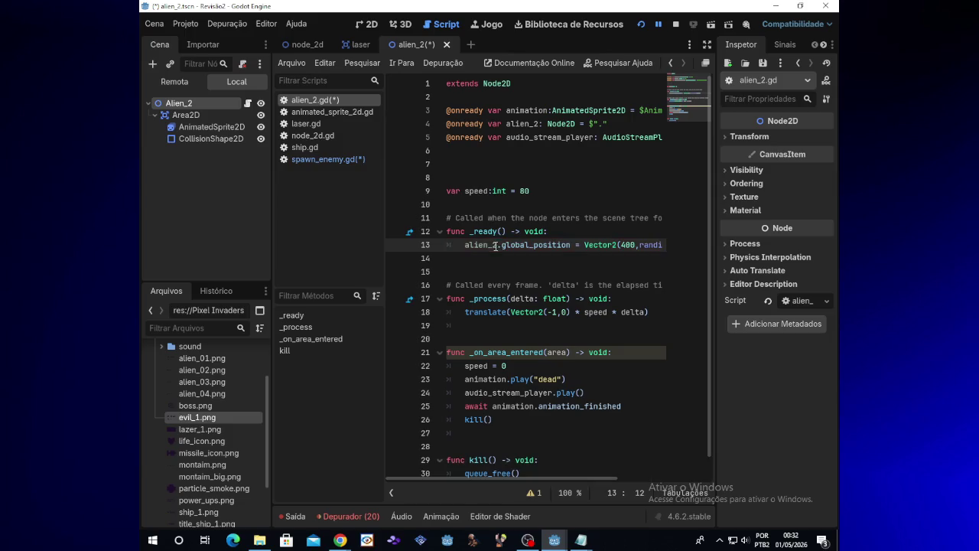
left_click(575, 380)
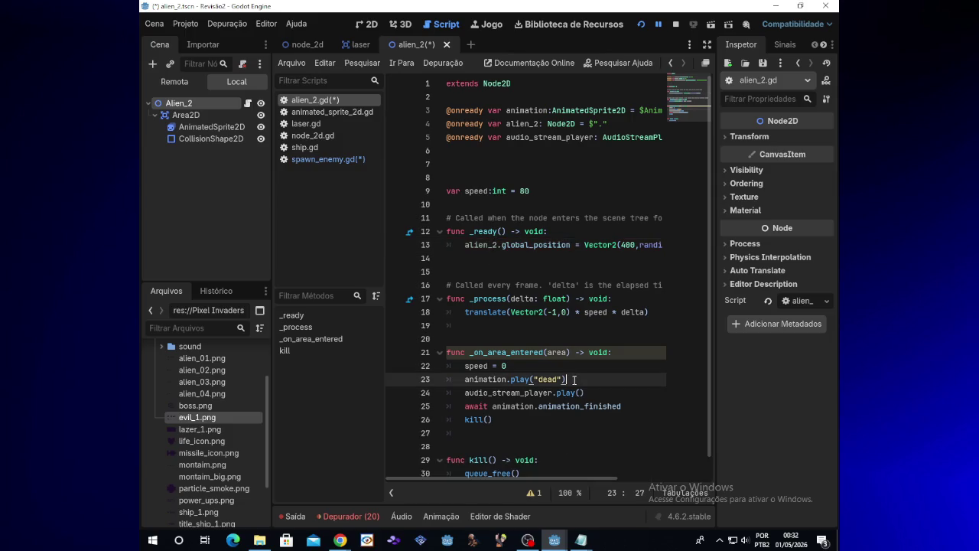
left_click(210, 113)
left_click(210, 126)
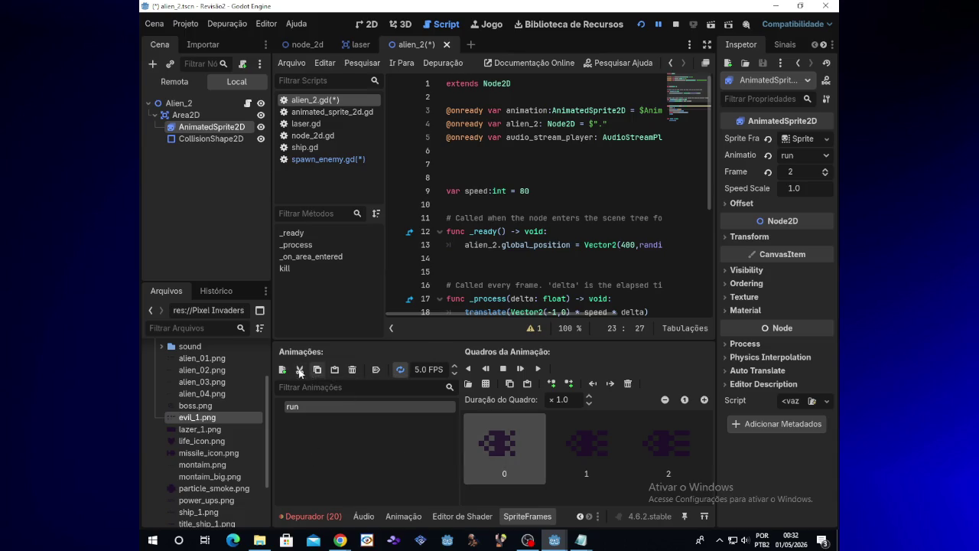
Step: Add a new animation named 'dead' and set the run animation to autoplay
left_click(282, 370)
double_click(352, 407)
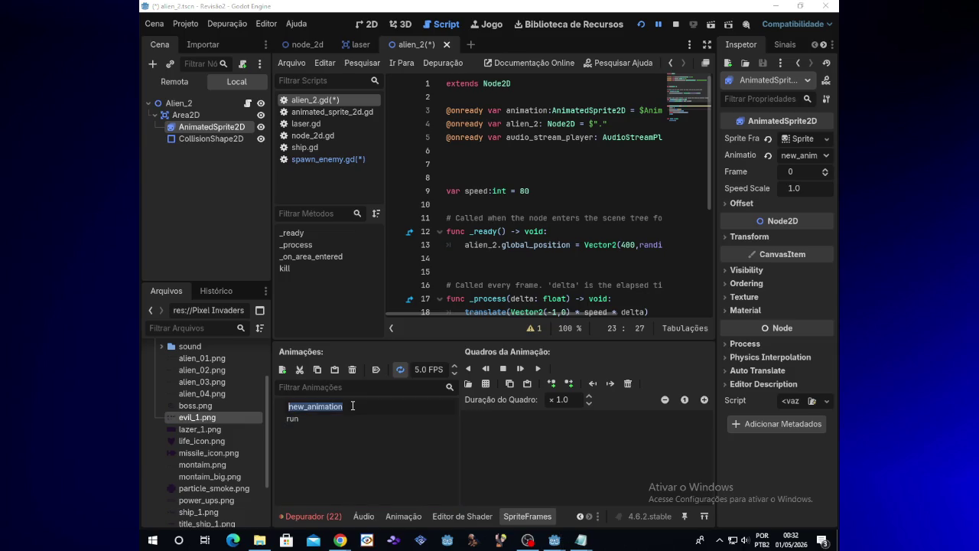
type("dead")
left_click(357, 419)
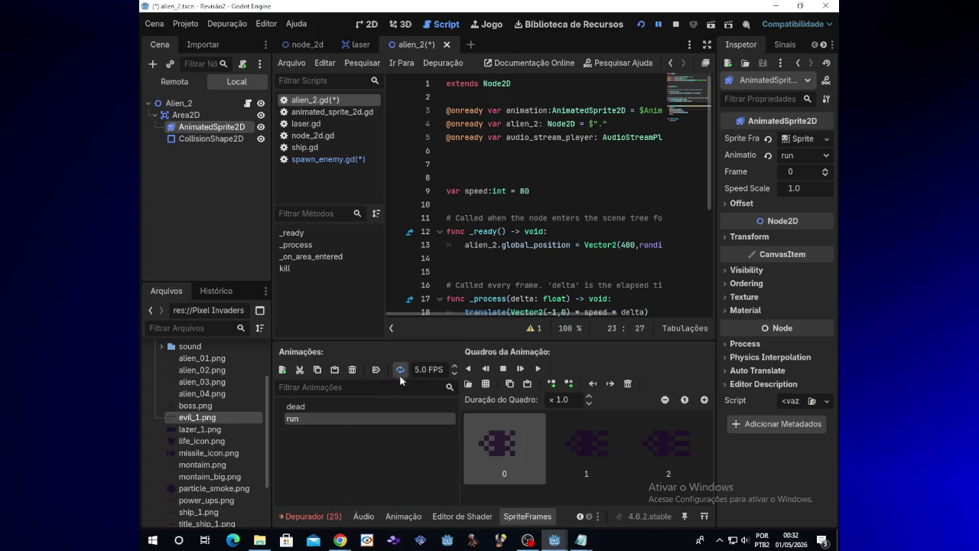
left_click(375, 370)
left_click(351, 403)
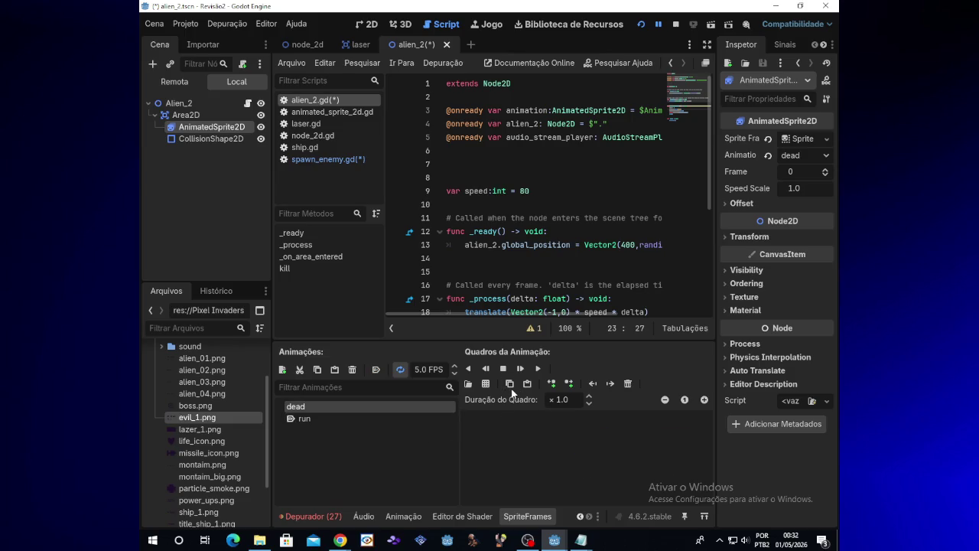
Step: Fill 'dead' with the bottom-row explosion frames of evil_1.png and run the project
left_click(486, 386)
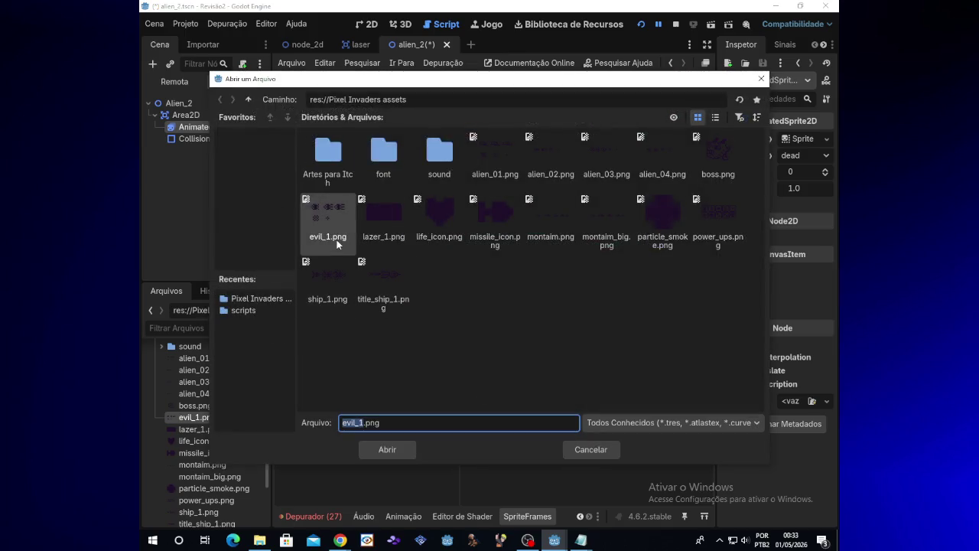
double_click(336, 239)
left_click(339, 335)
left_click(431, 331)
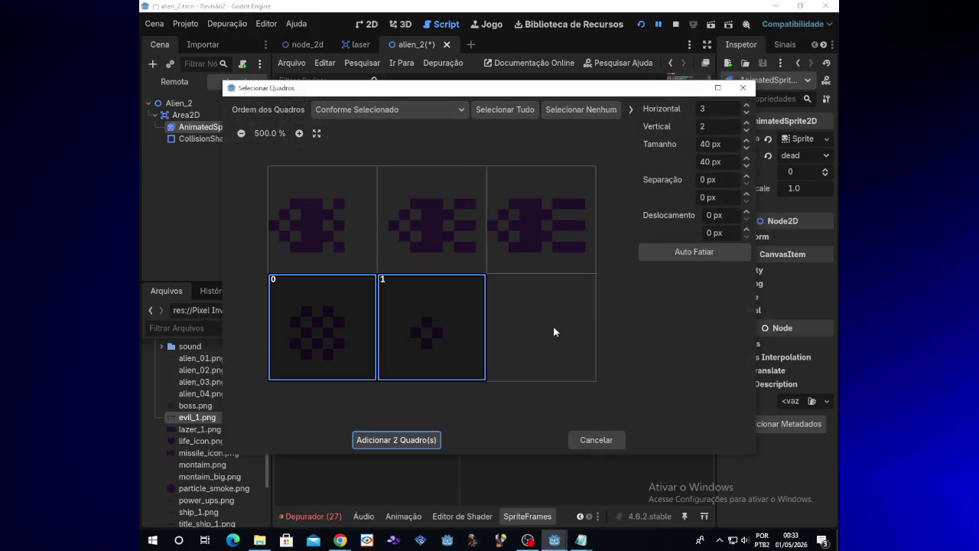
left_click(545, 327)
left_click(424, 440)
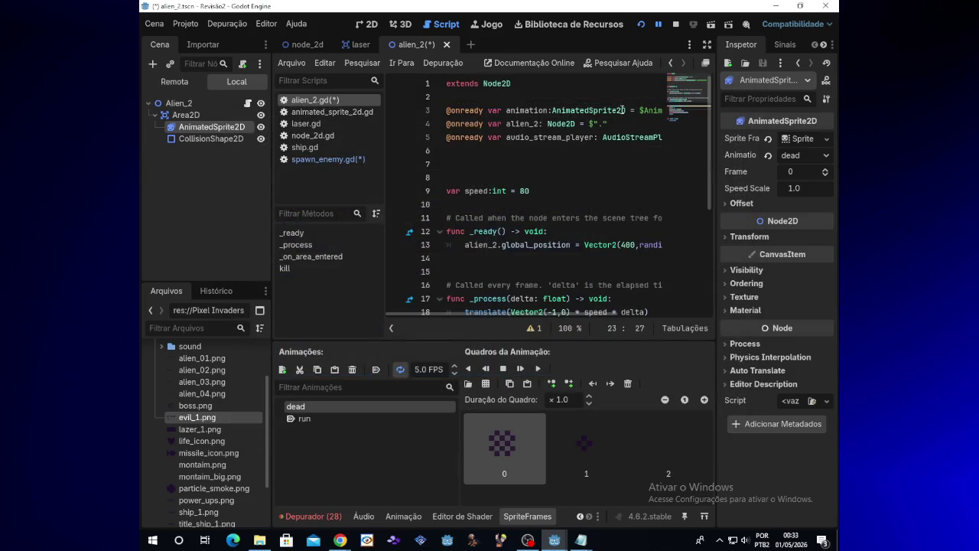
left_click(641, 23)
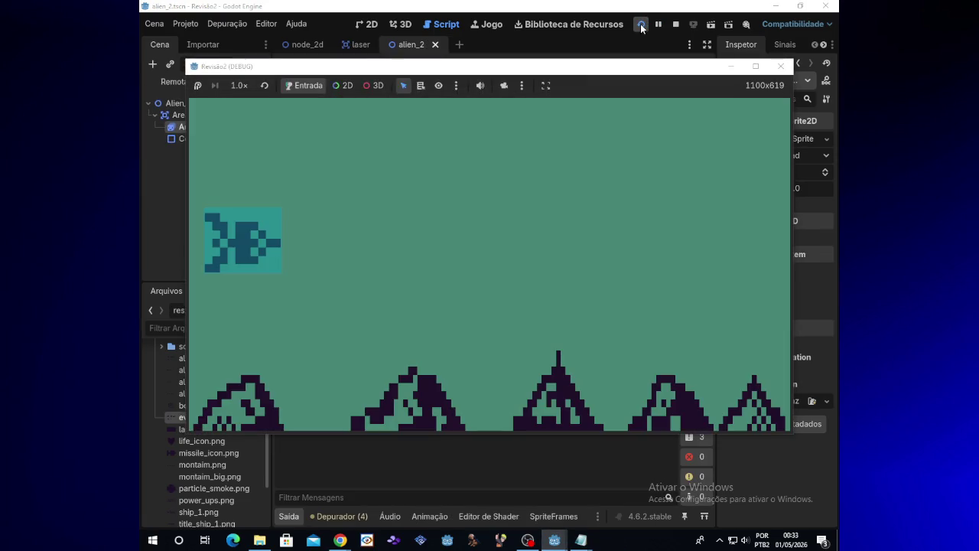
Step: Fly the ship around firing lasers at the incoming aliens, then close the game window
key("Up")
key("space")
key("Up")
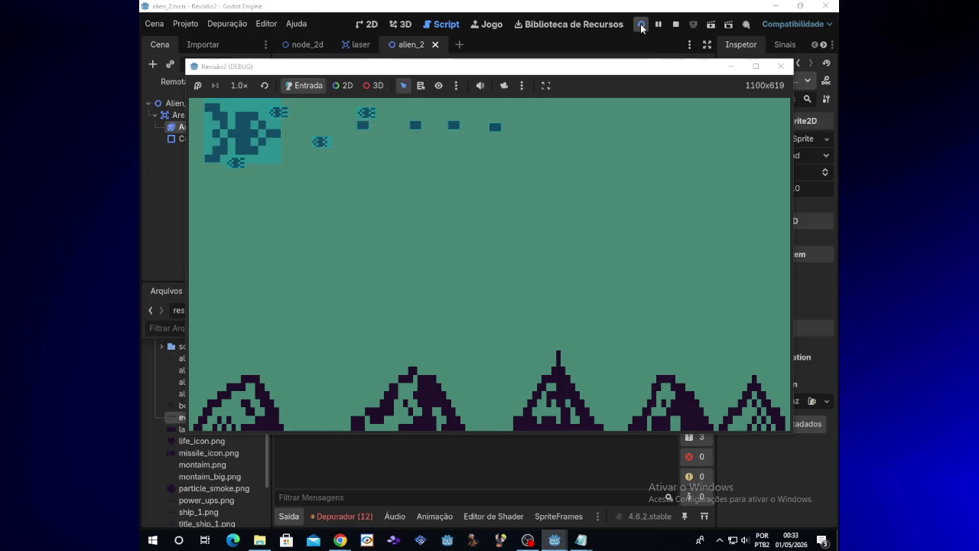
key("Right")
key("Down")
key("Down")
key("Left")
key("space")
key("Up")
key("space")
key("Down")
key("Up")
key("Down")
key("space")
key("Up")
key("Down")
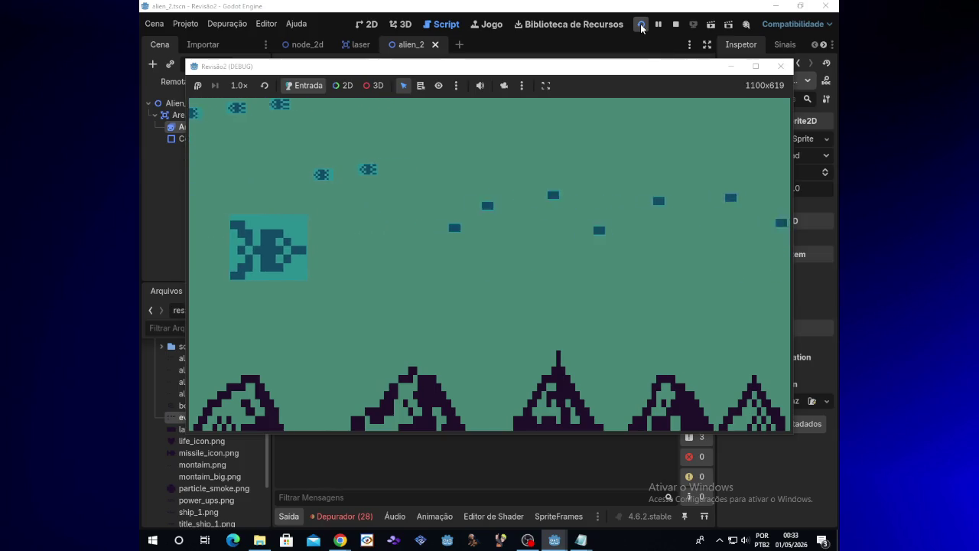
left_click(779, 65)
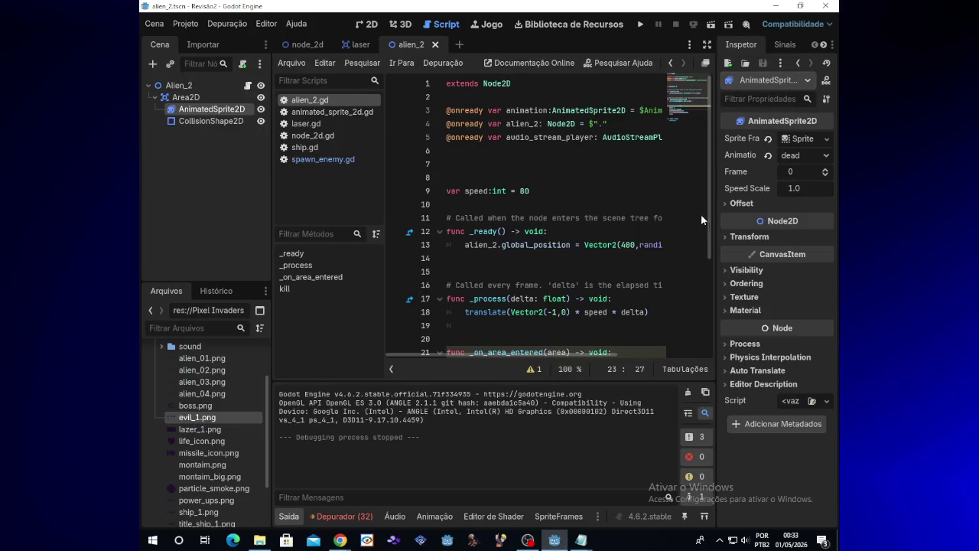
Step: Scroll through the alien_2.gd hit-handling code down to the kill() line
left_click_drag(710, 233, 711, 348)
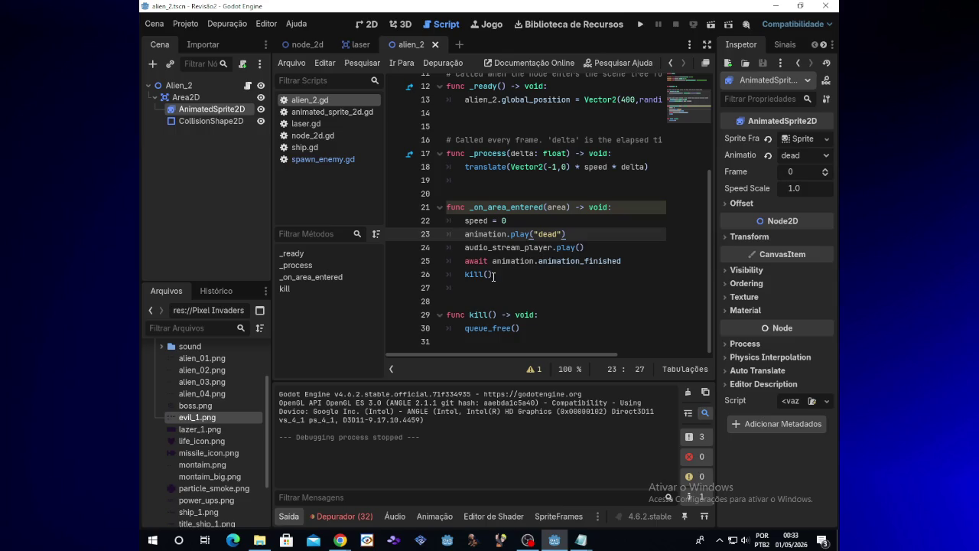
left_click(494, 275)
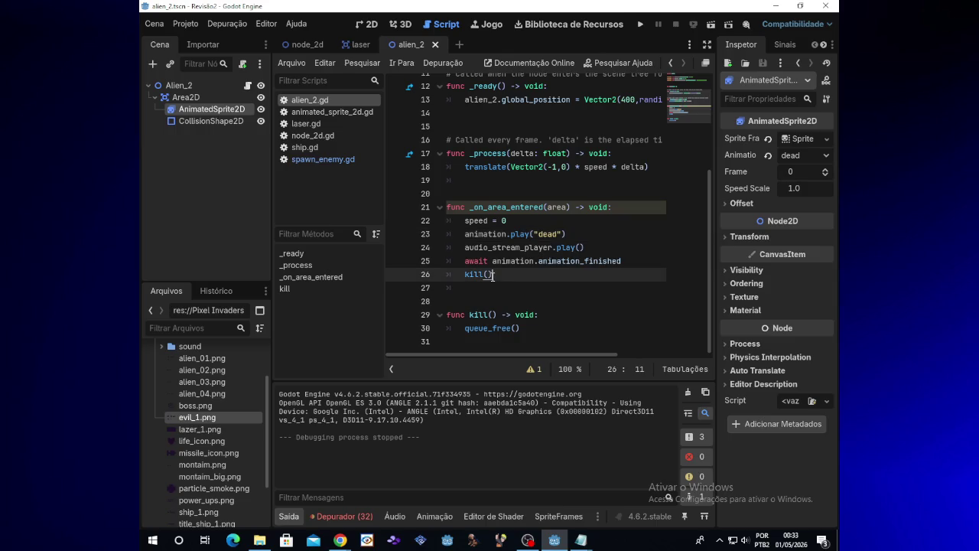
left_click(208, 122)
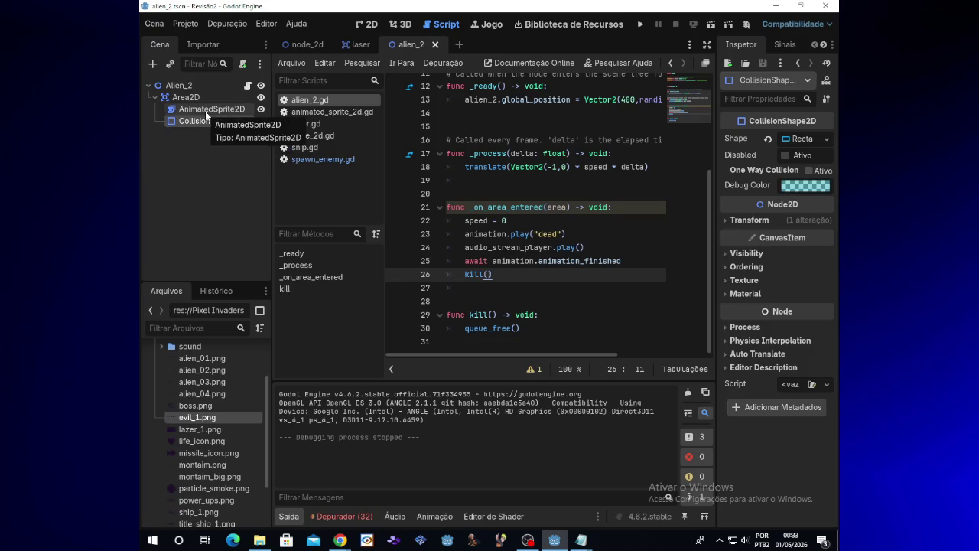
Step: Inspect the AnimatedSprite2D's signals and properties, then return to the alien_2 2D view
left_click(205, 112)
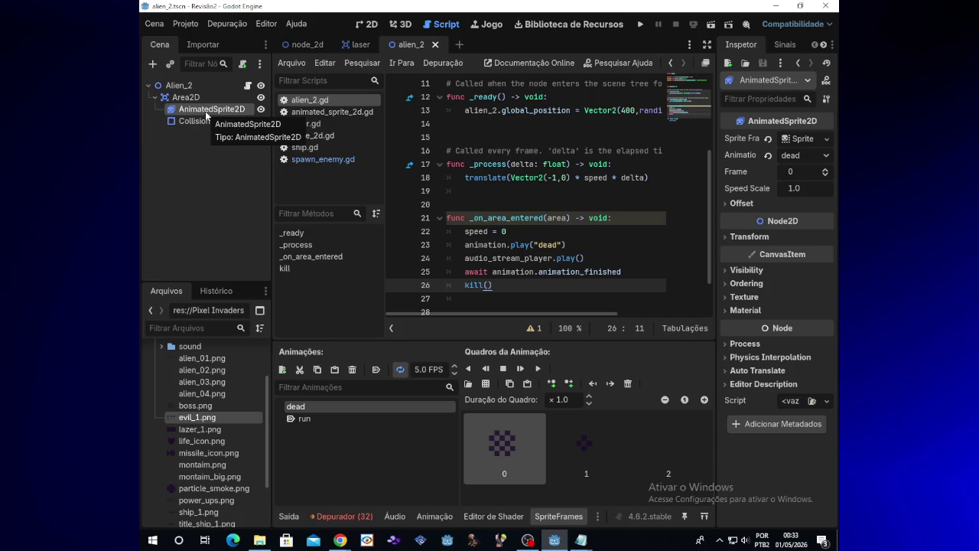
right_click(207, 115)
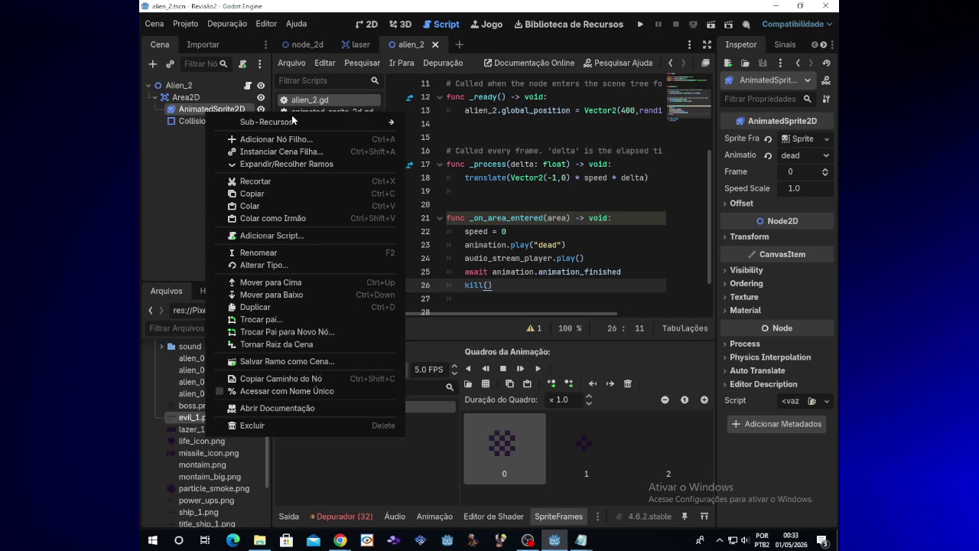
left_click(797, 45)
left_click(793, 44)
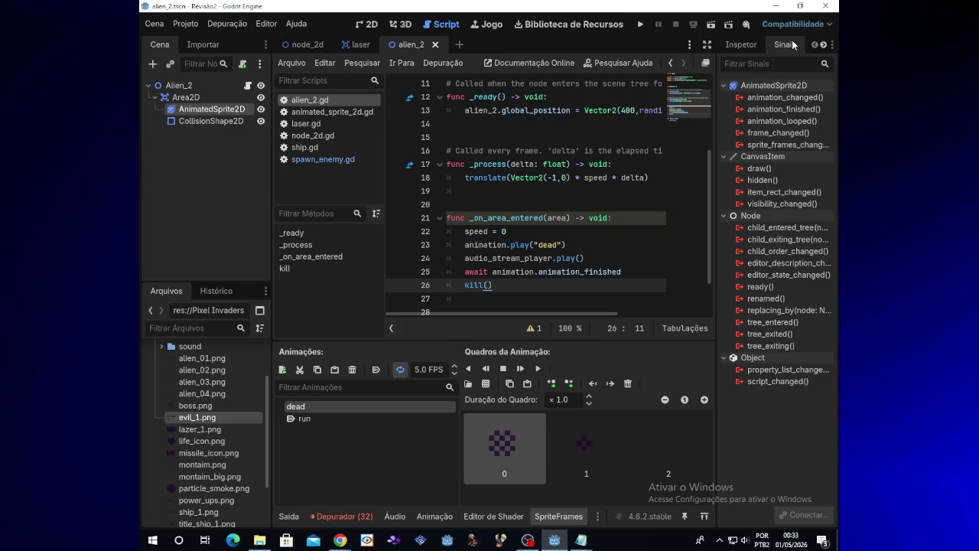
left_click(745, 44)
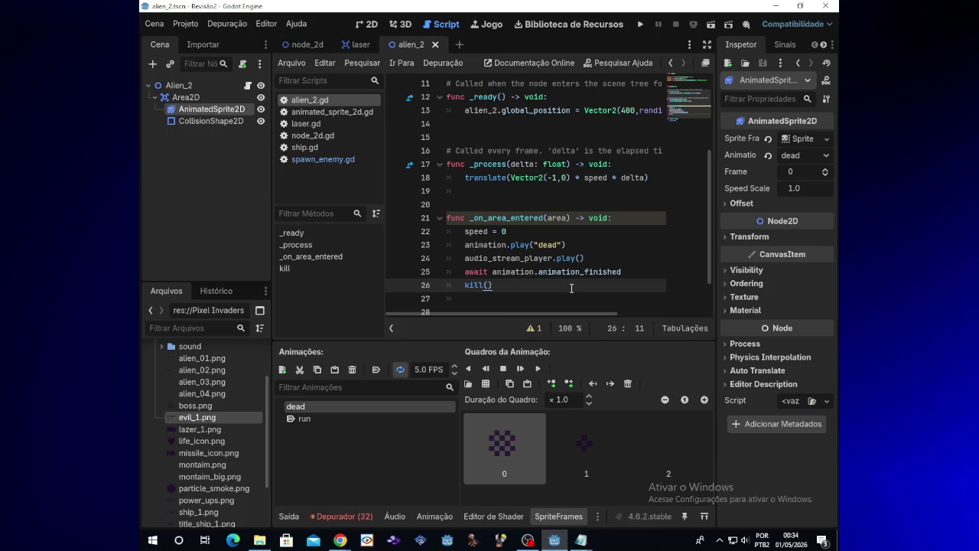
scroll(617, 291, "down", 2)
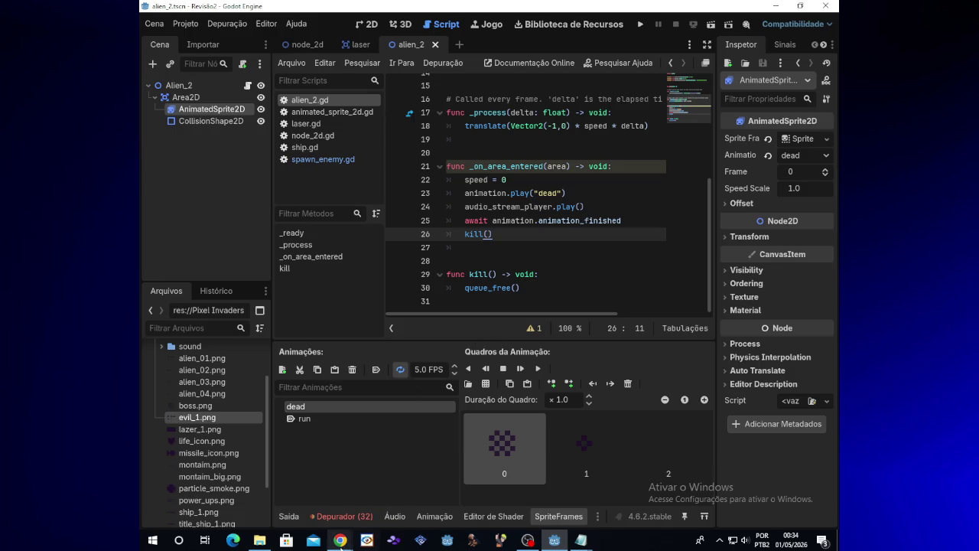
mouse_move(341, 540)
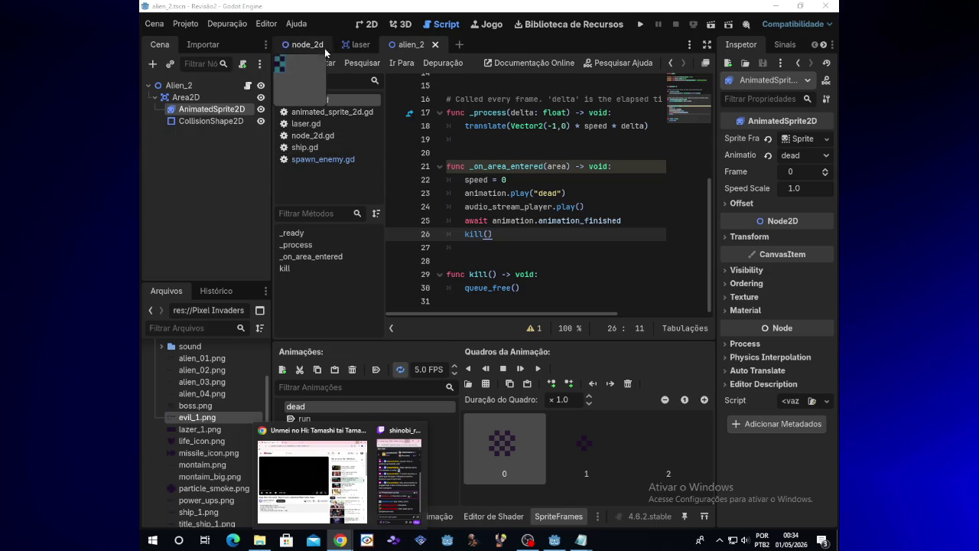
left_click(373, 26)
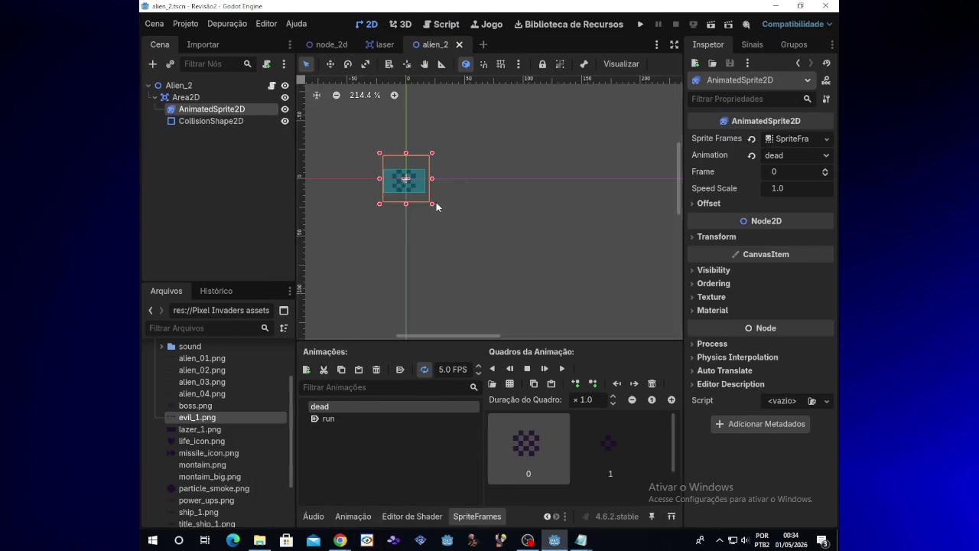
Step: Set the alien sprite's active animation to run and check it in a test run
left_click(410, 418)
left_click(640, 26)
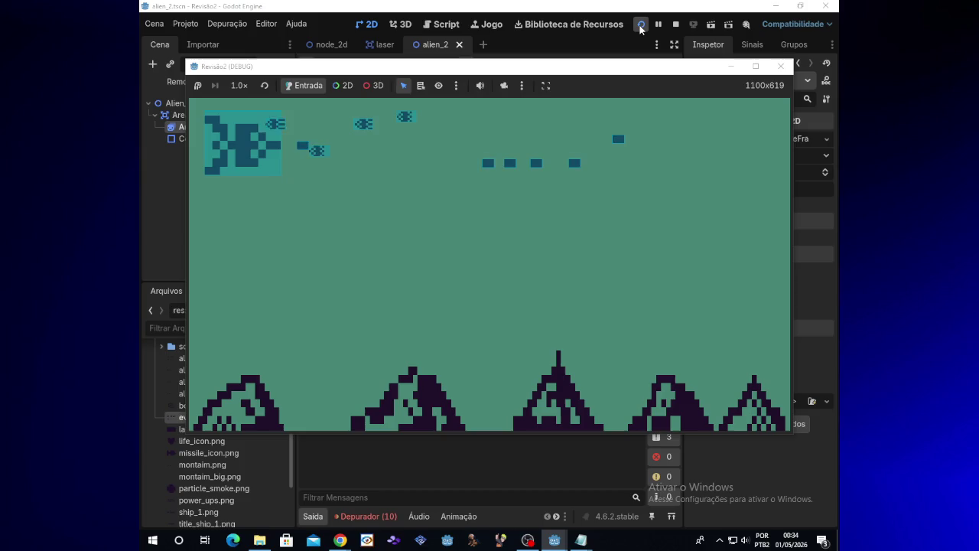
left_click(781, 68)
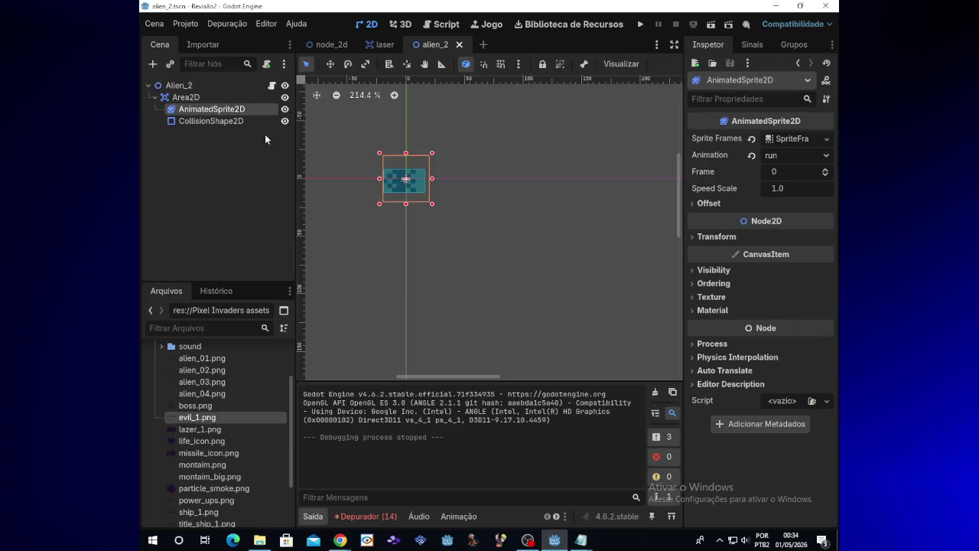
Step: Scale the alien sprite to about (2.9, 2.53), fit the collision rectangle over it, and test
mouse_move(432, 204)
left_mouse_down()
mouse_move(520, 256)
mouse_move(522, 274)
left_mouse_up()
left_click(420, 191)
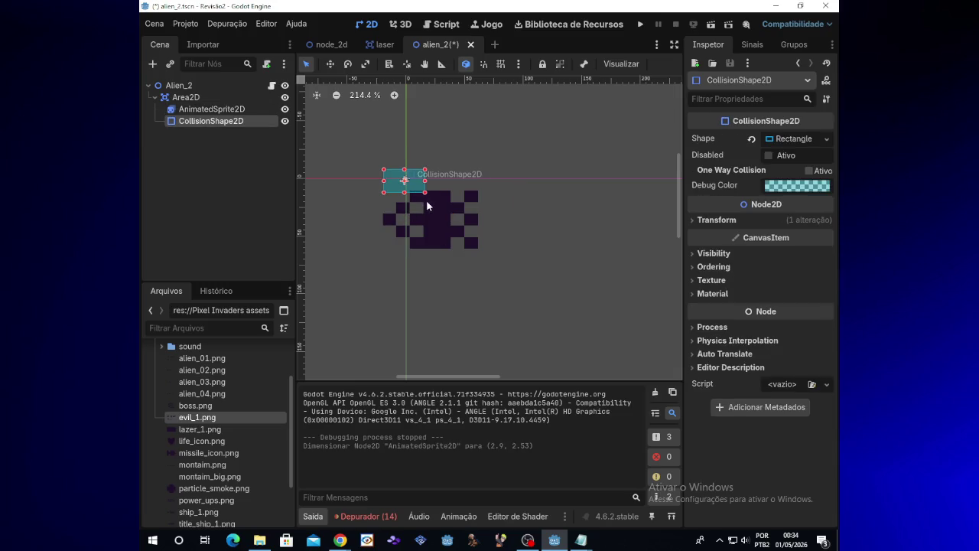
left_click_drag(425, 194, 479, 250)
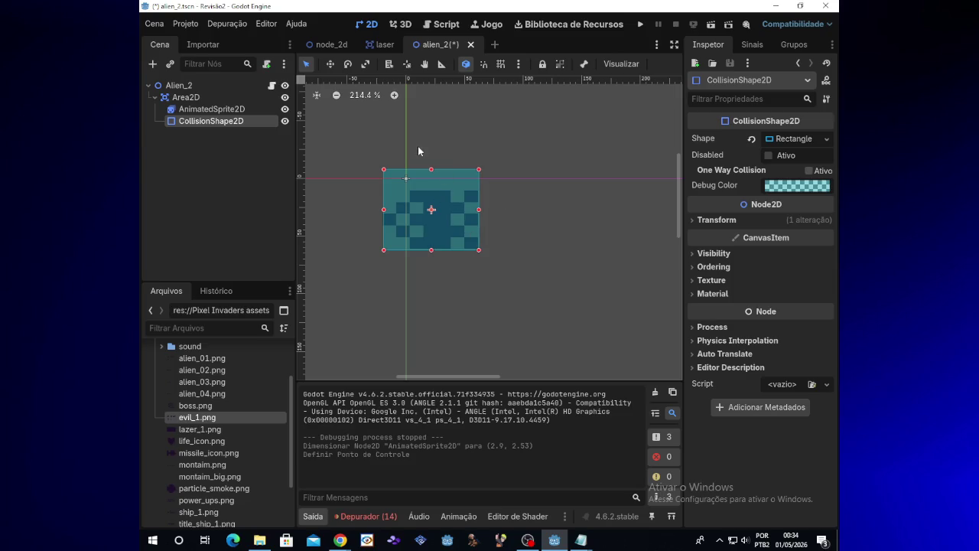
left_click_drag(432, 174, 433, 195)
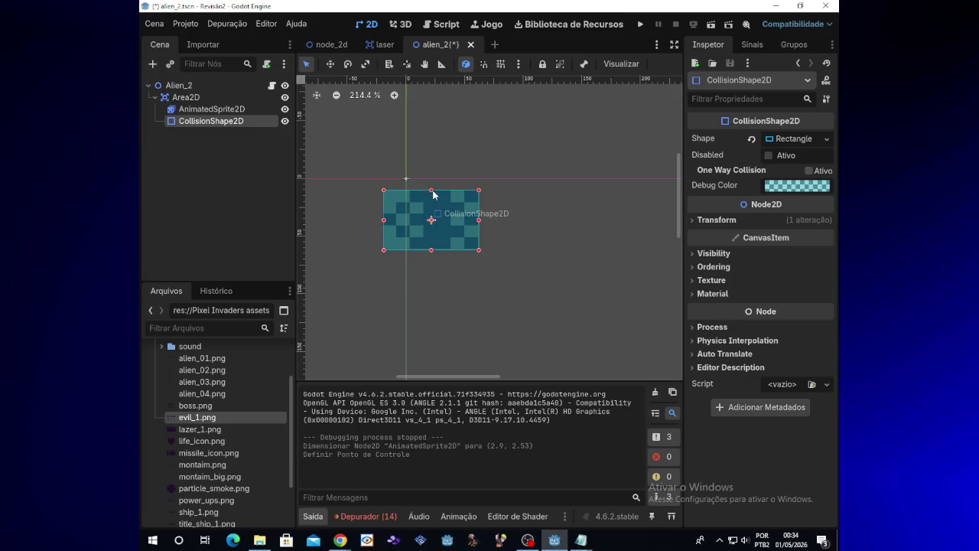
left_click(640, 25)
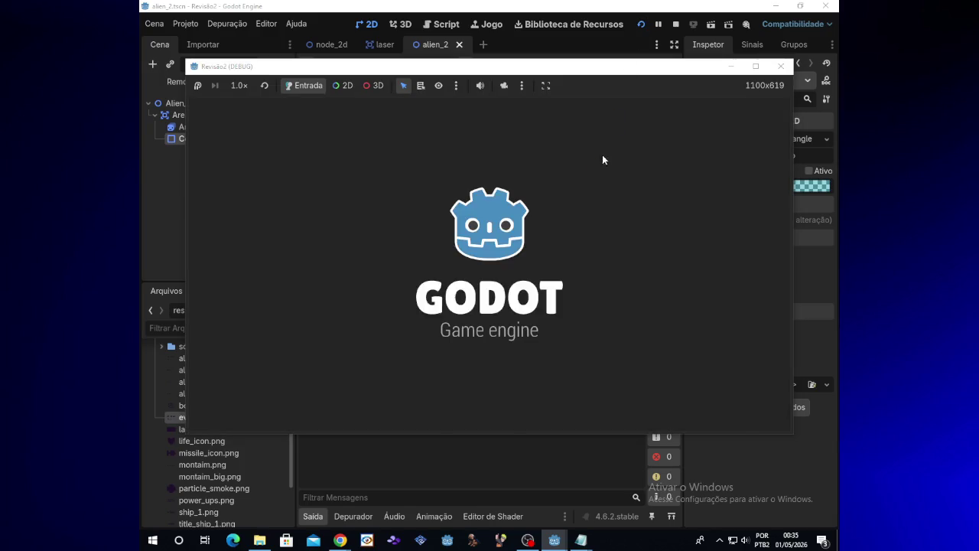
Step: Fly the ship up and down among the enlarged aliens, then close the game window
key("Up")
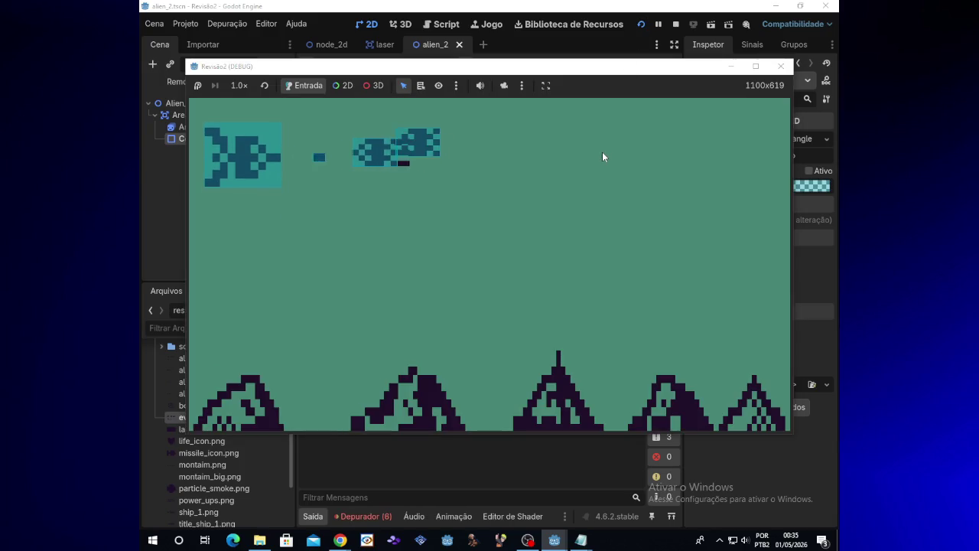
key("Down")
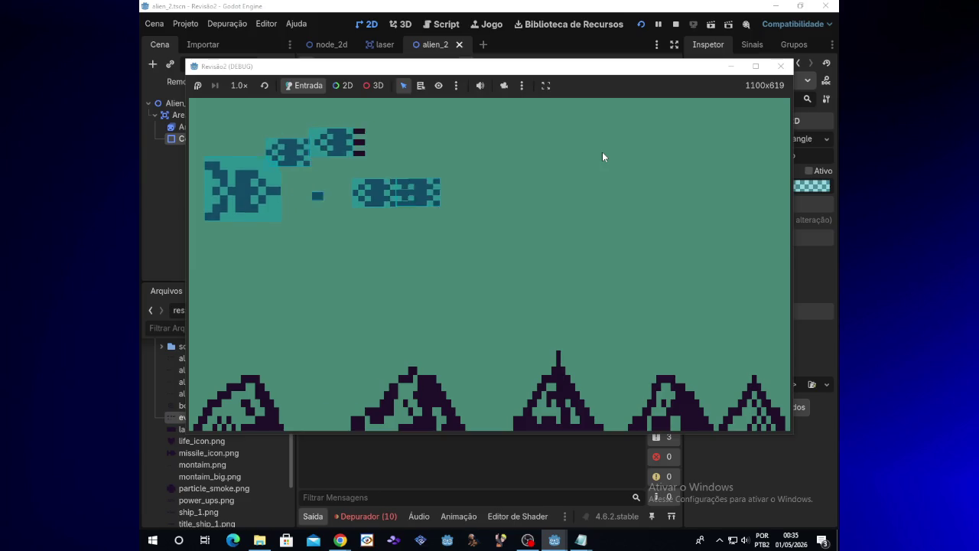
key("Down")
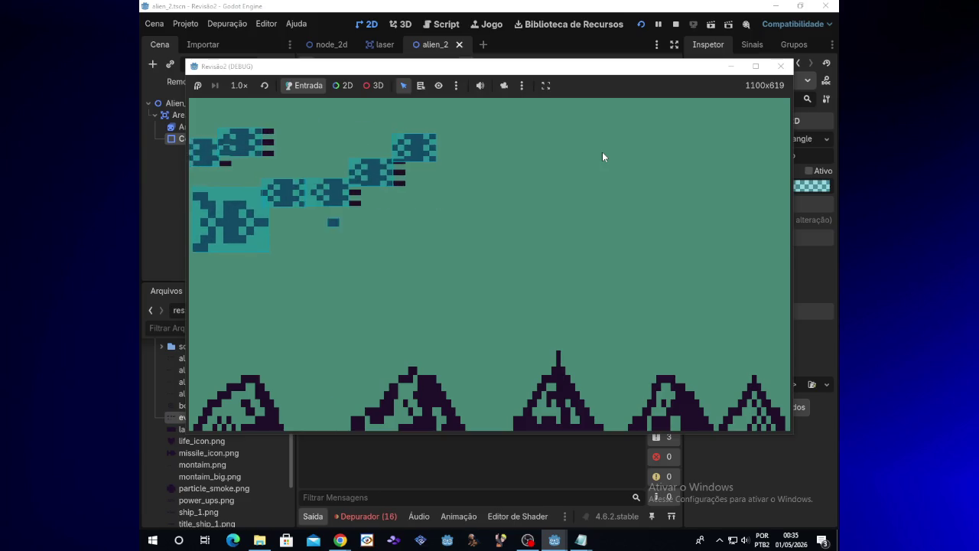
left_click(781, 66)
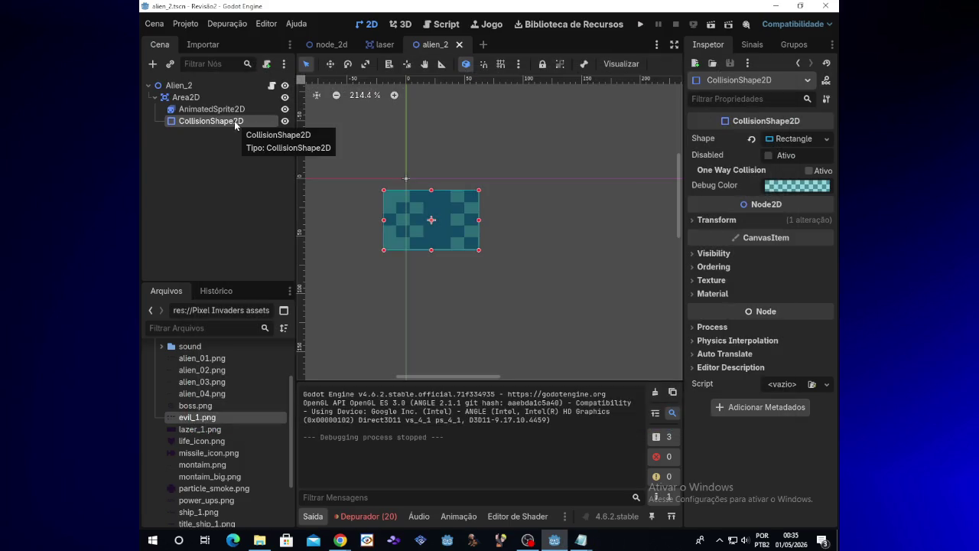
Step: Attach the area_2d.gd script to the Area2D node via Adicionar Script and Criar
right_click(234, 121)
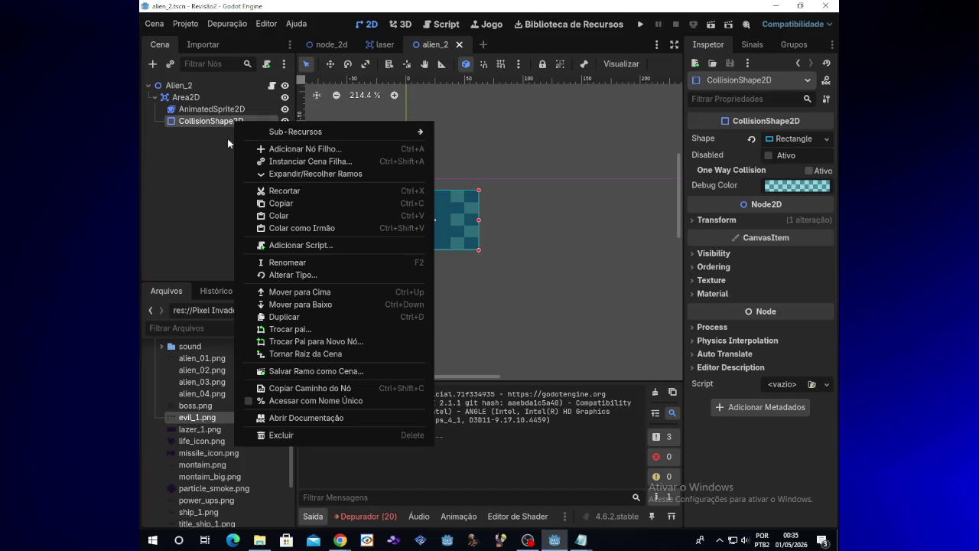
left_click(209, 134)
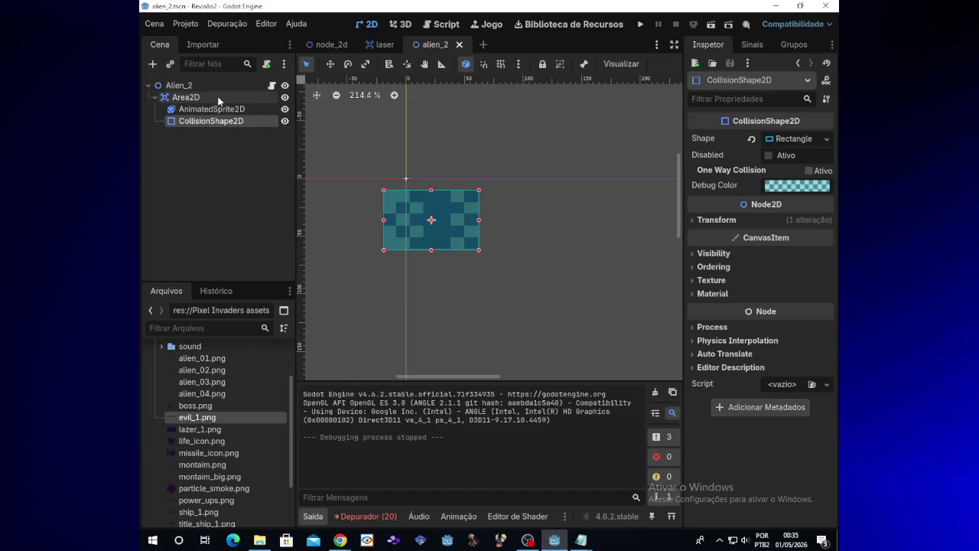
left_click(218, 98)
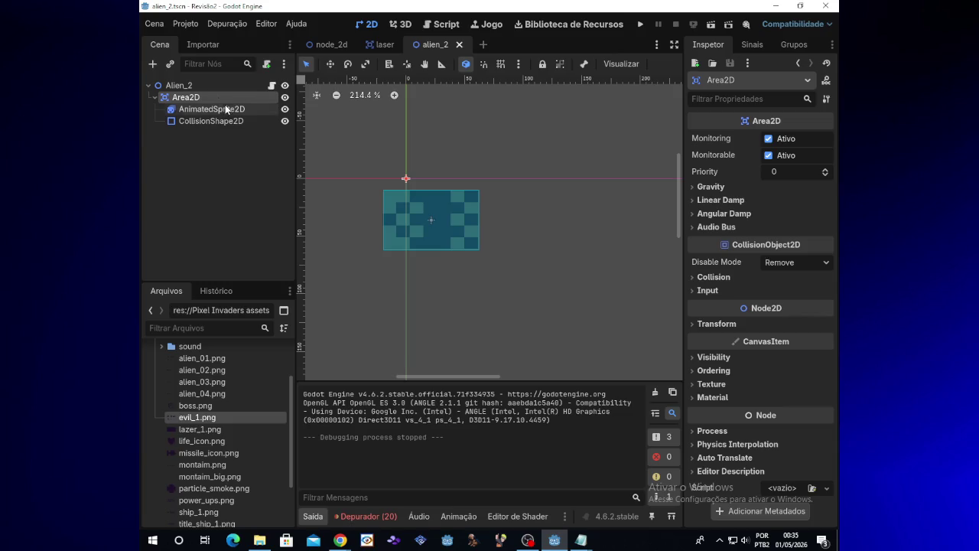
left_click(226, 110)
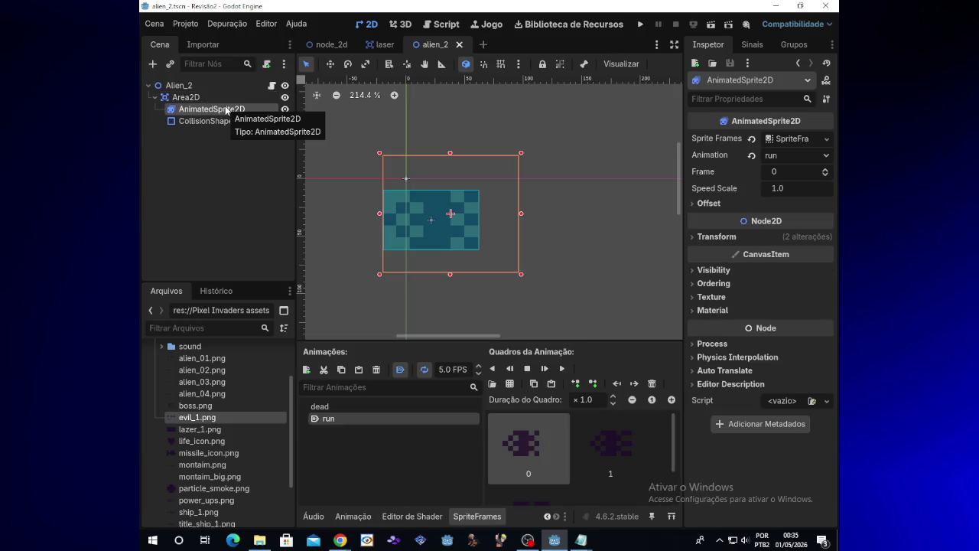
left_click(222, 98)
right_click(228, 100)
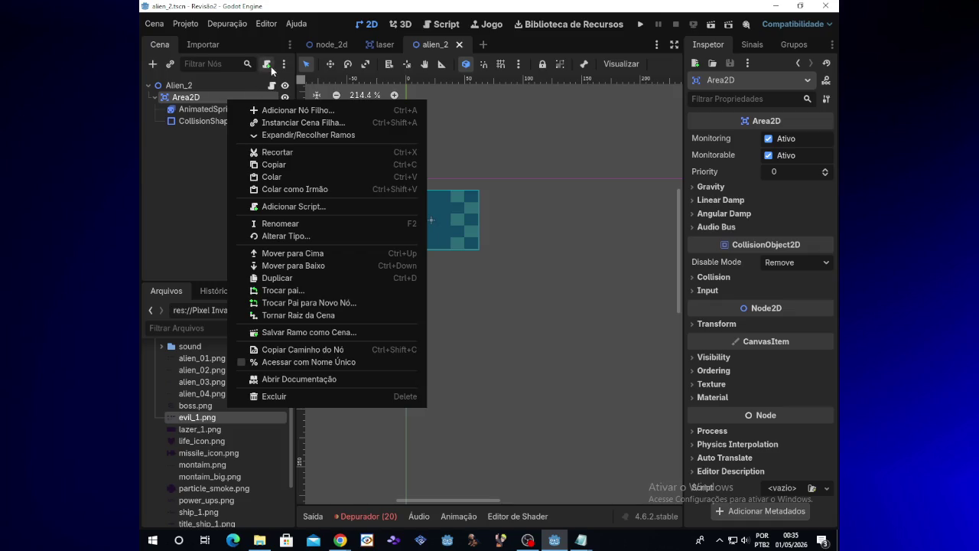
left_click(268, 65)
left_click(266, 64)
left_click(430, 384)
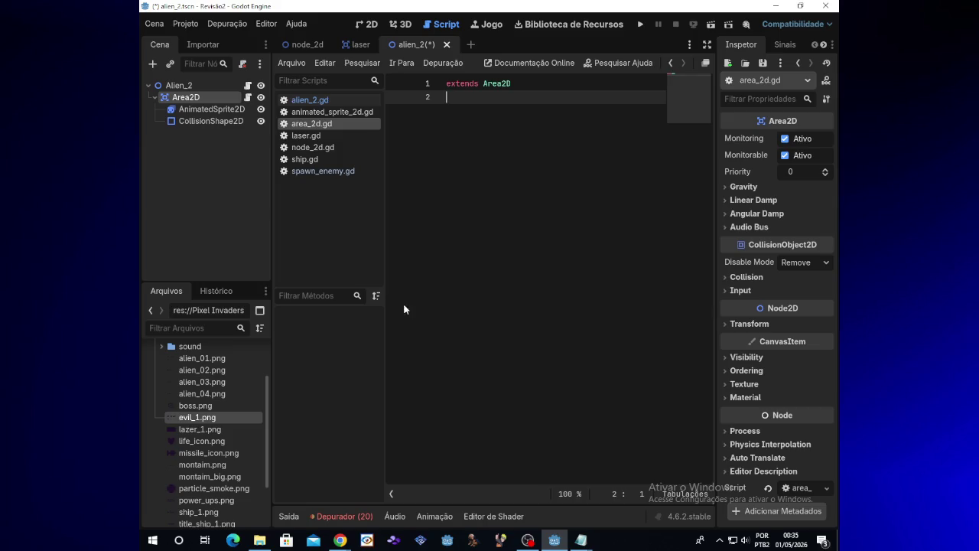
Step: Connect Area2D's area_entered signal to a new _on_area_entered function in its script
left_click(785, 46)
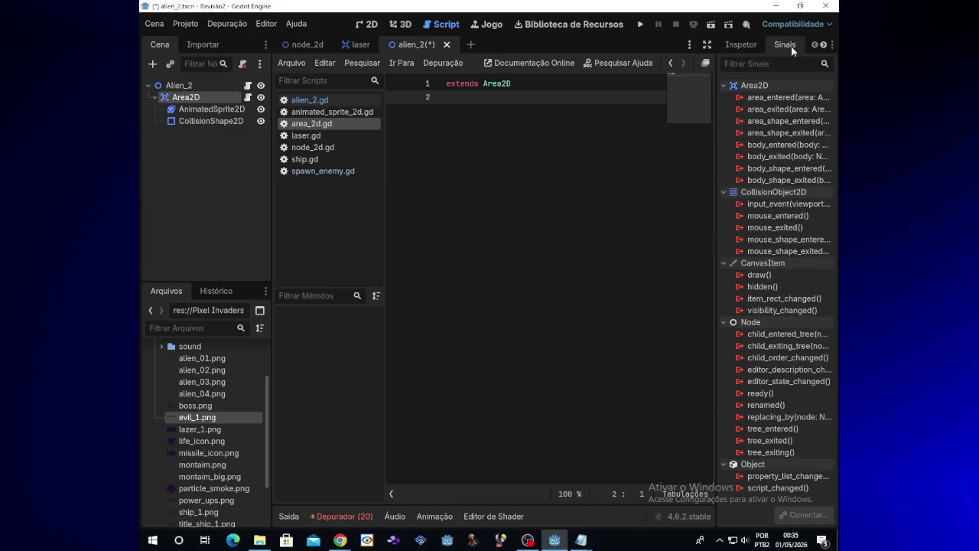
double_click(784, 100)
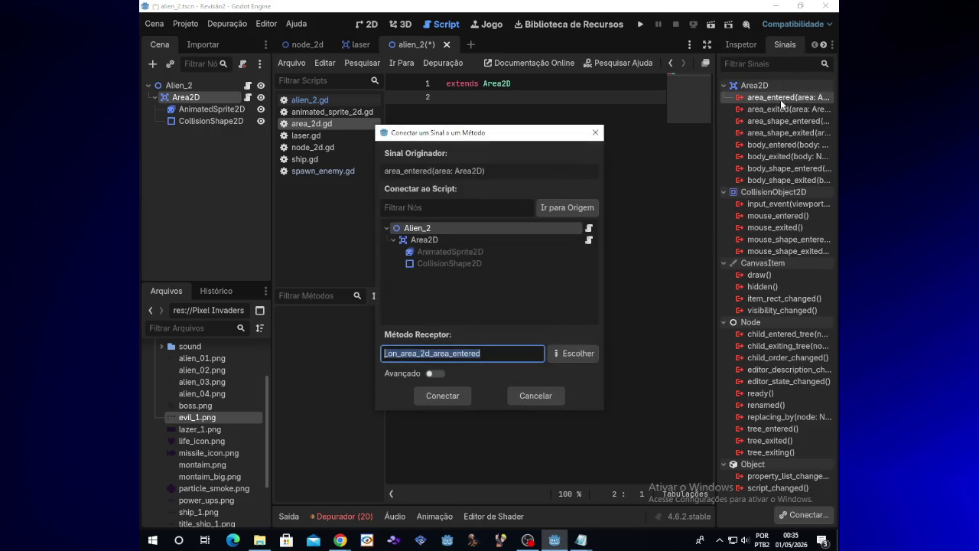
left_click(450, 239)
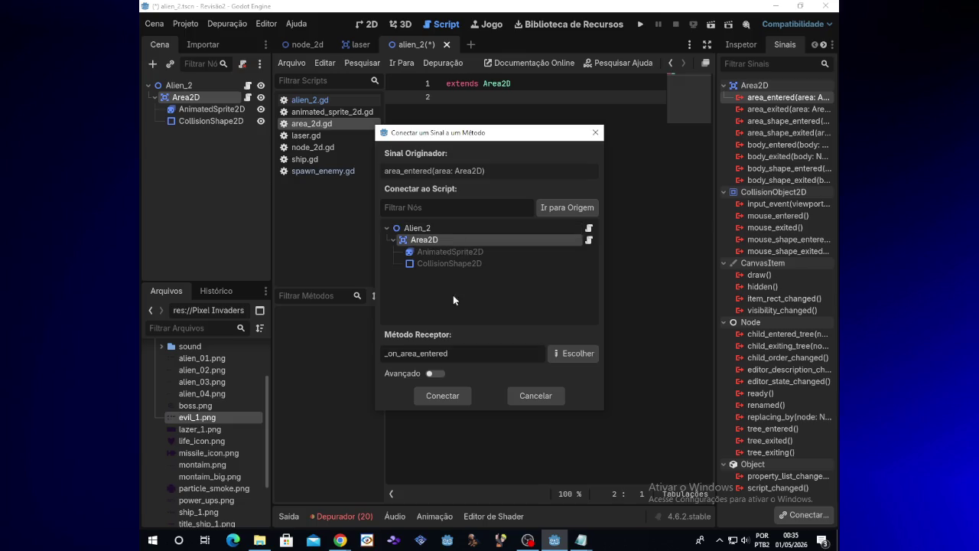
left_click(442, 396)
Step: Replace the handler's pass line with queue_free() and run the game
left_click_drag(622, 139, 466, 140)
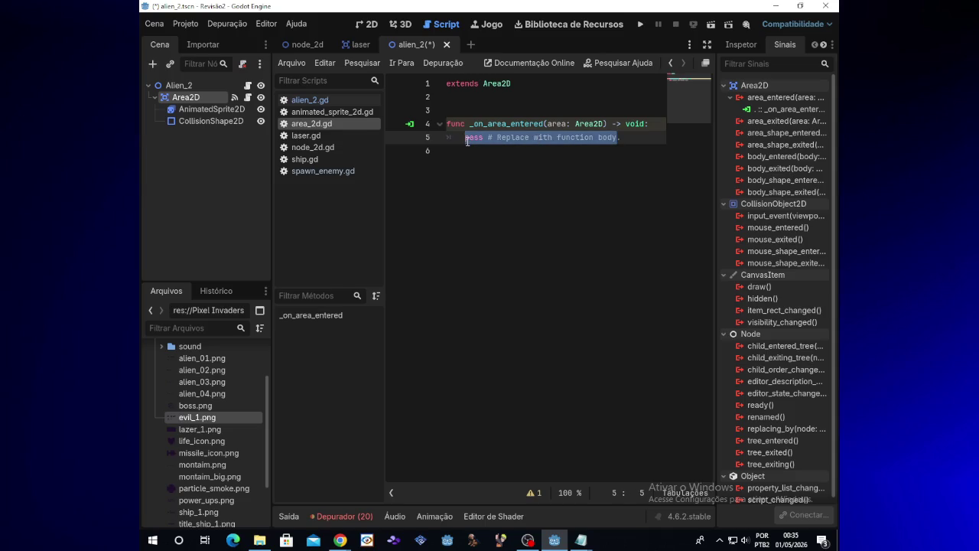
key("BackSpace")
type("e")
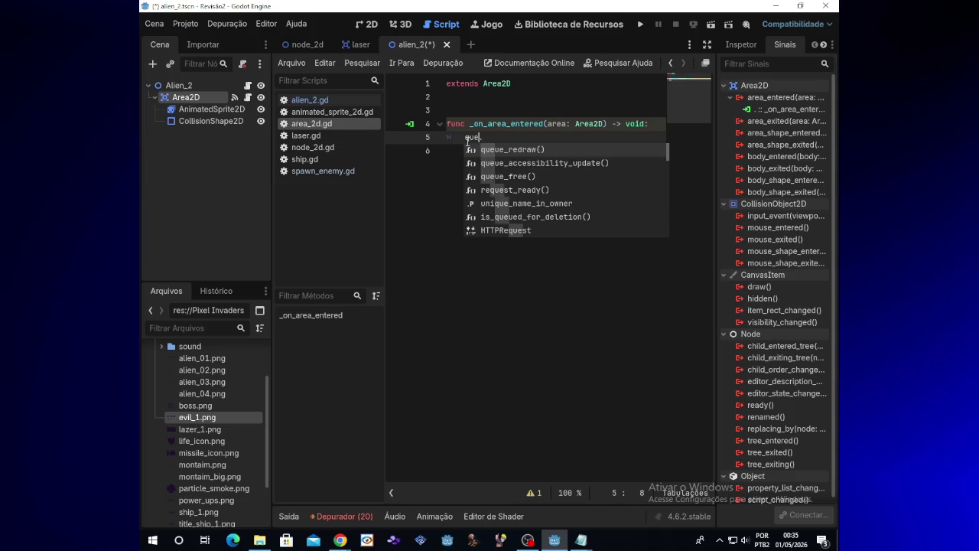
key("Down")
key("Down")
key("Return")
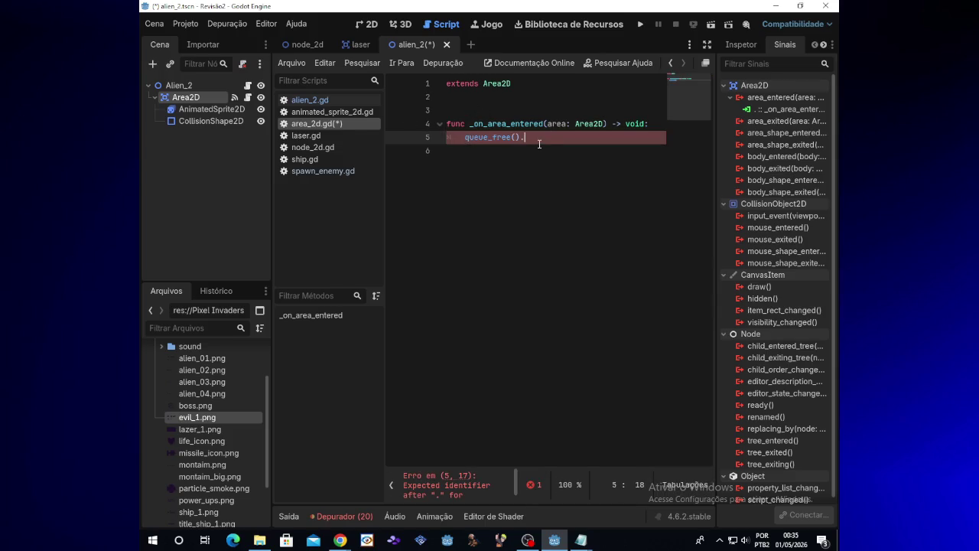
left_click(638, 25)
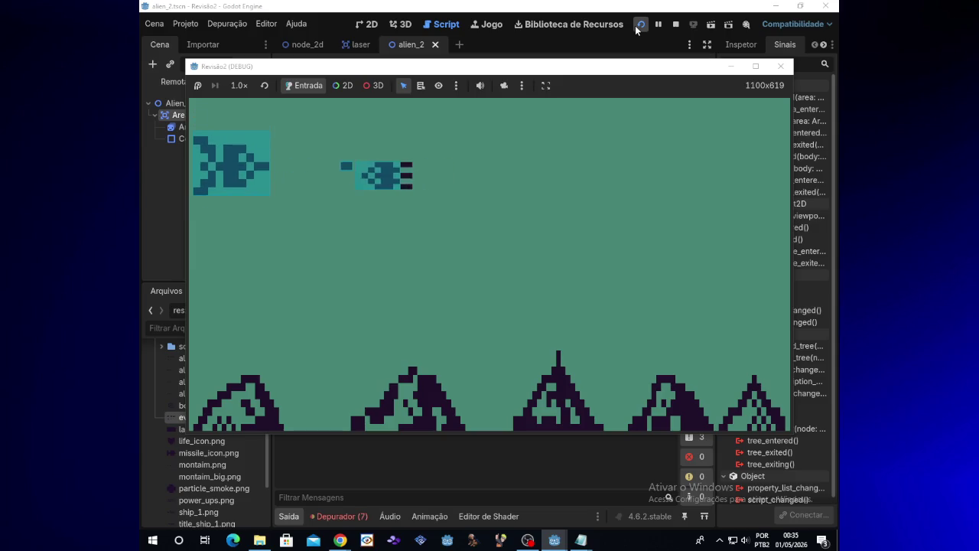
Step: Move the ship upward in the test game, then close the game window
key("Up")
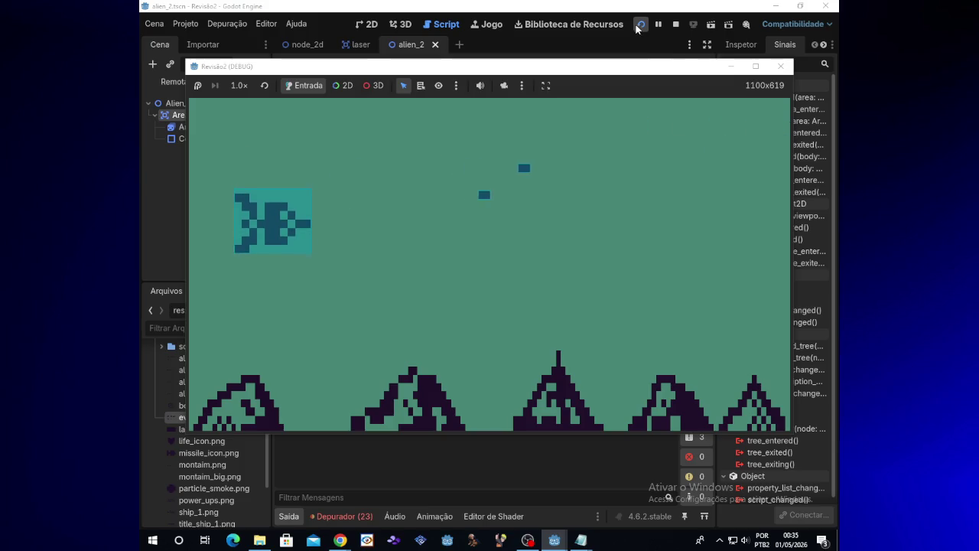
left_click(785, 67)
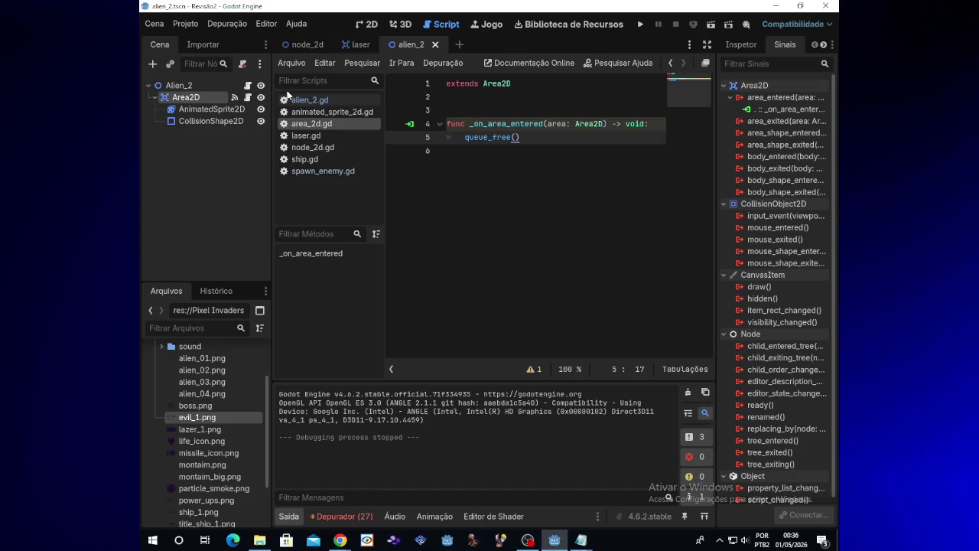
Step: In alien_2.gd, change line 13 to randi_range(500,145) and run the game
left_click(211, 87)
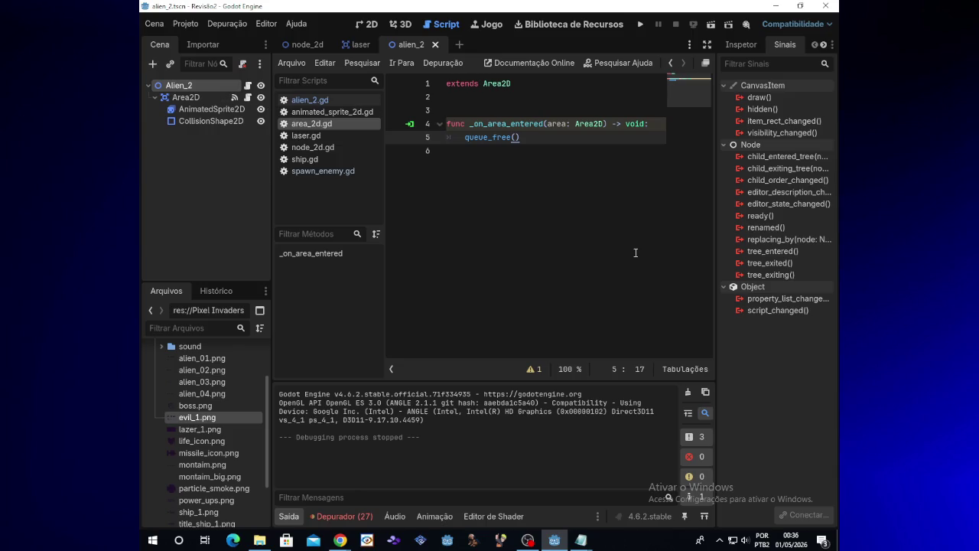
left_click(248, 85)
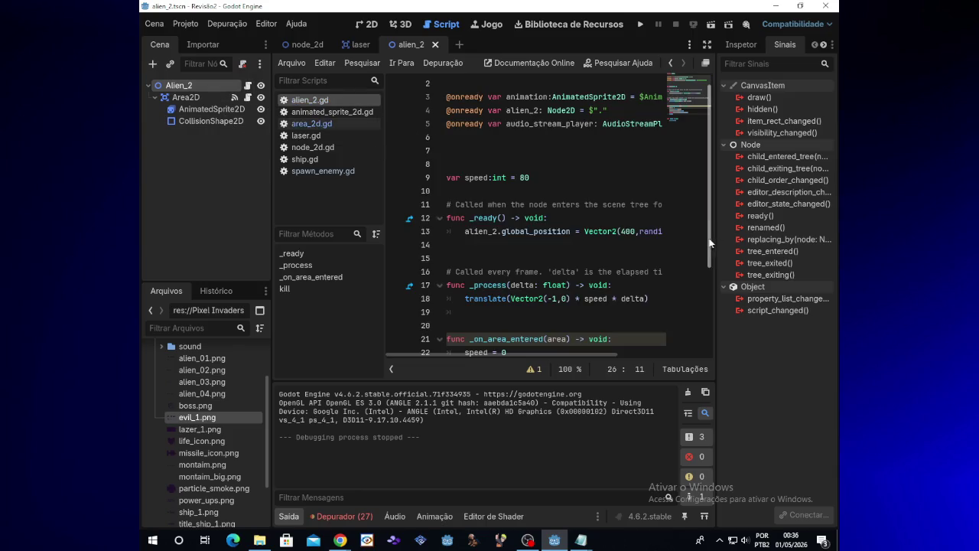
left_click_drag(708, 236, 697, 288)
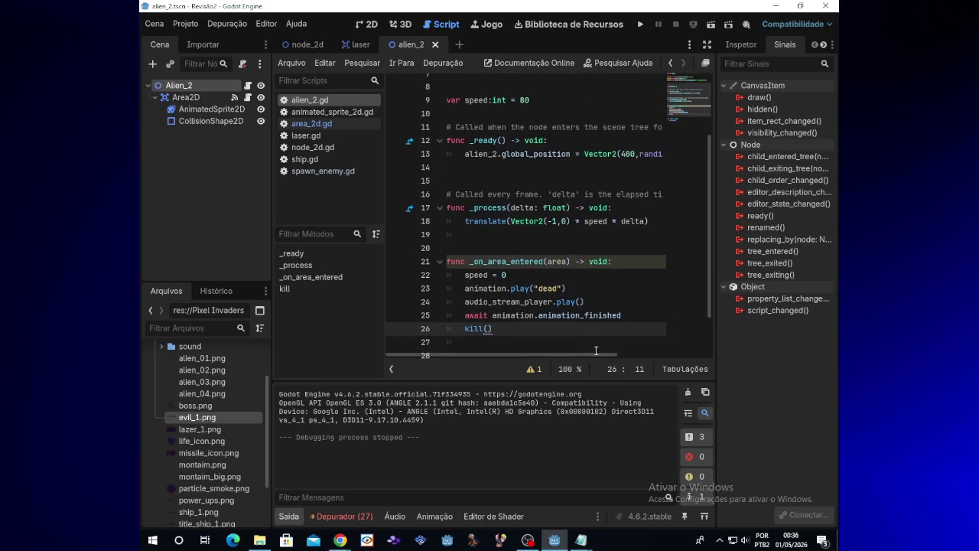
left_click_drag(585, 356, 655, 352)
left_click(631, 155)
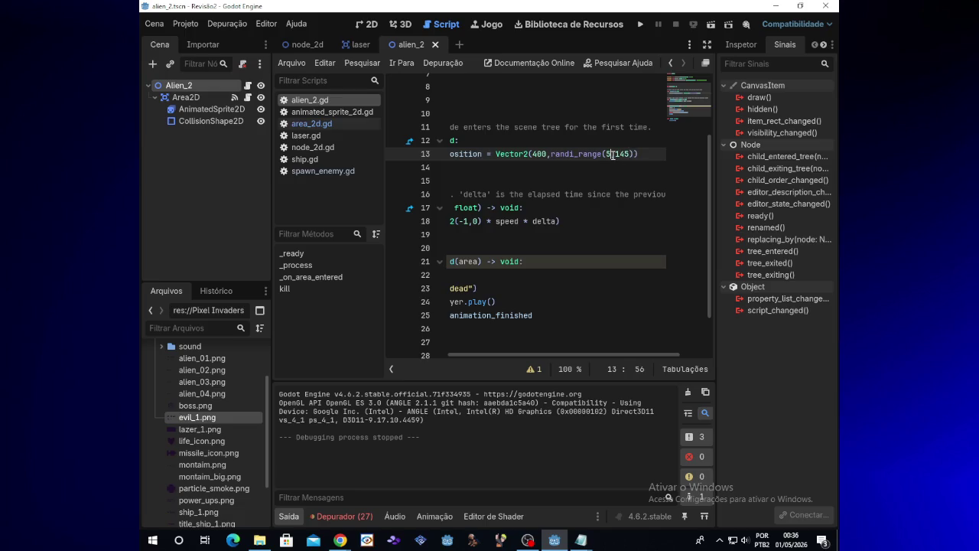
type("00")
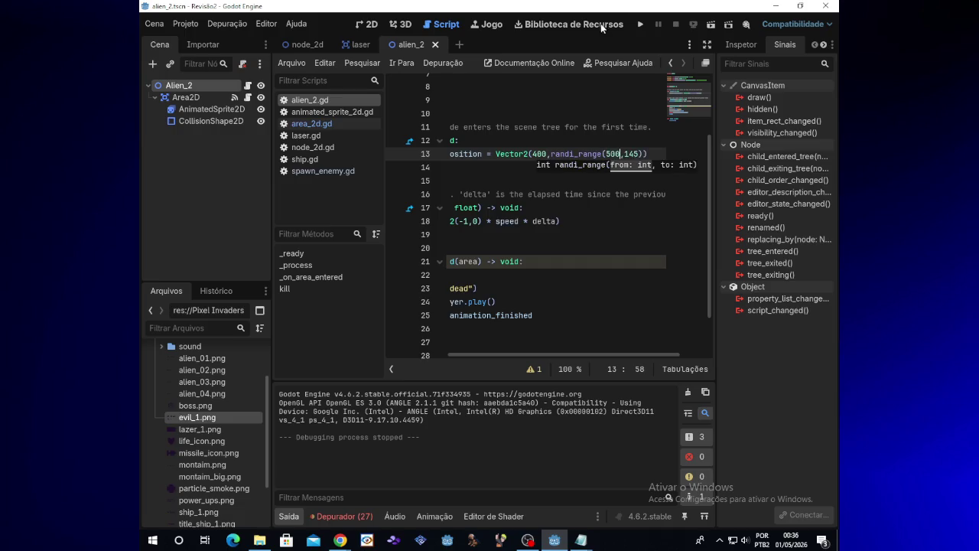
left_click(640, 24)
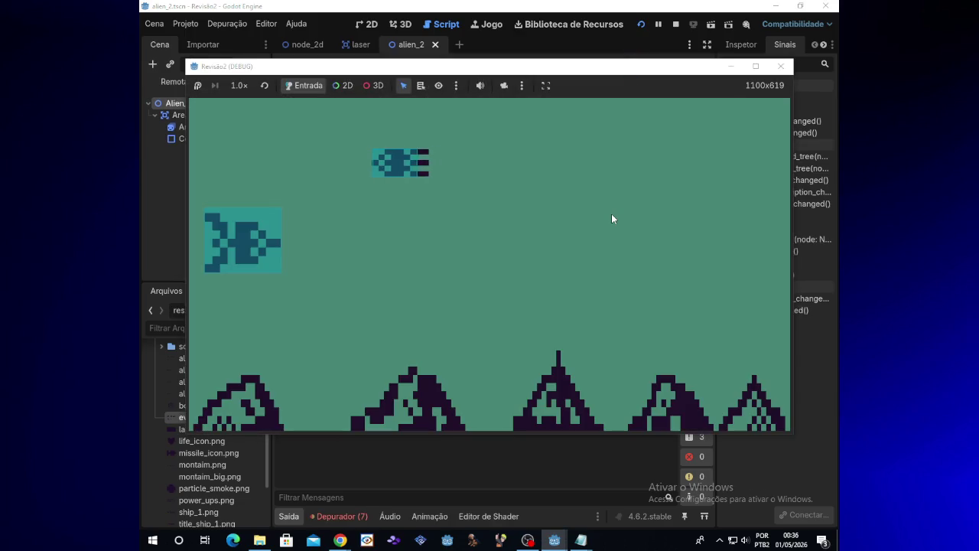
Step: Restore line 13's range to randi_range(5,145) and try an x position of 600 in a test run
left_click(780, 66)
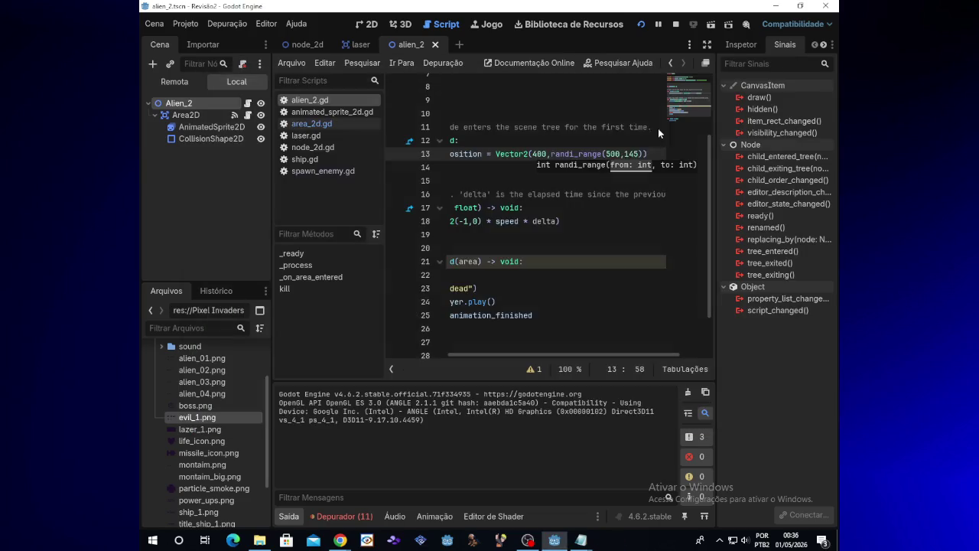
key("BackSpace")
key("BackSpace")
key("BackSpace")
type("5")
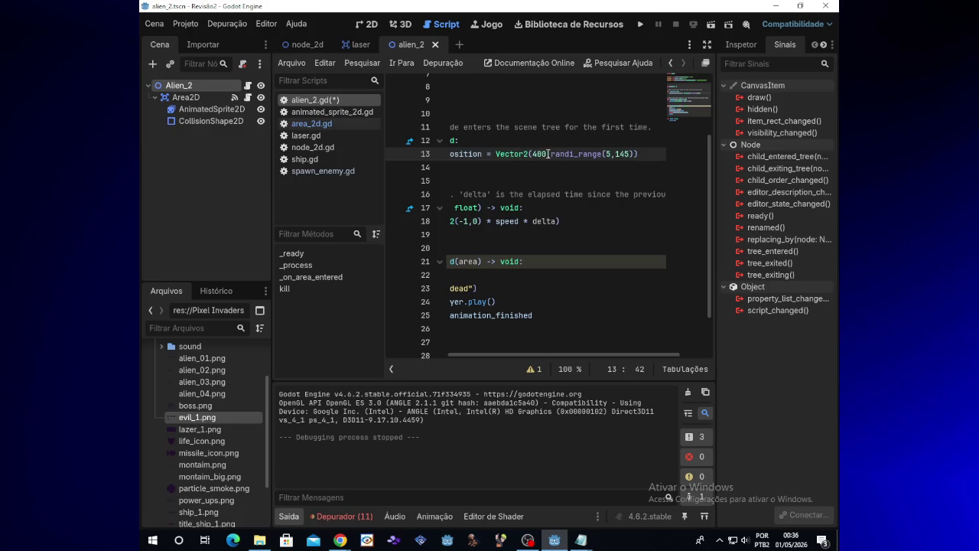
key("BackSpace")
type("6")
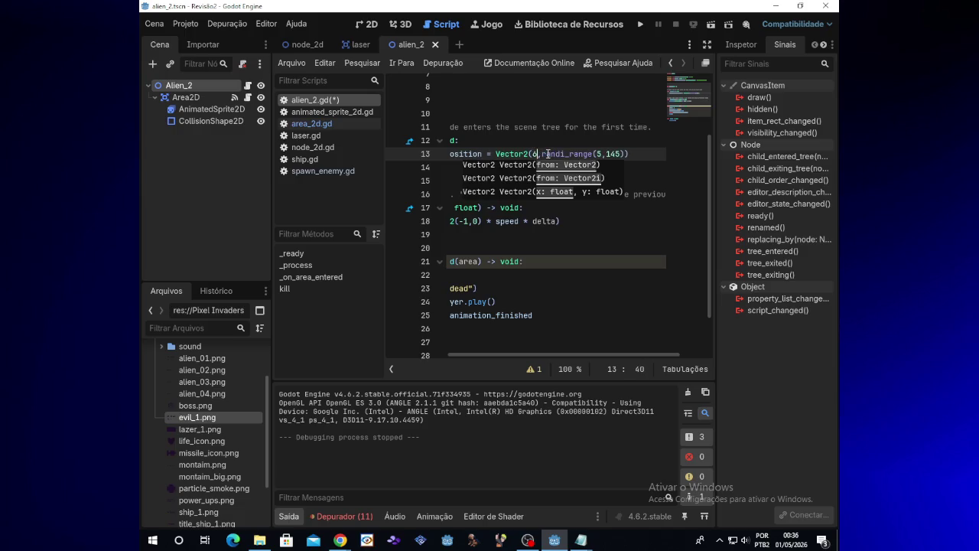
left_click(640, 24)
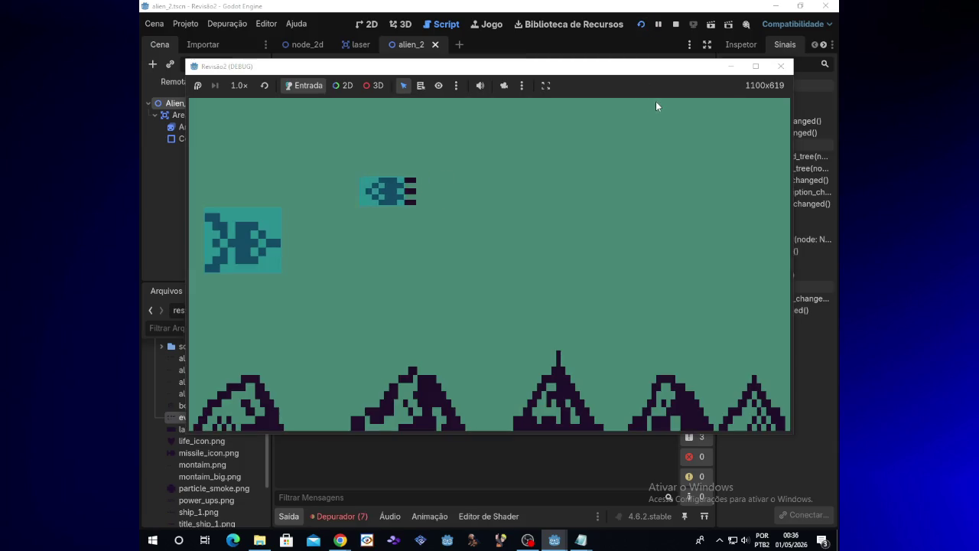
Step: Stop the game and set line 13's x position back to 400
left_click(780, 66)
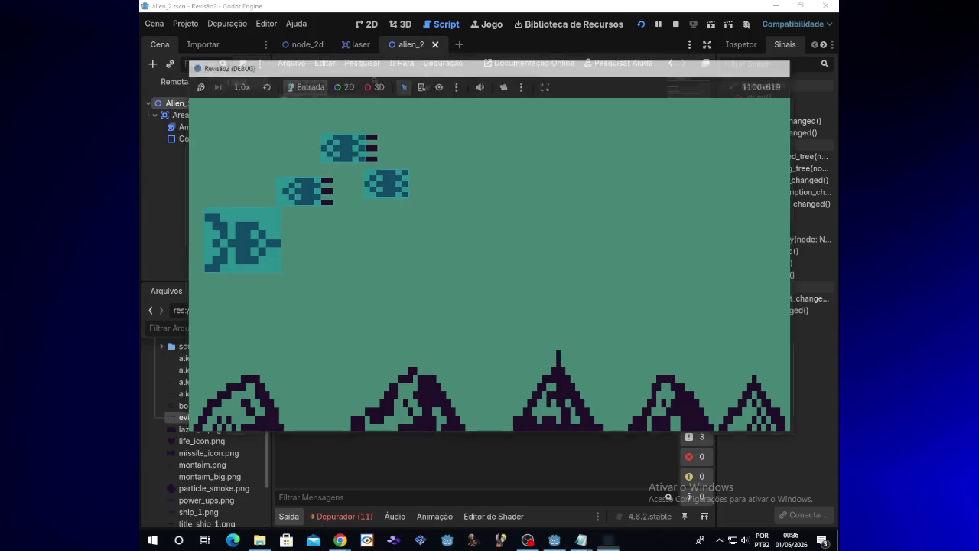
double_click(537, 154)
type("400")
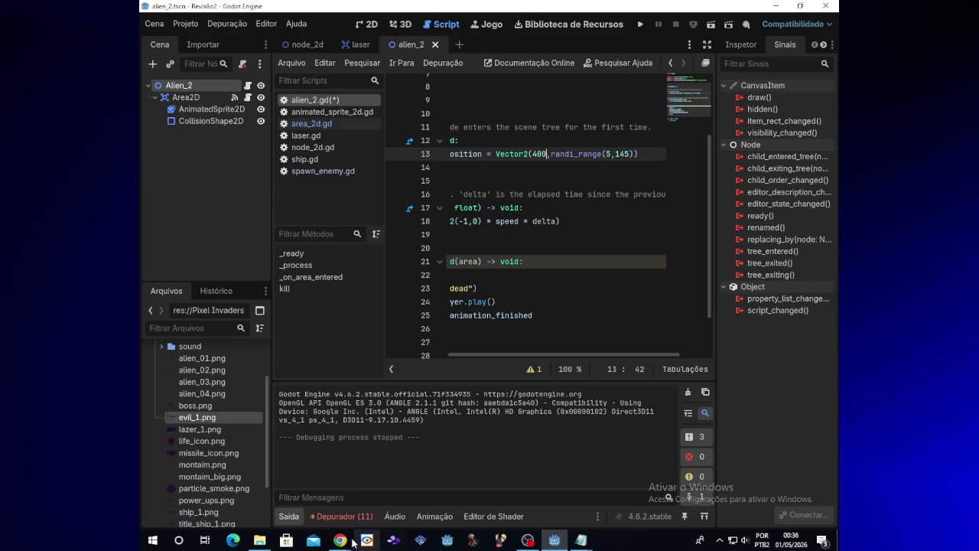
mouse_move(340, 539)
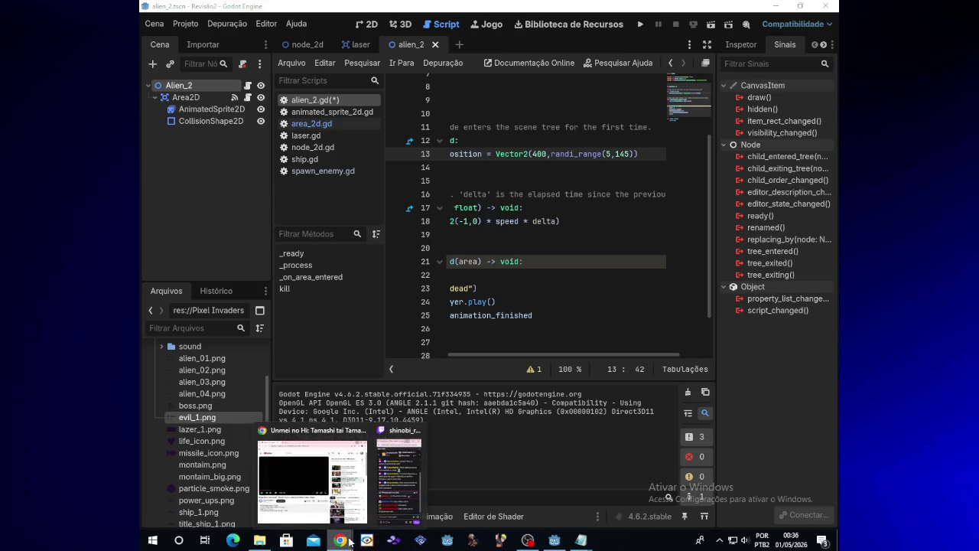
left_click(297, 45)
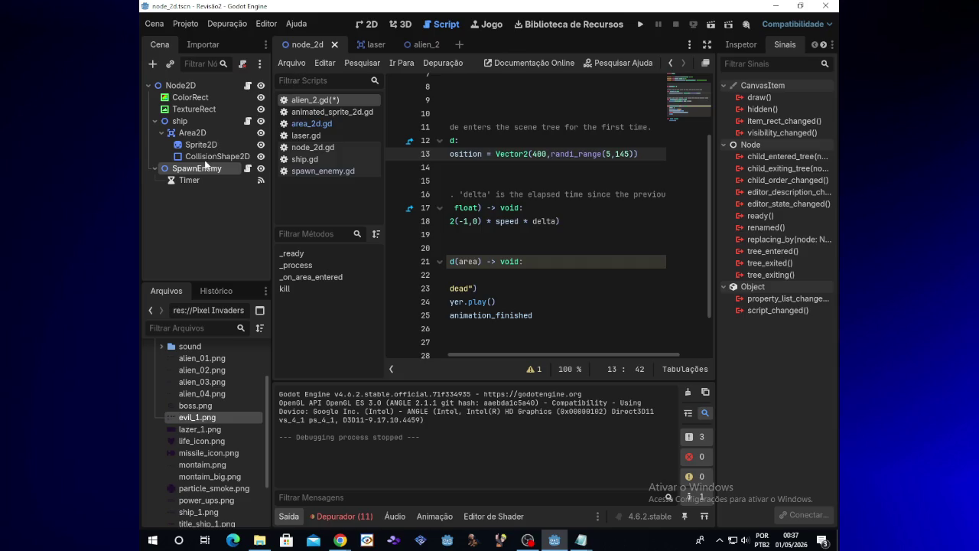
Step: Open SpawnEnemy's spawn_enemy.gd and scroll through its timer-based alien spawning code
left_click(247, 169)
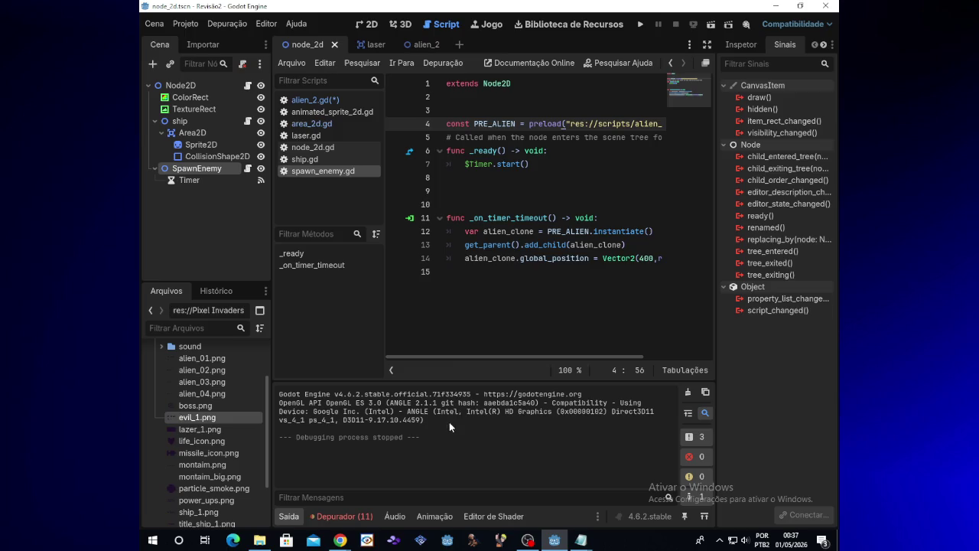
mouse_move(490, 355)
left_mouse_down()
mouse_move(535, 355)
mouse_move(475, 355)
mouse_move(500, 354)
left_mouse_up()
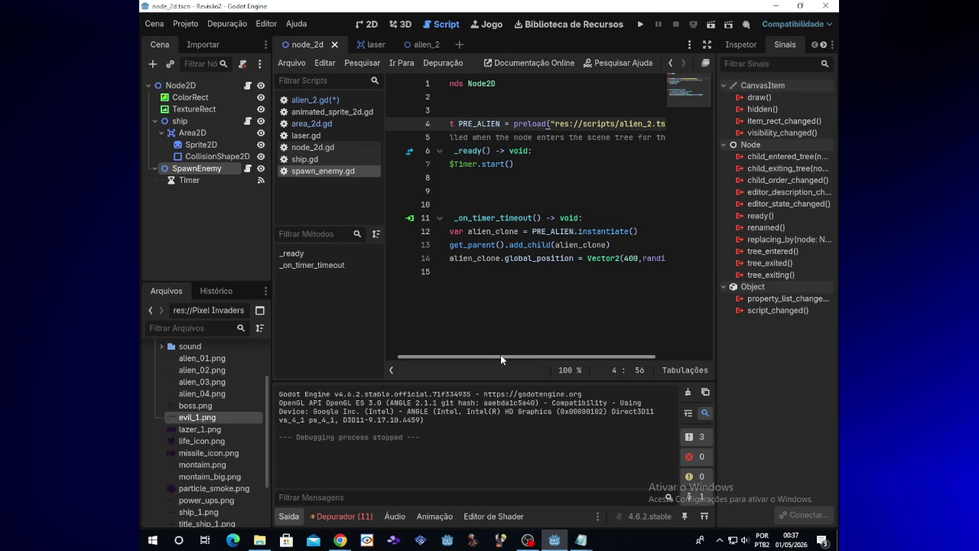
left_click_drag(500, 354, 499, 355)
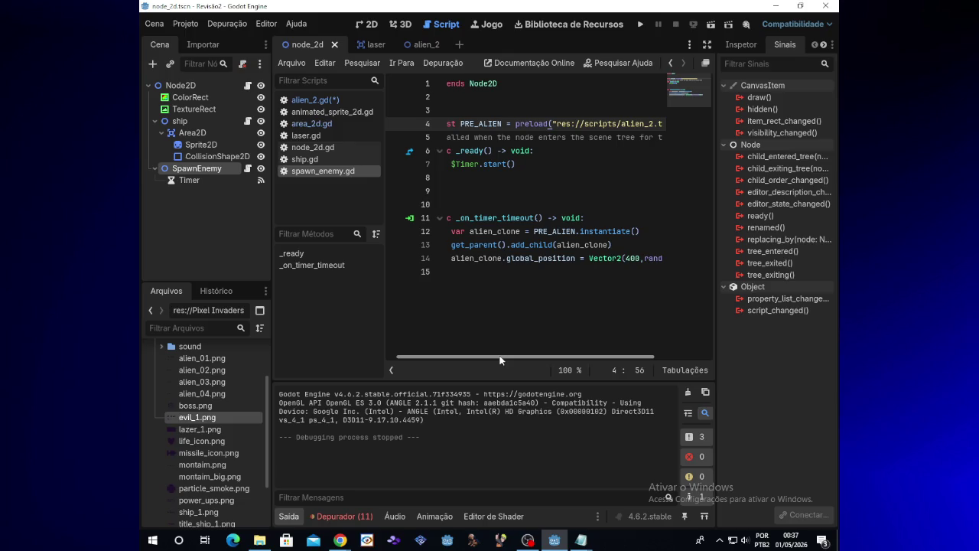
left_click_drag(500, 356, 503, 355)
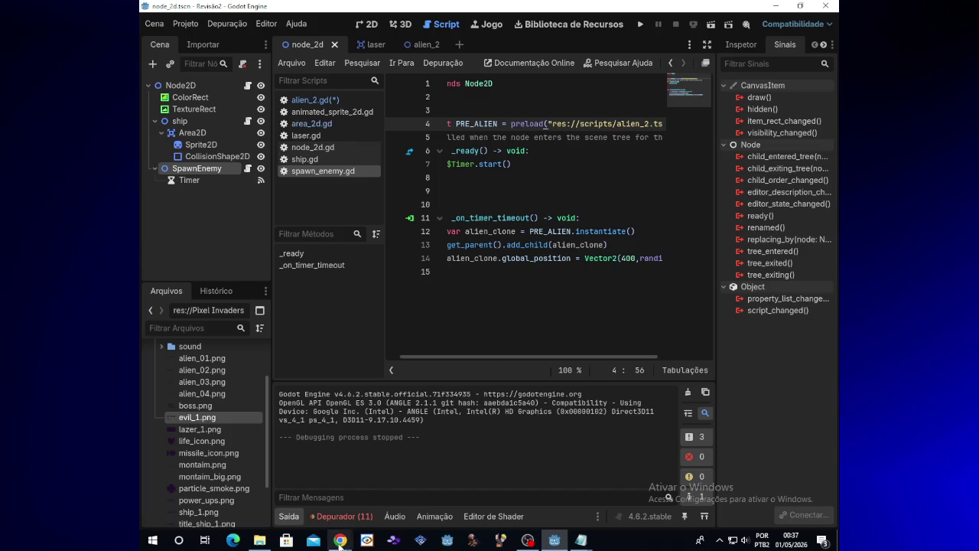
mouse_move(339, 539)
left_click(335, 505)
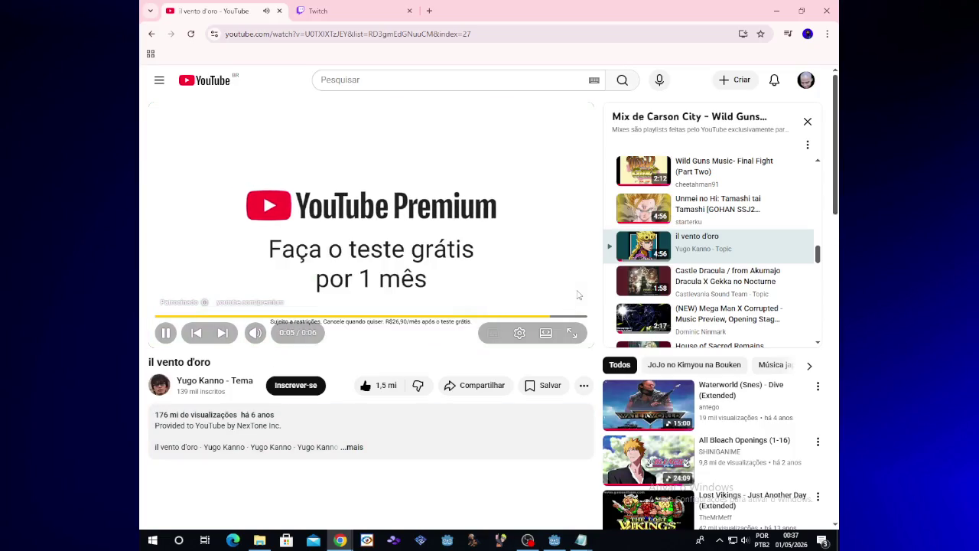
left_click(777, 11)
left_click_drag(516, 356, 586, 353)
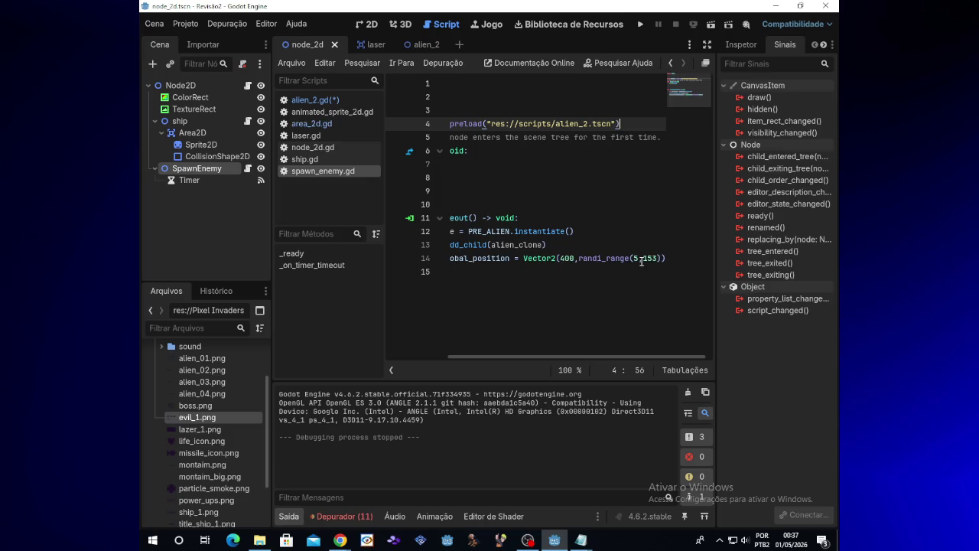
Step: Test new random-height ranges on line 14, settling on randi_range(5,153)
left_click(640, 258)
type("00")
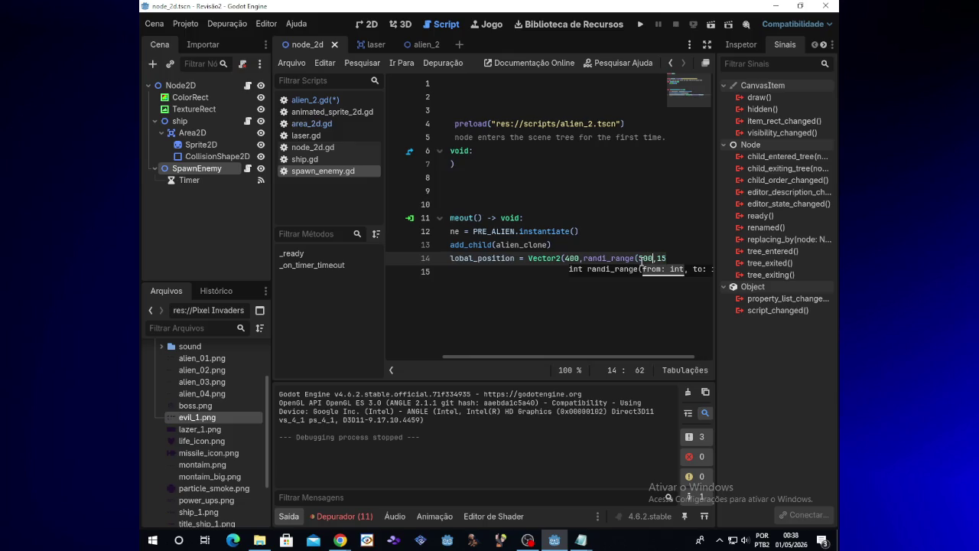
left_click(640, 24)
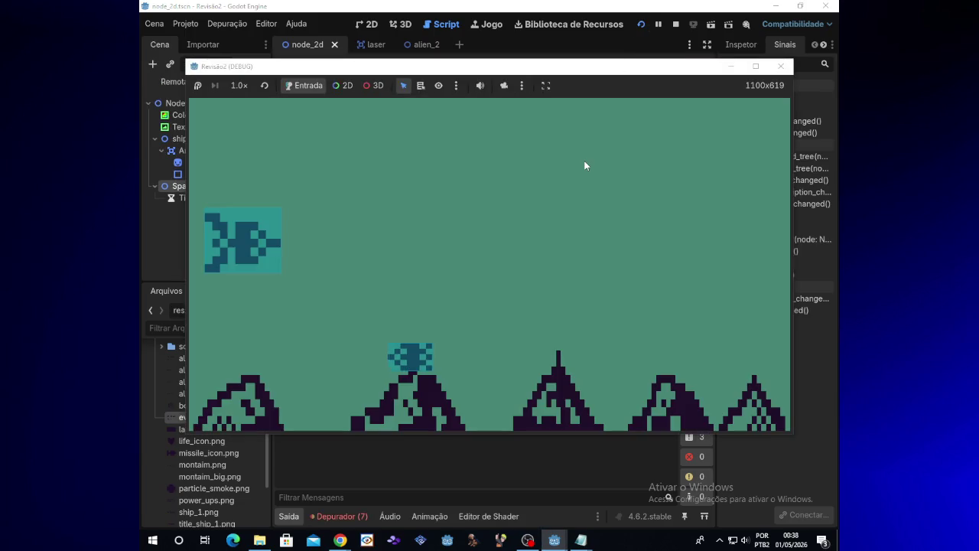
left_click(780, 66)
type("5,153)")
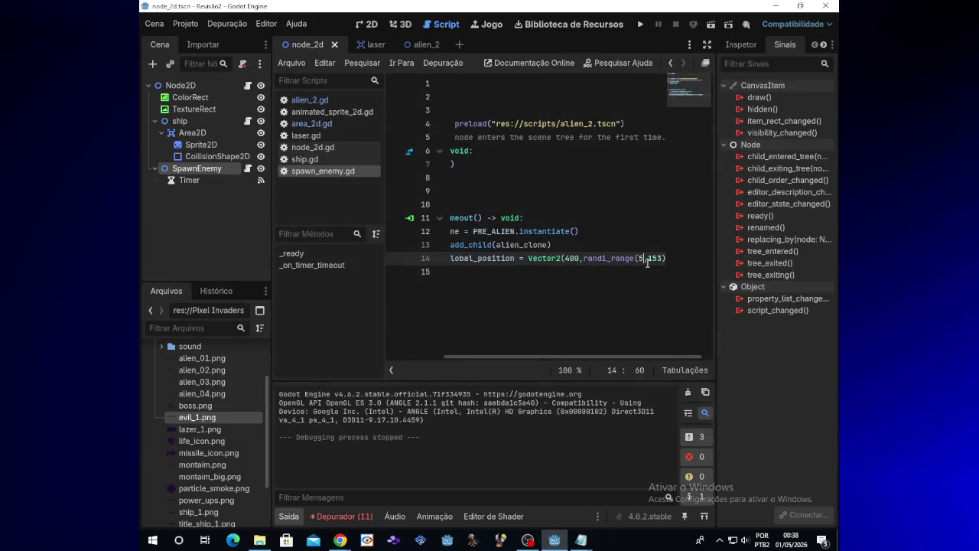
left_click(641, 25)
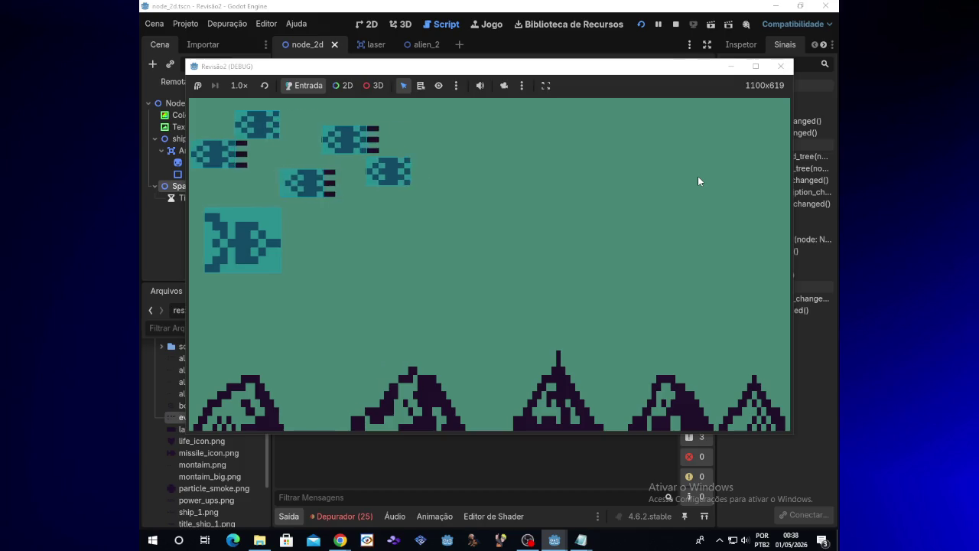
left_click(774, 69)
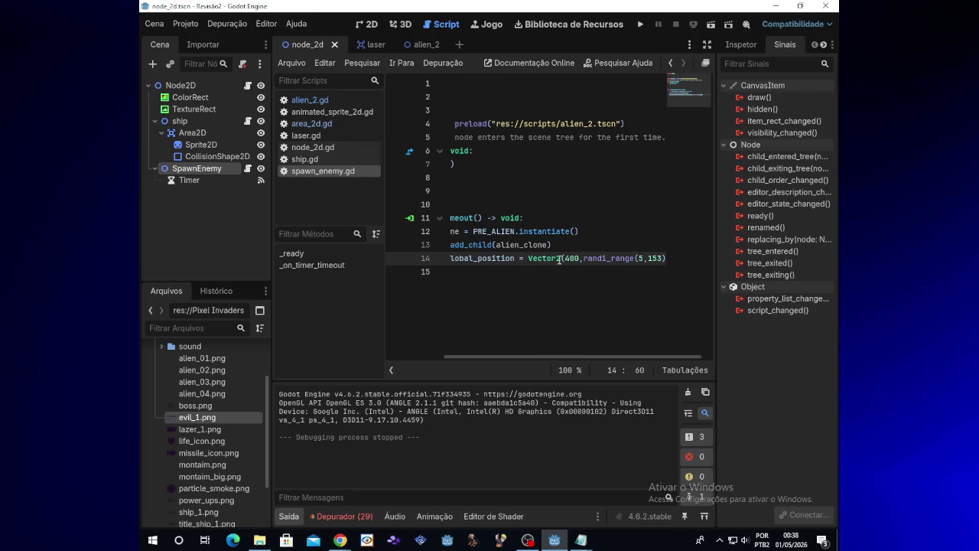
Step: Change the spawn x position from 400 to 500 and test the game
key("BackSpace")
key("BackSpace")
key("BackSpace")
type("500")
left_click(640, 23)
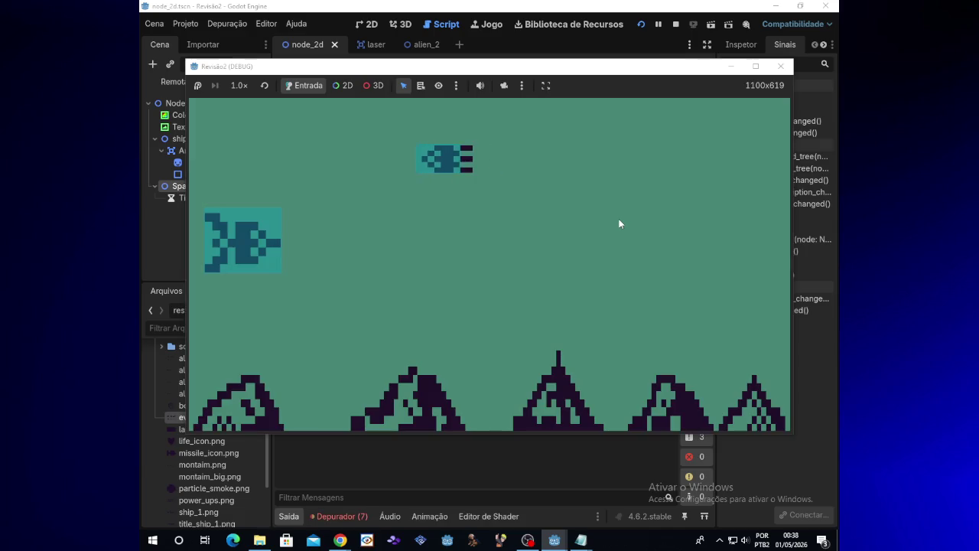
left_click(781, 66)
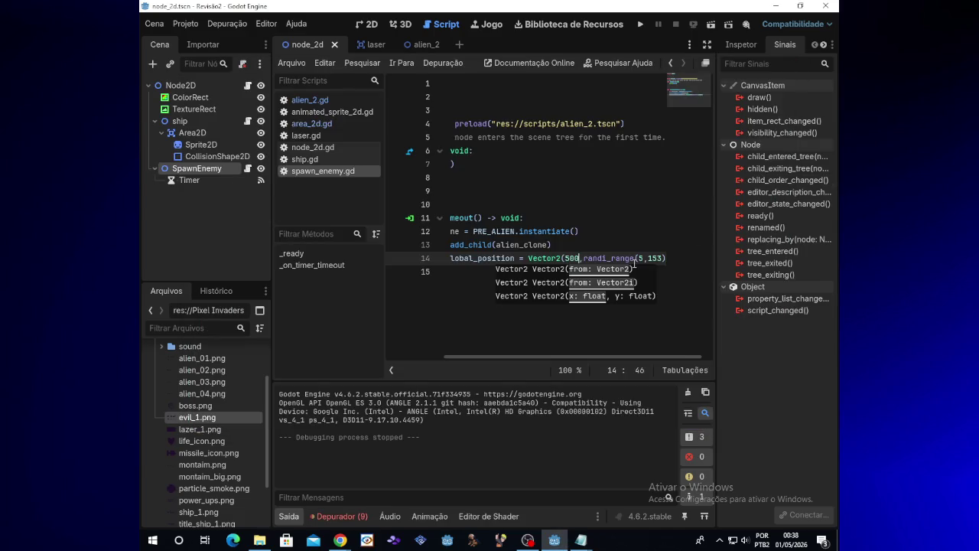
Step: Set the alien spawn x on line 14 to 1000 and test-run the game
key("BackSpace")
key("BackSpace")
type("100")
type("0")
left_click(637, 27)
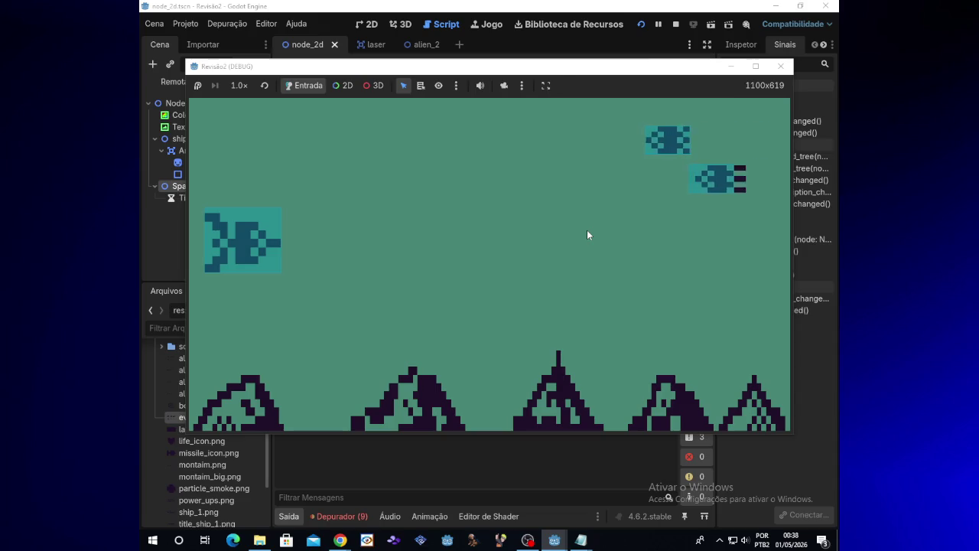
left_click(785, 70)
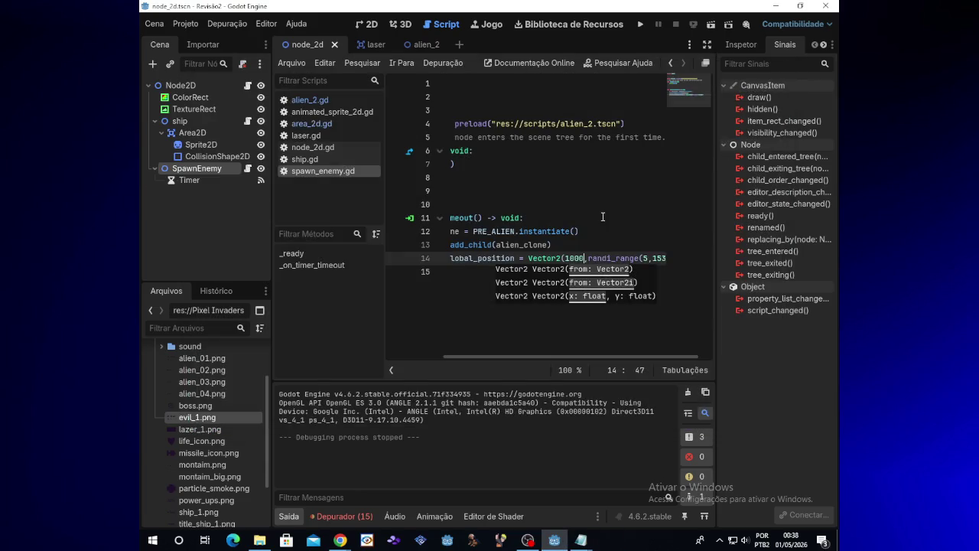
Step: Change the spawn x to 1100 and run the game again
key("BackSpace")
key("BackSpace")
key("BackSpace")
type("100")
left_click(639, 27)
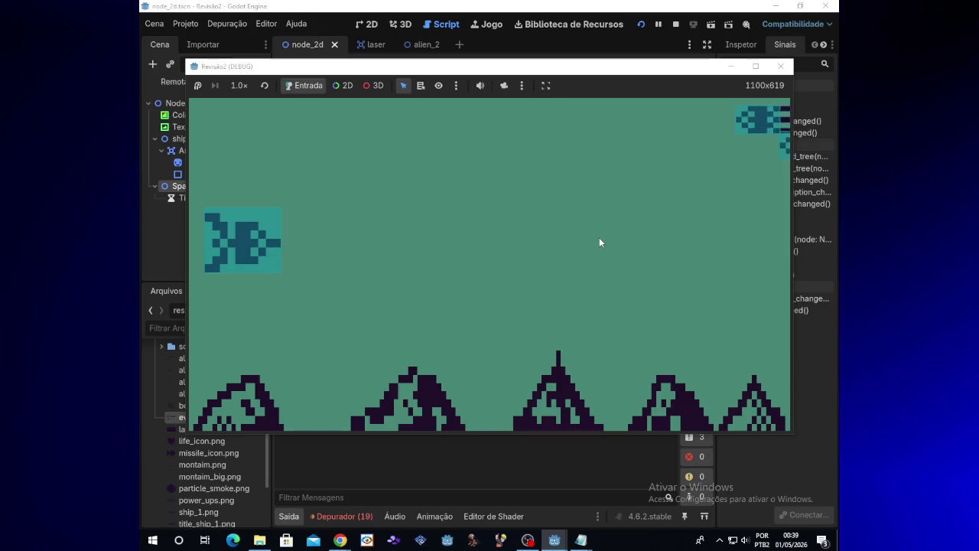
left_click(772, 67)
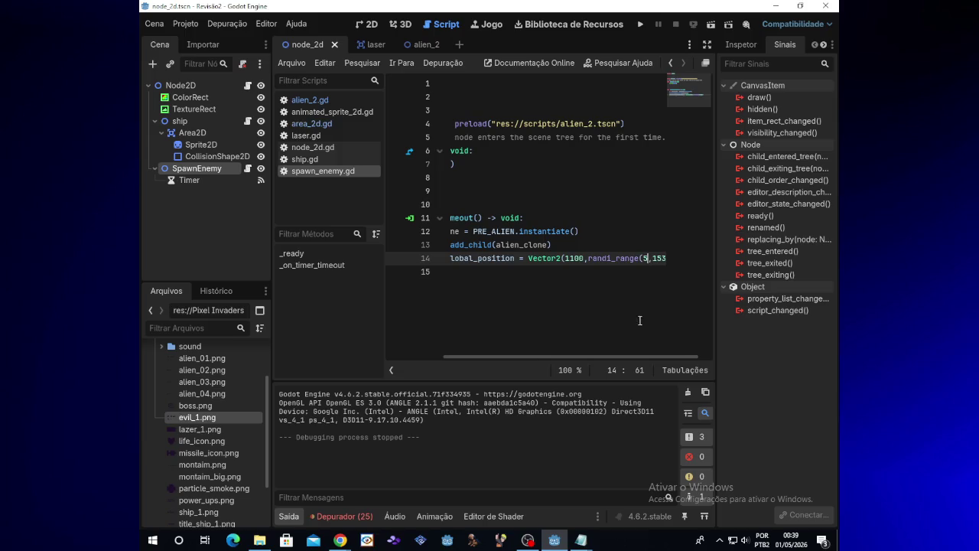
left_click_drag(596, 355, 468, 355)
left_click(532, 164)
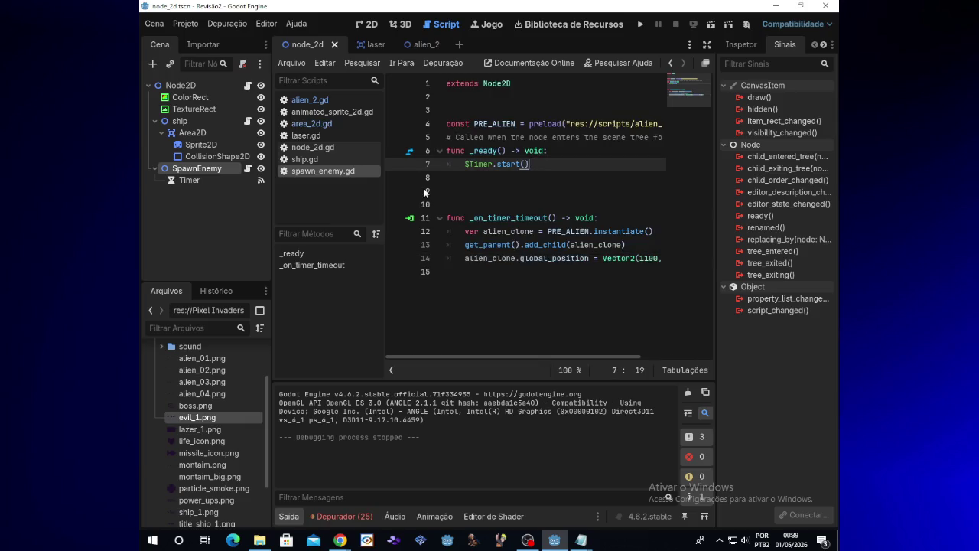
Step: Turn off Autostart on the Timer node in the Inspector and run the game
left_click(230, 180)
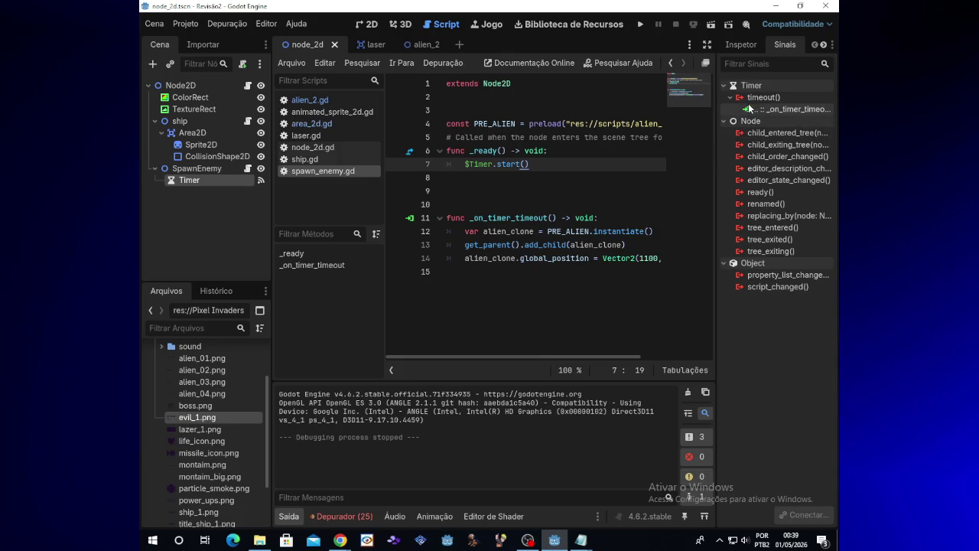
left_click(741, 44)
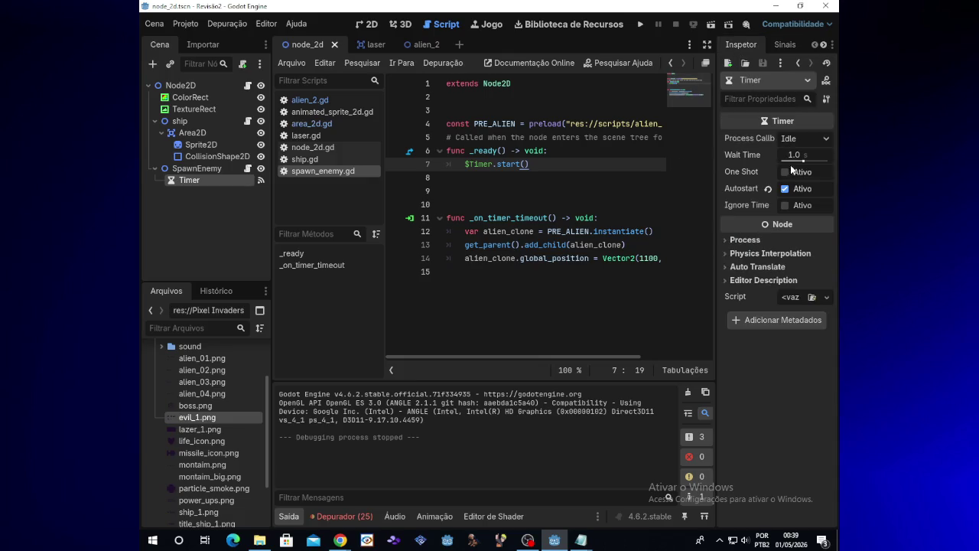
left_click(786, 189)
left_click(638, 24)
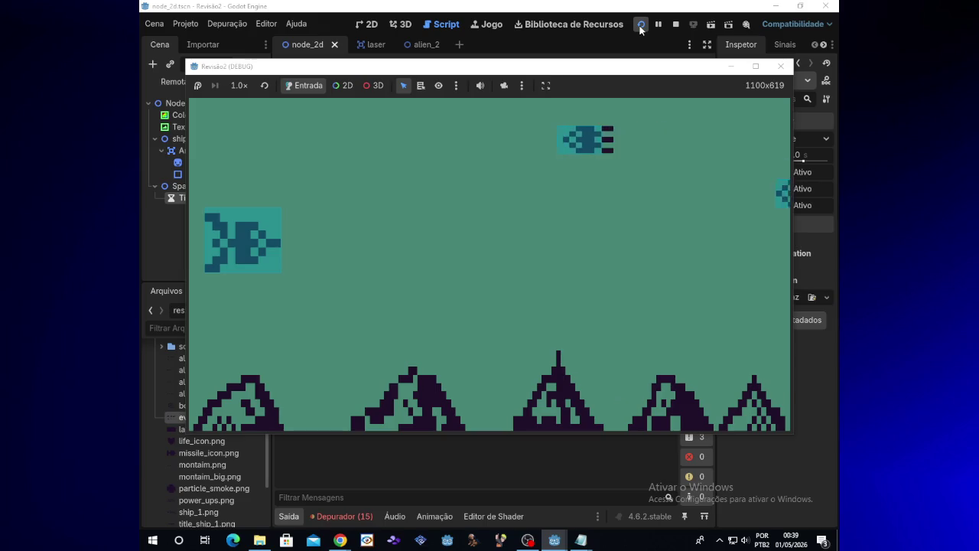
Step: Steer the ship up and down while firing lasers at the aliens, then return to the editor
key("Up")
key("space")
key("Down")
key("space")
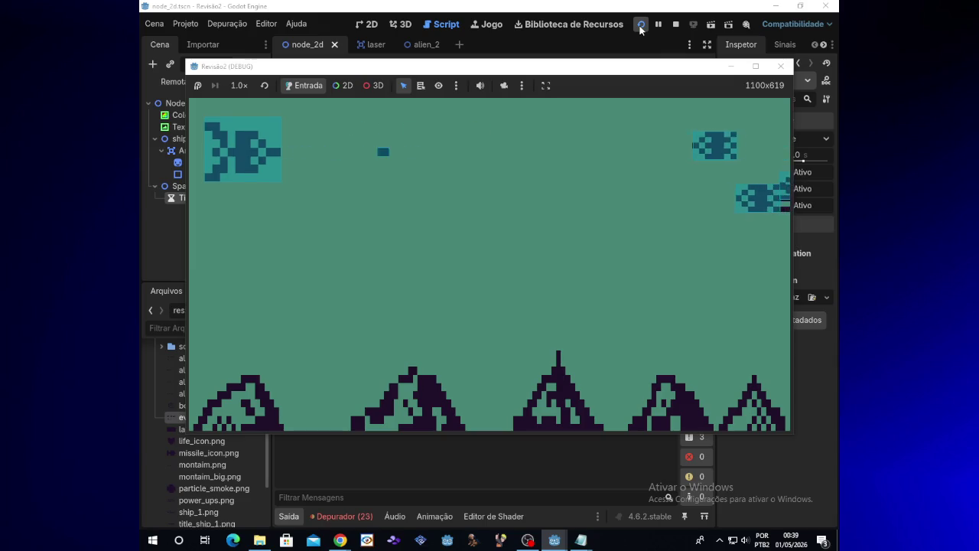
key("space")
key("Down")
key("space")
key("Down")
key("space")
key("Up")
key("space")
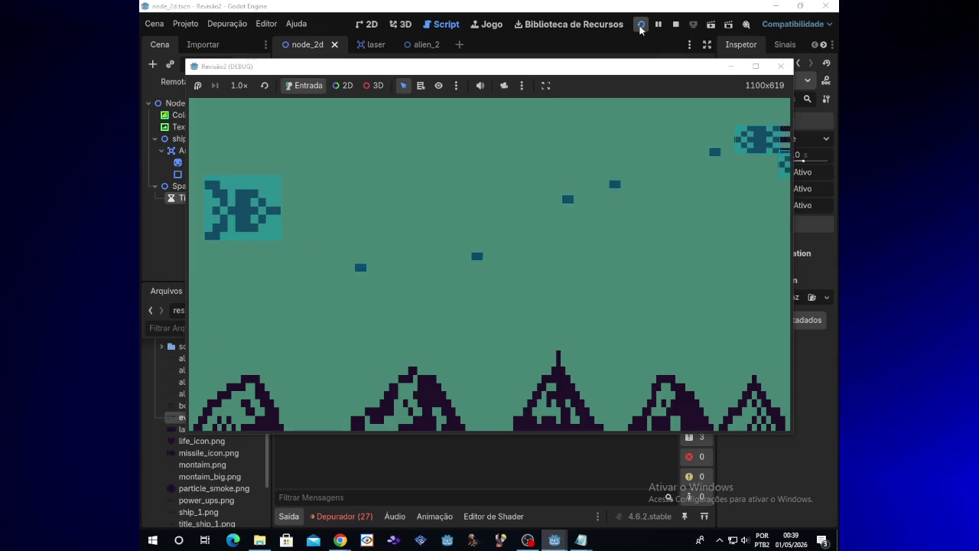
key("Down")
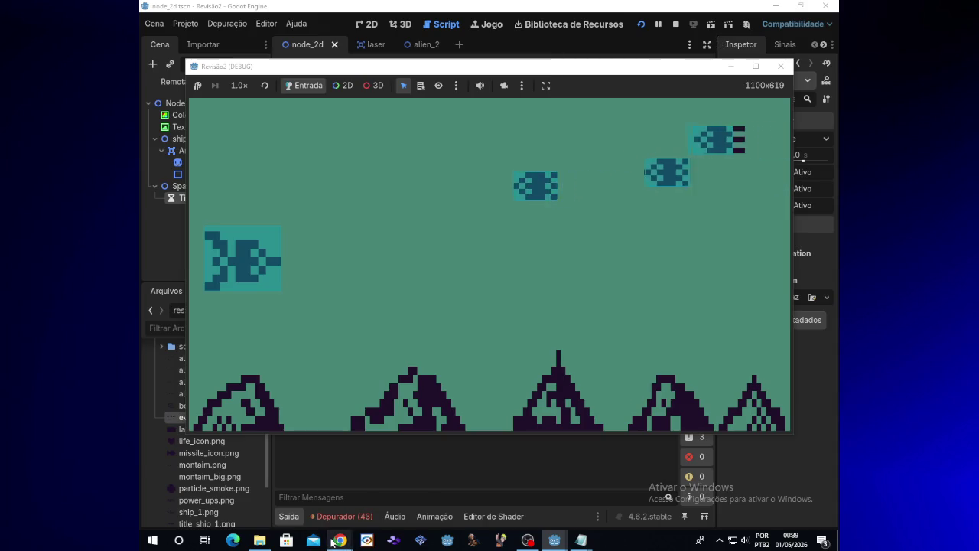
mouse_move(409, 529)
left_click(358, 519)
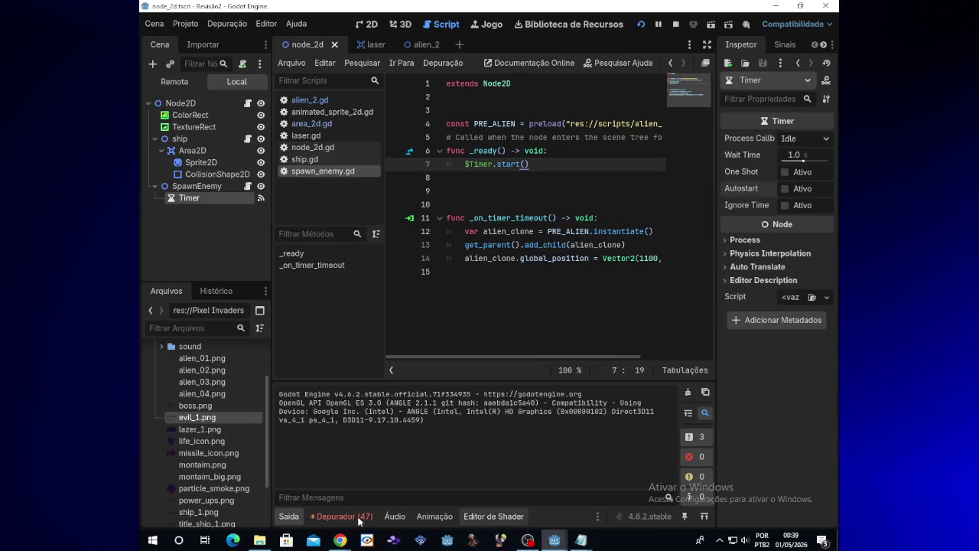
Step: Show the debugger's Errors tab and close the running game window
left_click(416, 384)
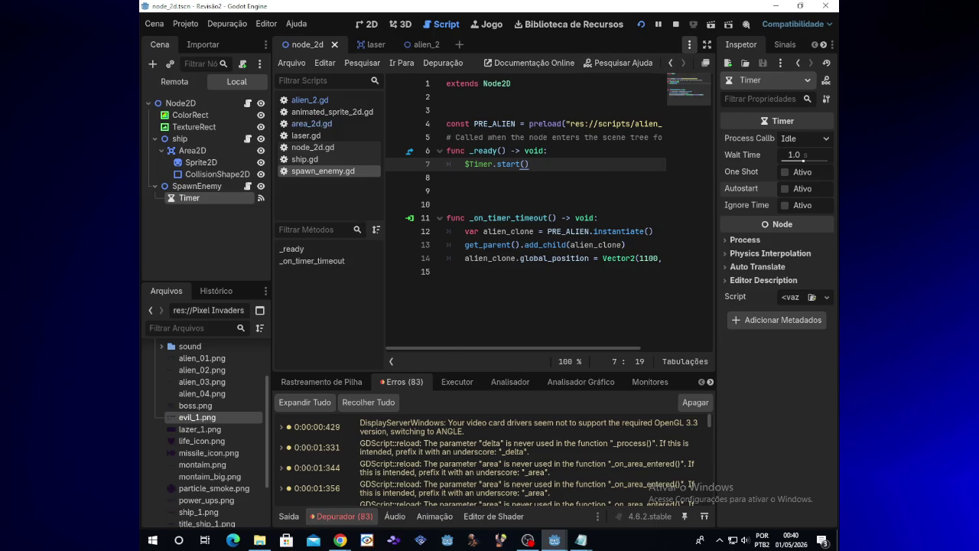
left_click(528, 540)
left_click(557, 543)
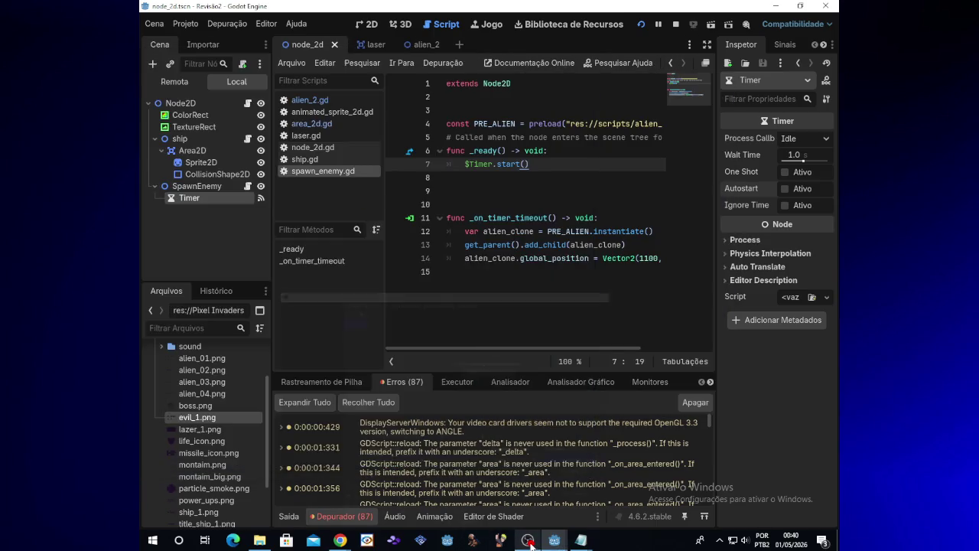
mouse_move(557, 543)
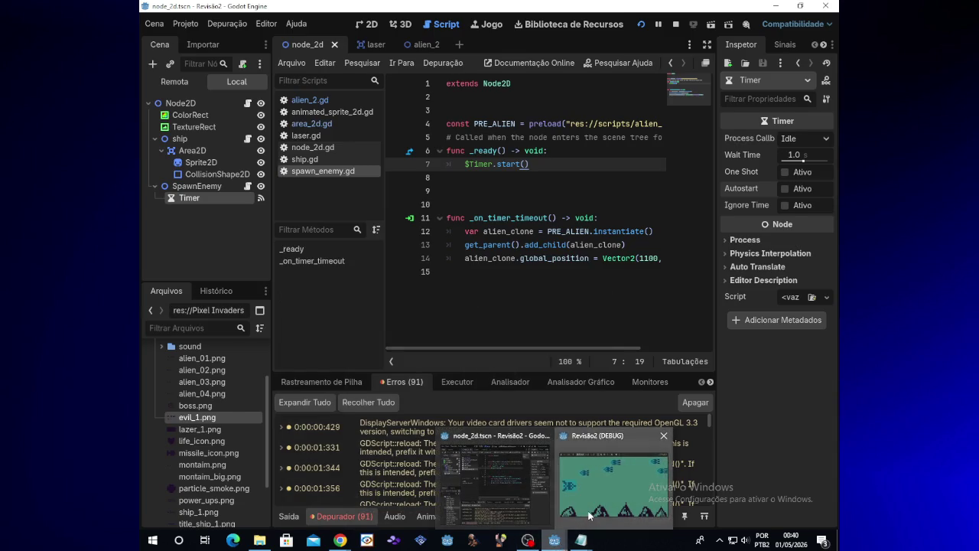
left_click(616, 482)
left_click(779, 67)
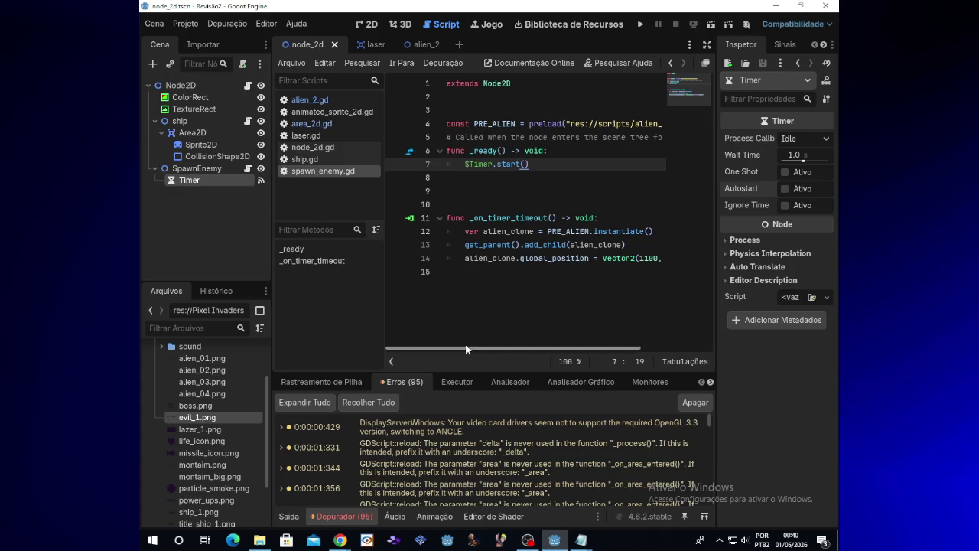
Step: Inspect the error entries, scrolling through the list of 95 errors and warnings
left_click(579, 423)
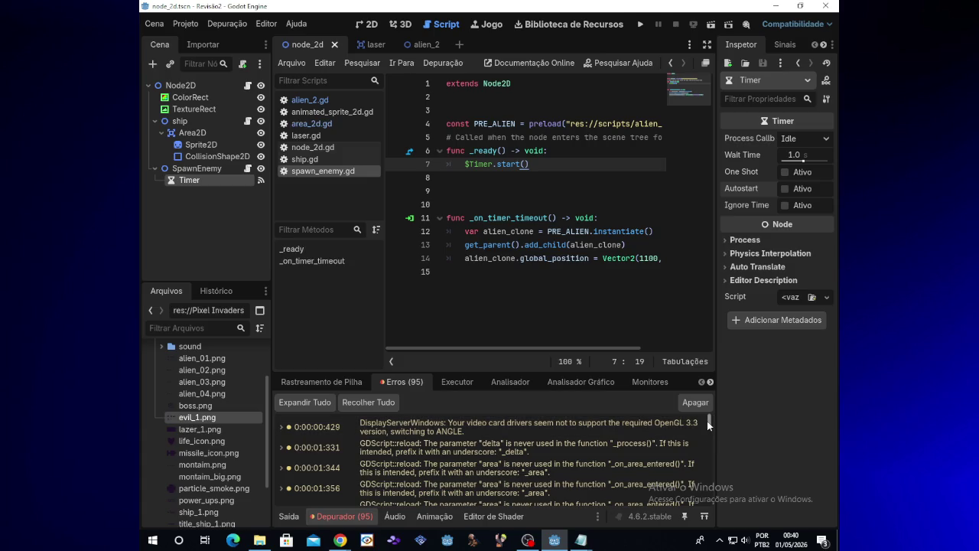
scroll(707, 422, "down", 2)
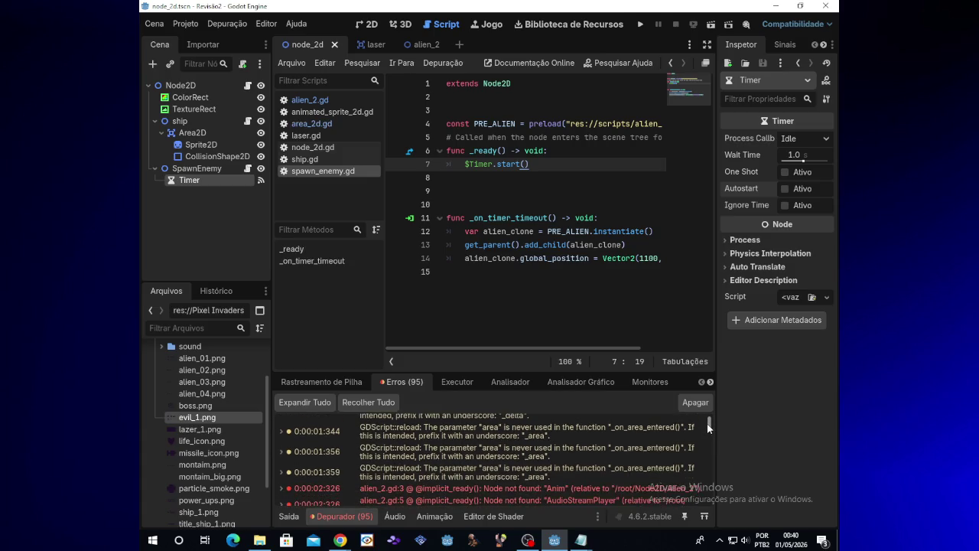
scroll(707, 424, "up", 2)
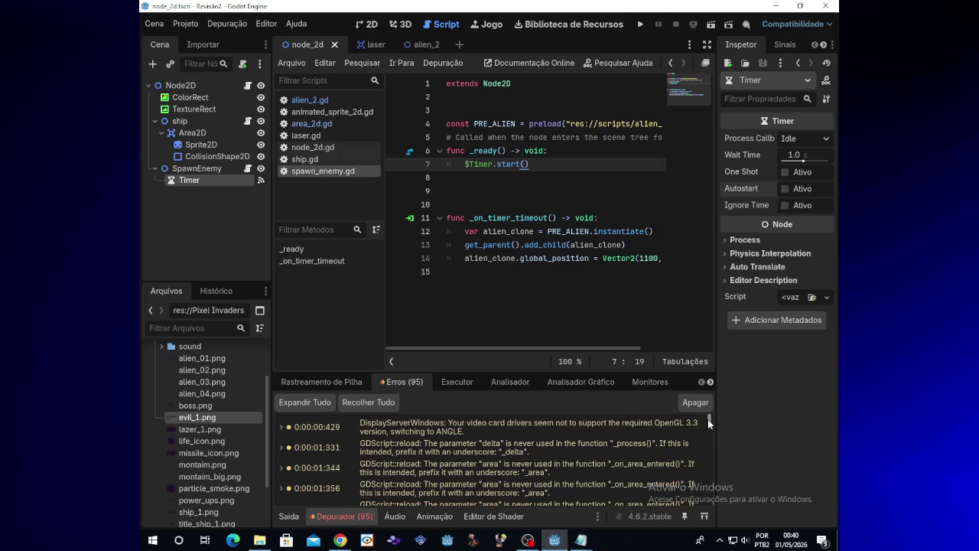
Step: Open laser.gd and briefly prefix its delta parameter with an underscore, then undo it
left_click(313, 121)
left_click(314, 136)
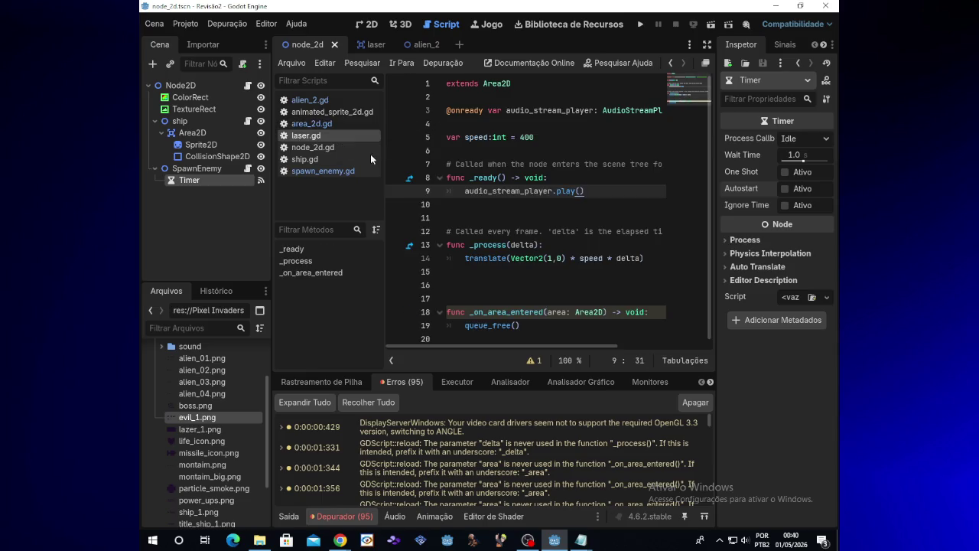
left_click(536, 245)
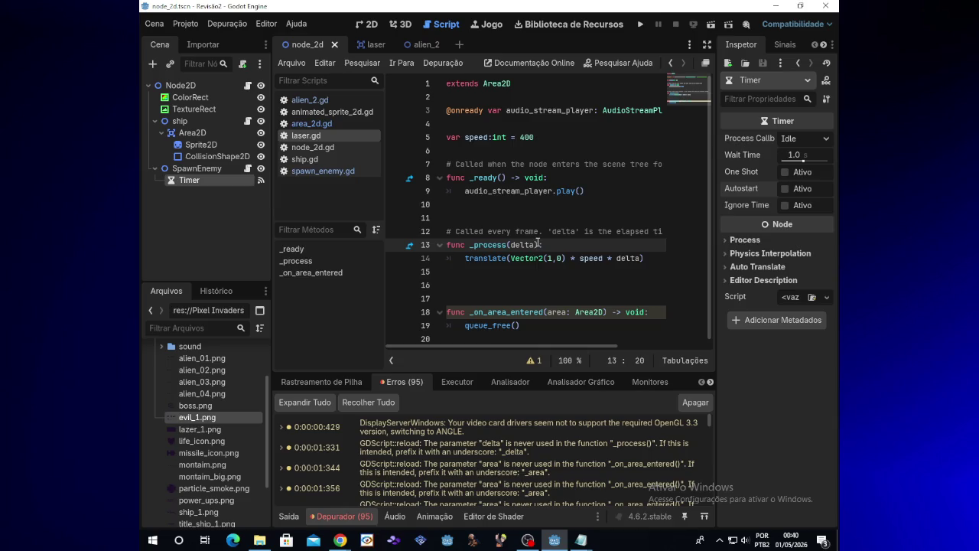
key("Left")
key("Left")
key("Left")
type("_")
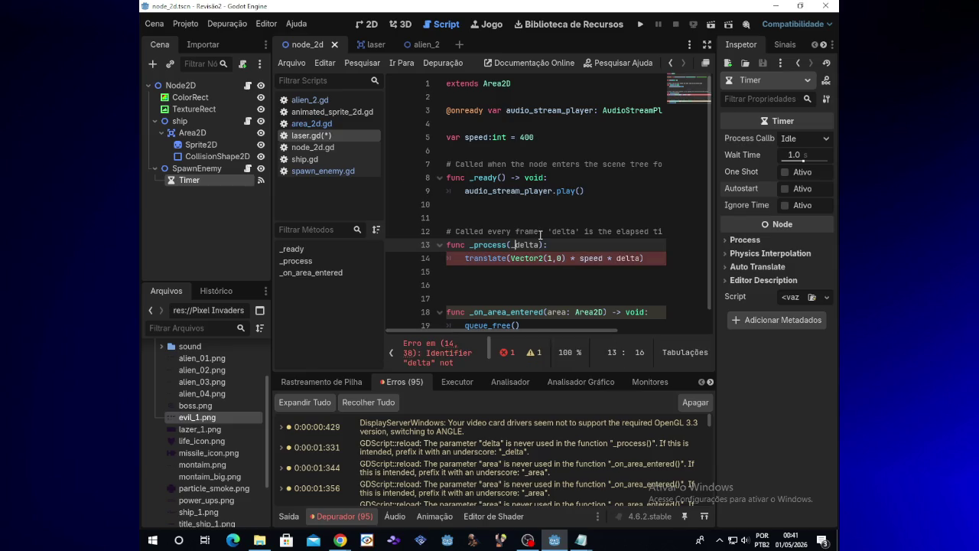
key("ctrl+z")
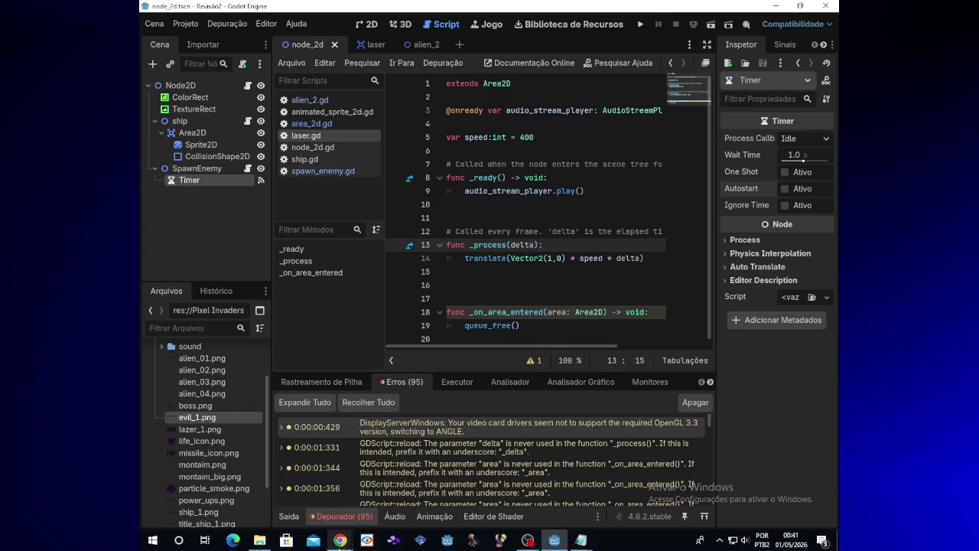
left_click(264, 538)
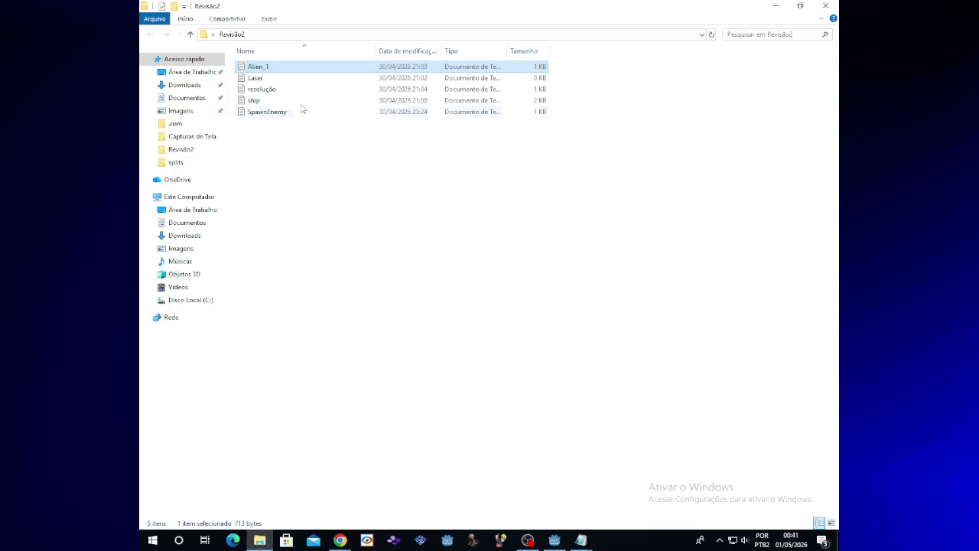
left_click(301, 79)
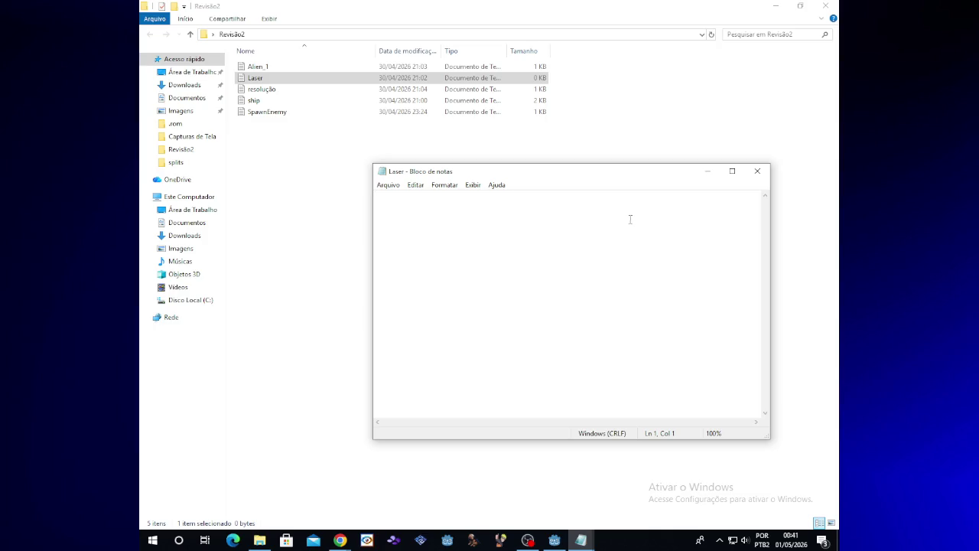
left_click(758, 171)
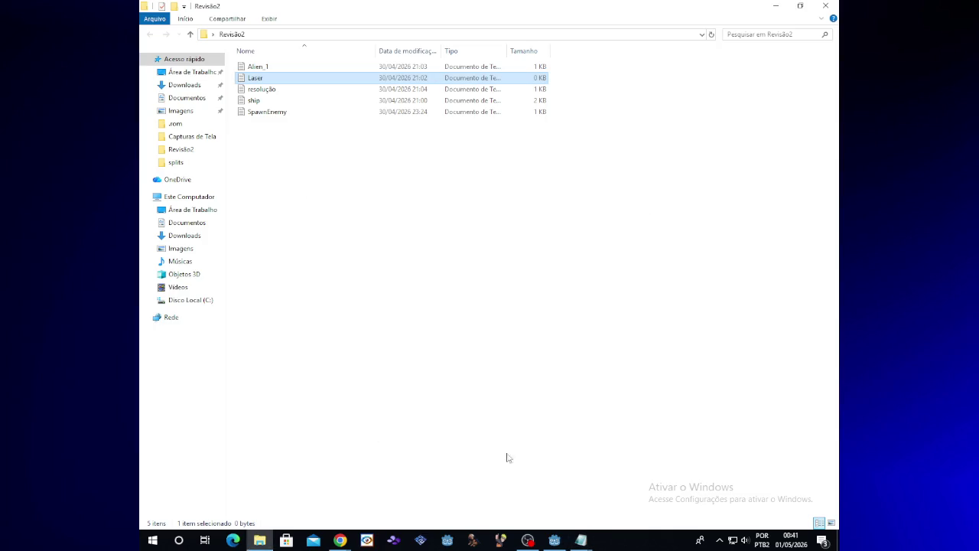
left_click(548, 541)
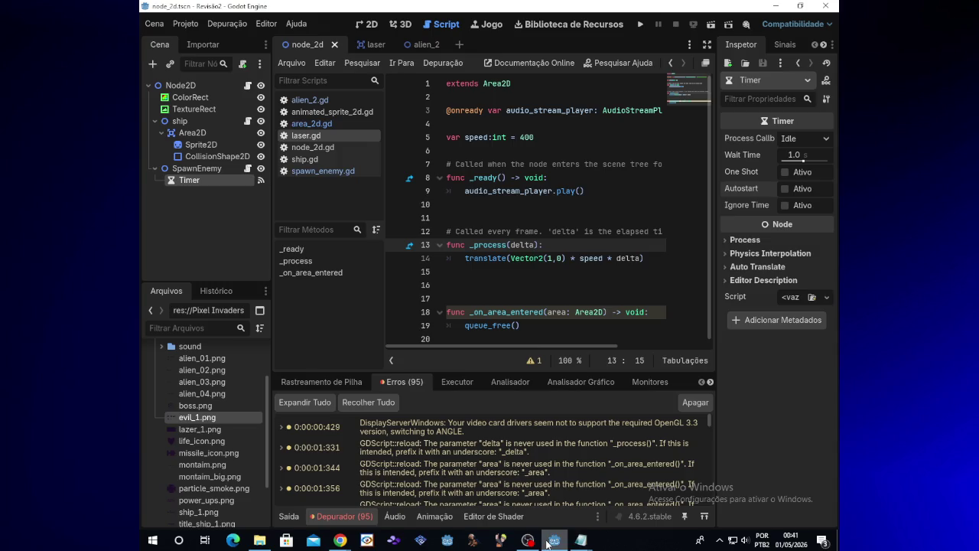
Step: Check animated_sprite_2d.gd and the laser and alien_2 scenes, then run the game
left_click(336, 110)
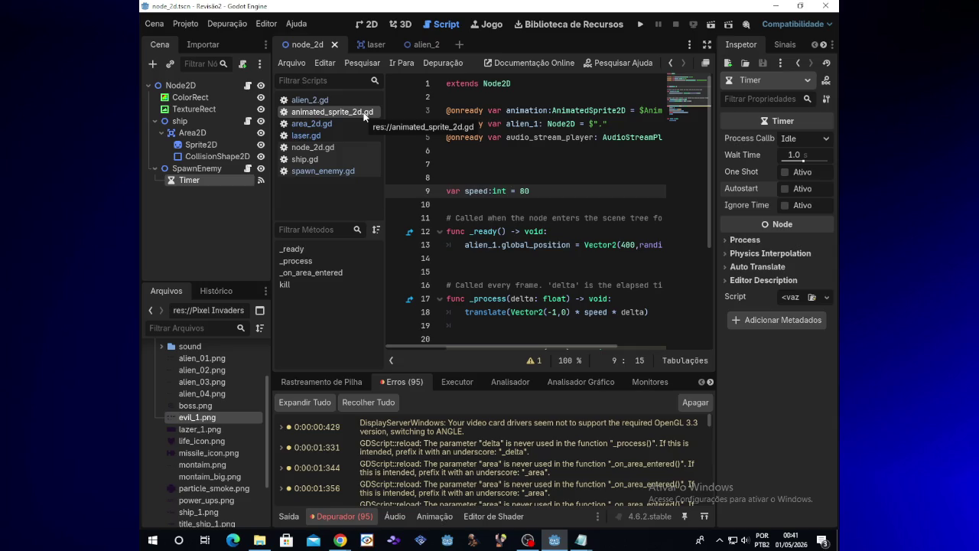
left_click(374, 46)
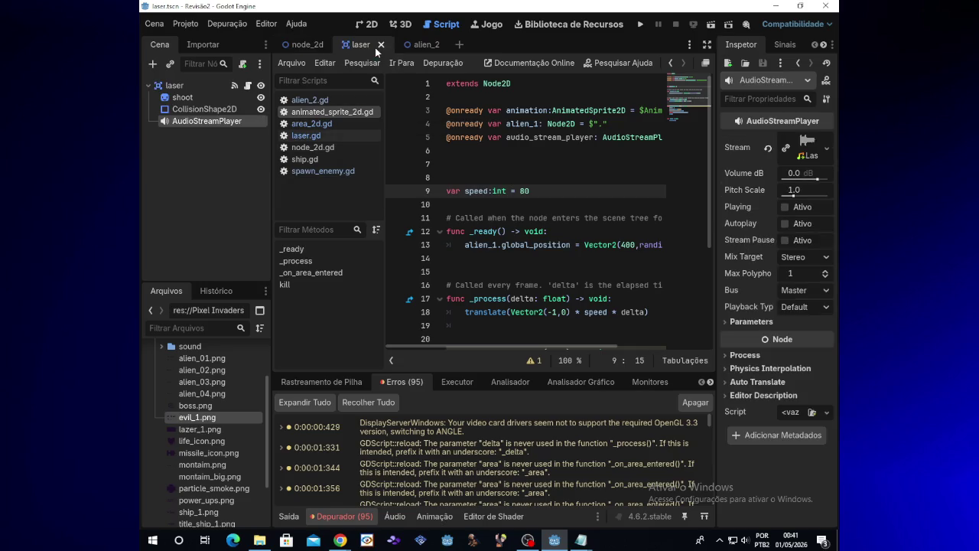
left_click(417, 45)
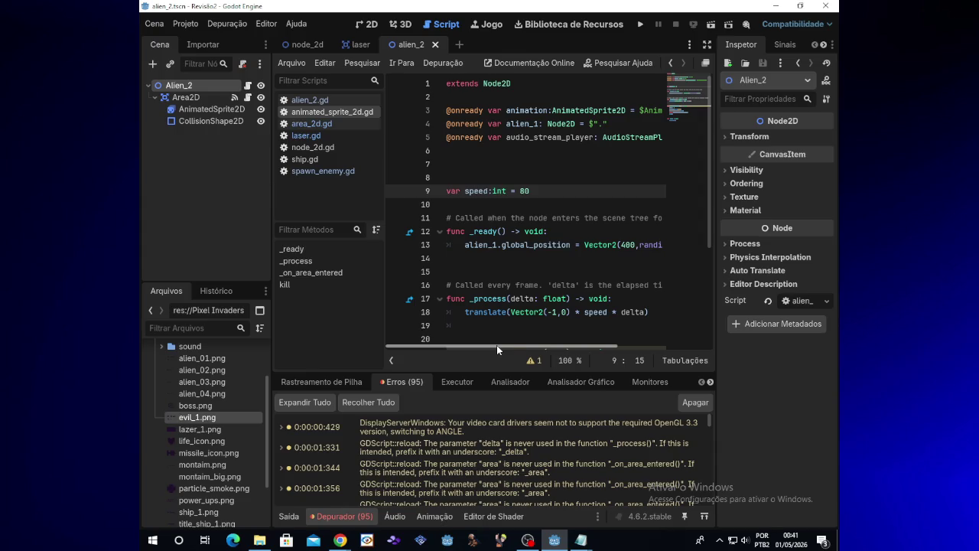
left_click(643, 25)
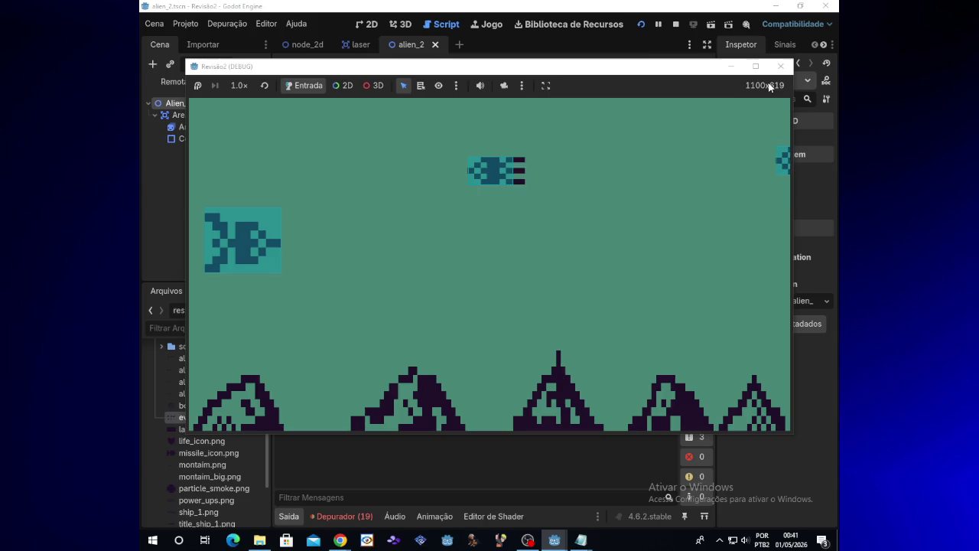
Step: Stop the game, set the node_2d spawn Timer to One Shot, and run again
left_click(781, 66)
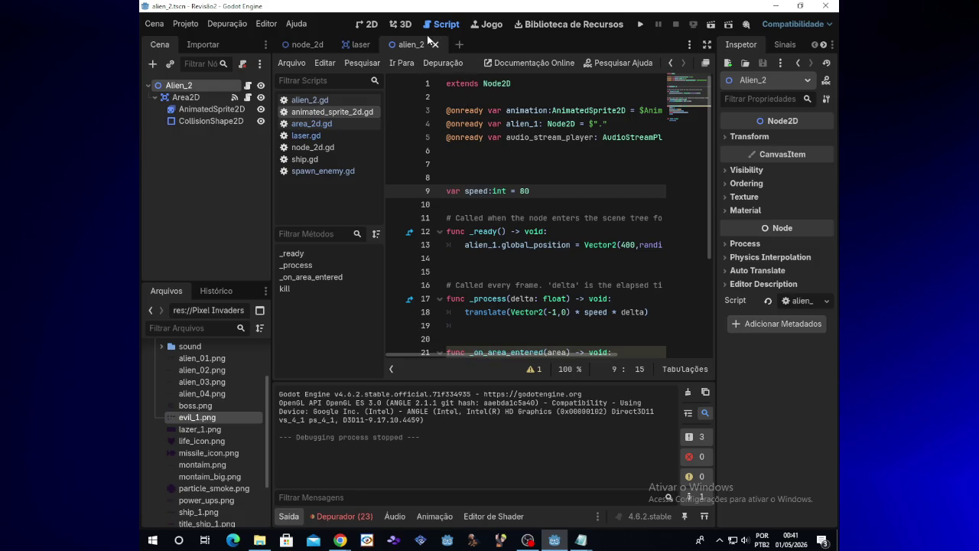
left_click(309, 44)
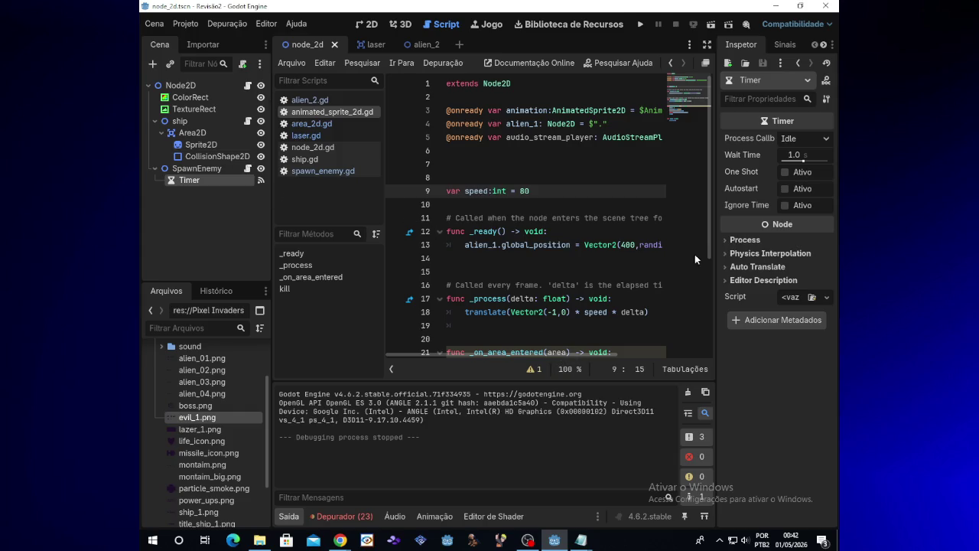
left_click_drag(708, 244, 708, 270)
left_click(785, 172)
left_click(786, 172)
left_click(644, 27)
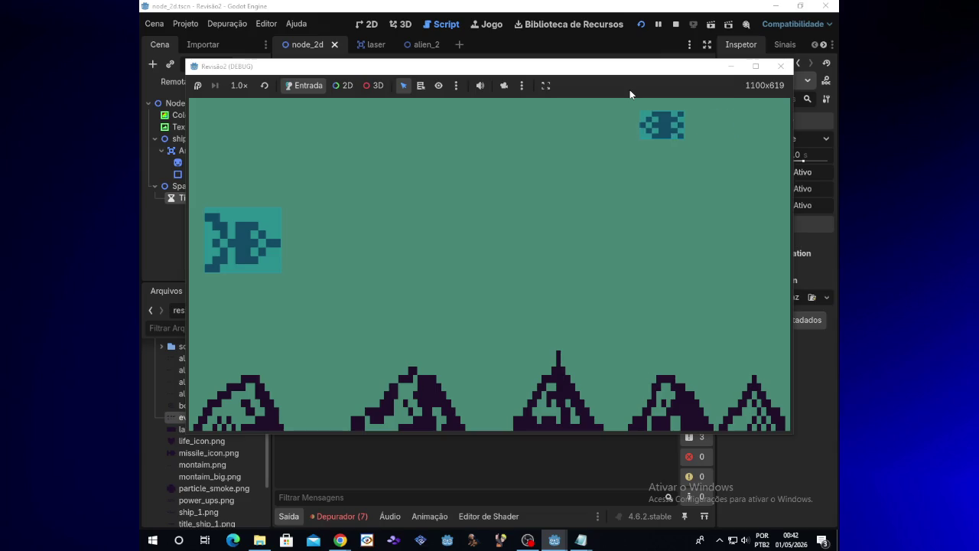
Step: Move the ship up, shoot the single alien, then close the game
key("Up")
key("space")
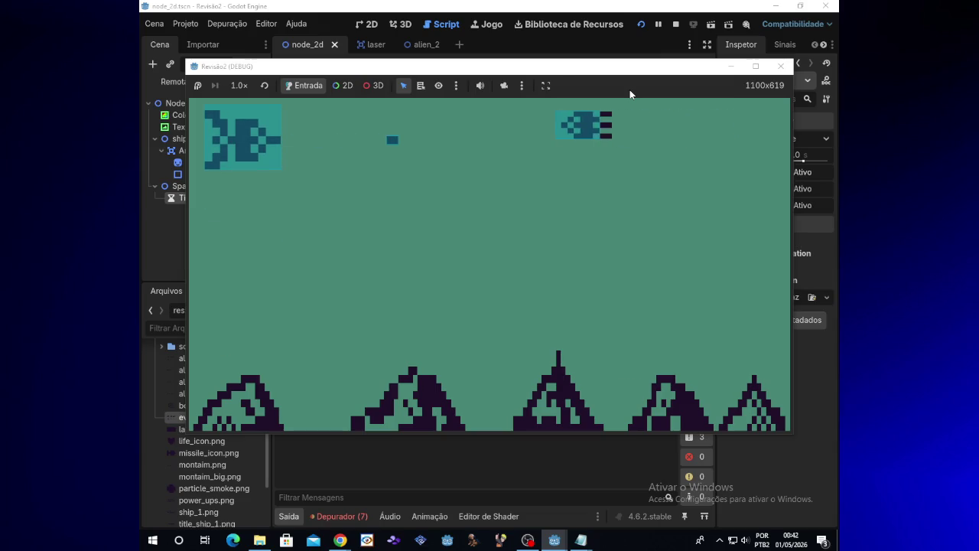
key("Down")
key("Down")
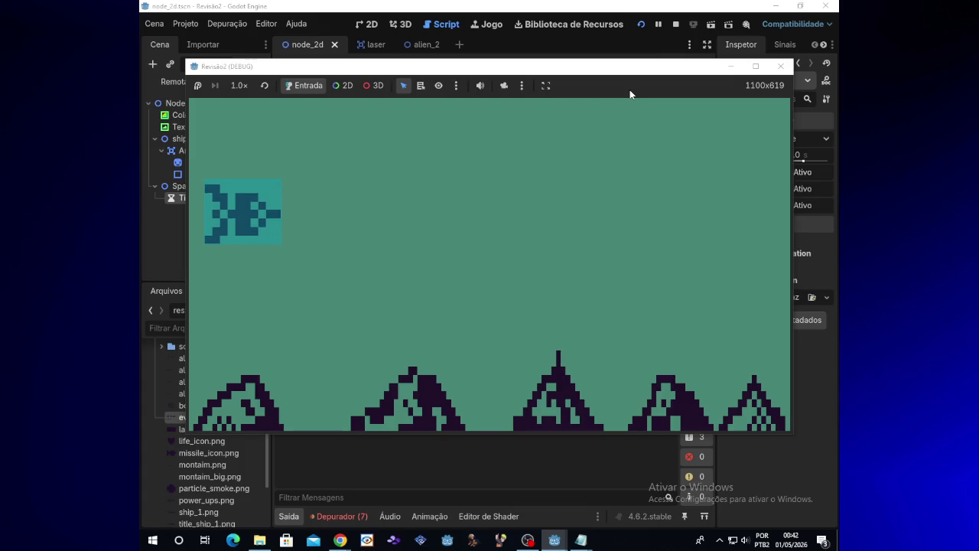
mouse_move(333, 543)
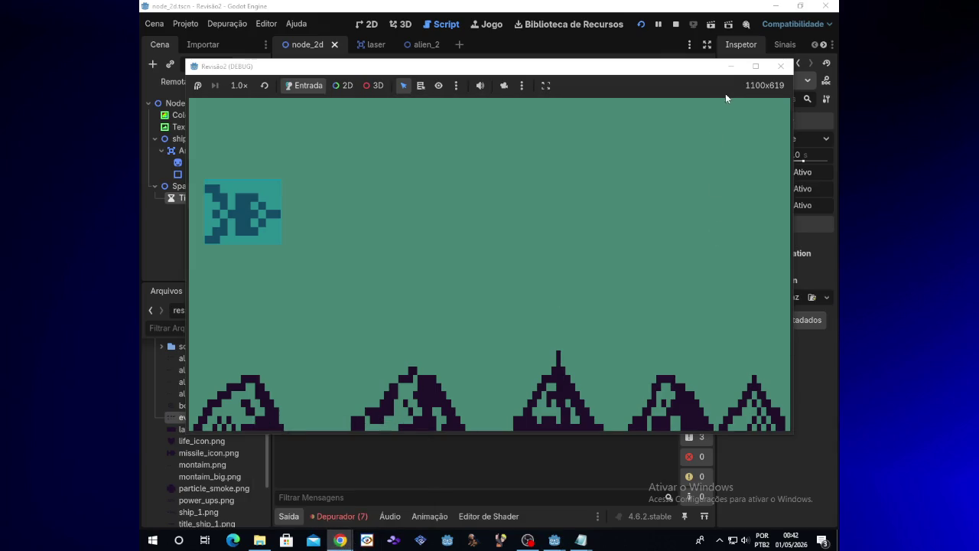
left_click(780, 66)
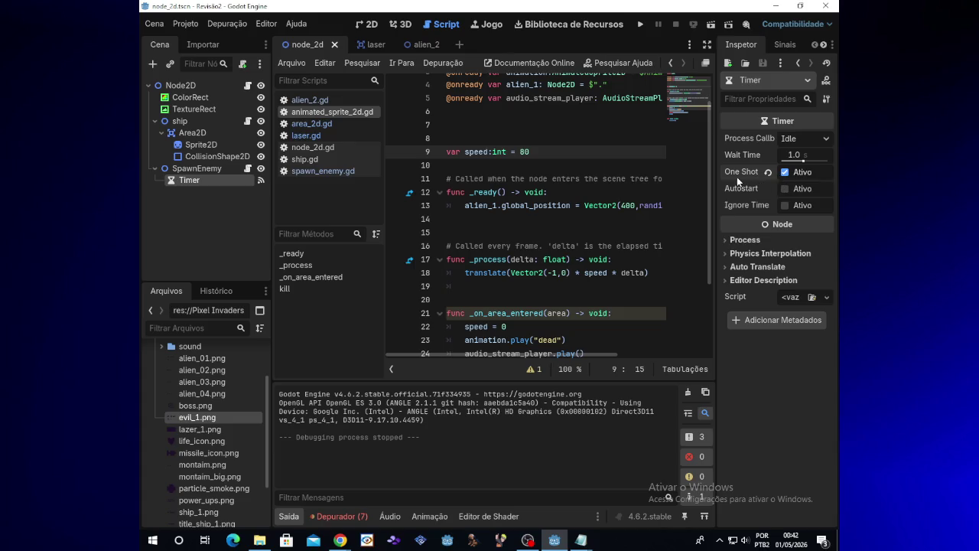
Step: Untick One Shot and toggle Ignore Time Scale on the Timer, then test-run the game
left_click(769, 171)
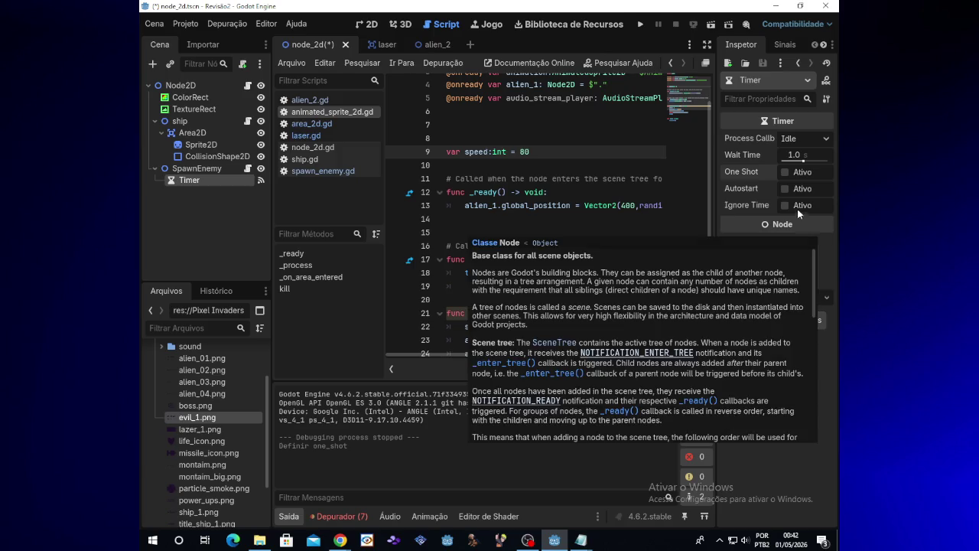
left_click(786, 205)
left_click(641, 24)
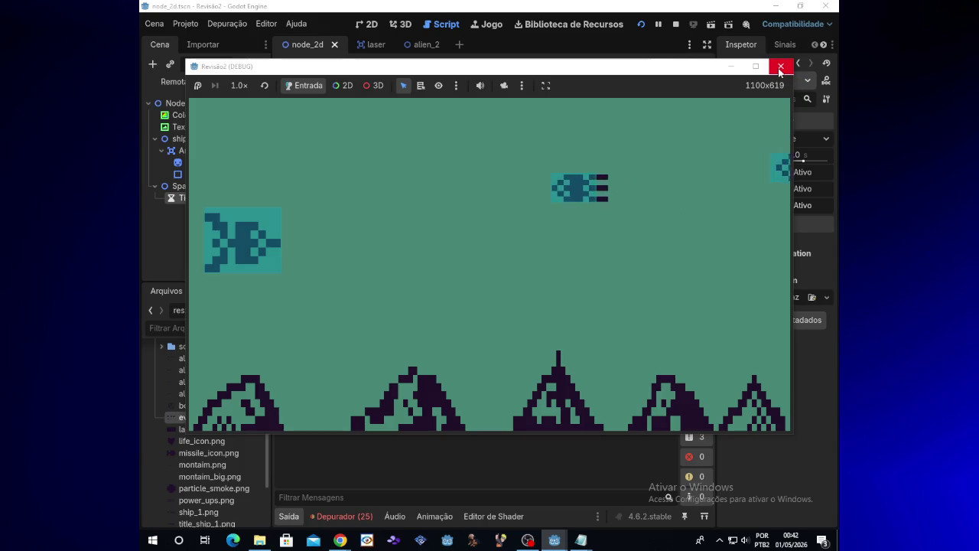
left_click(780, 68)
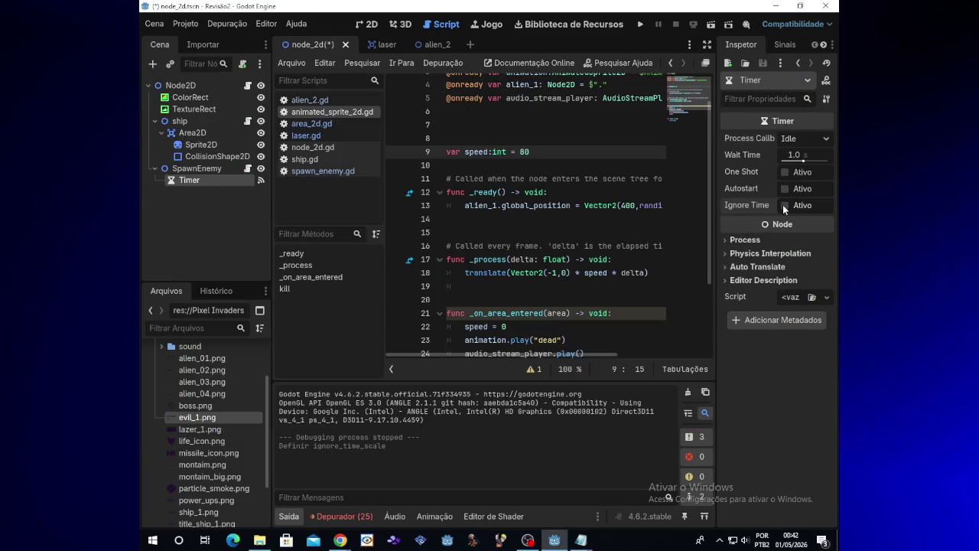
Step: Open spawn_enemy.gd from the script list
left_click_drag(710, 268, 703, 342)
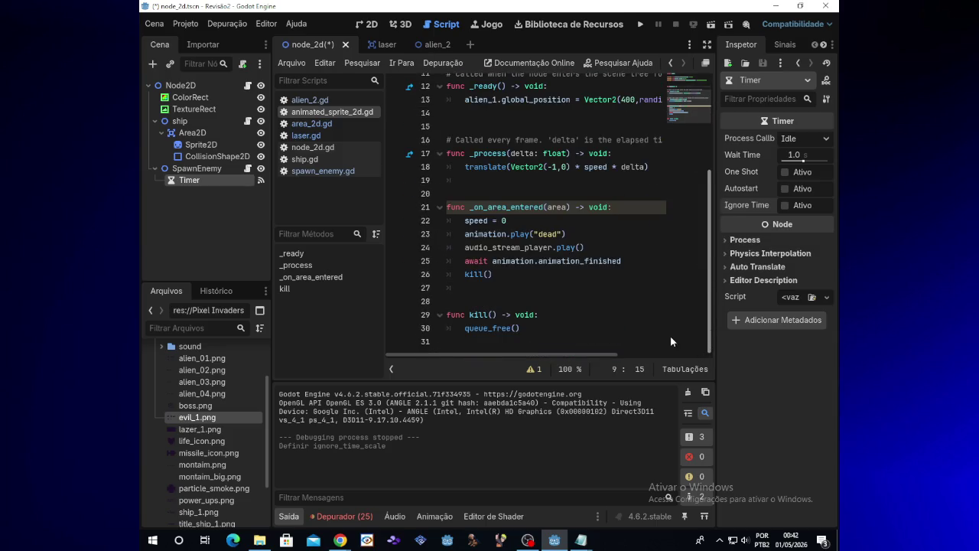
left_click(320, 173)
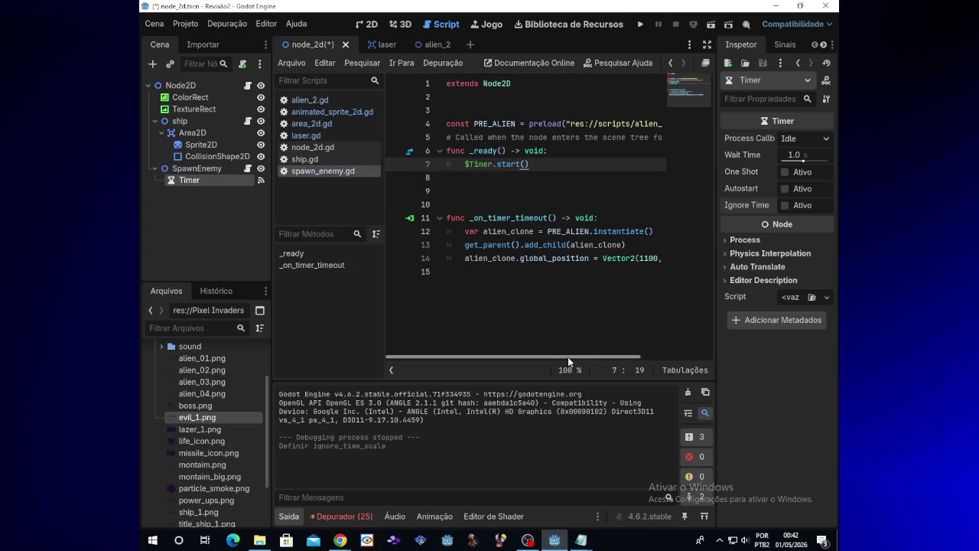
left_click_drag(569, 356, 642, 352)
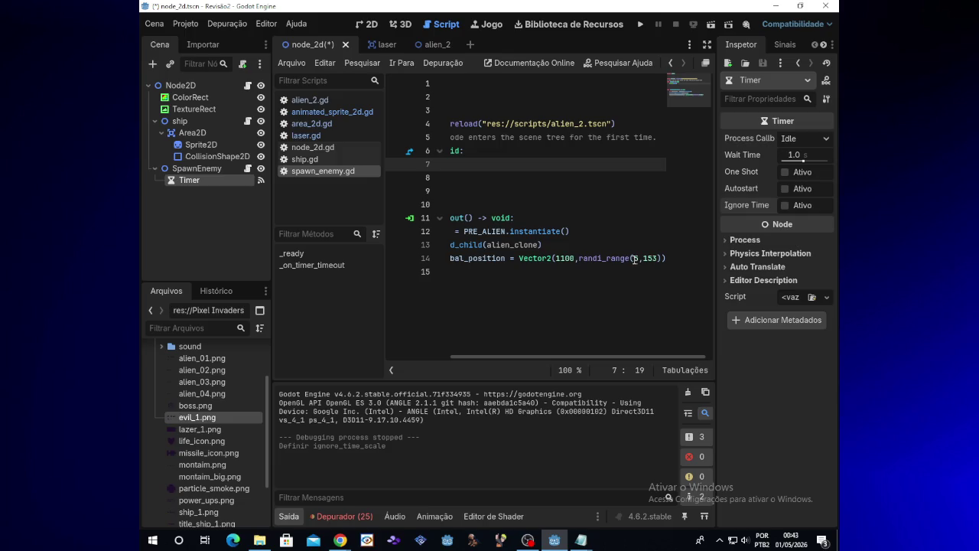
Step: Select the alien spawn-position line in the SpawnEnemy notes in Notepad
mouse_move(578, 543)
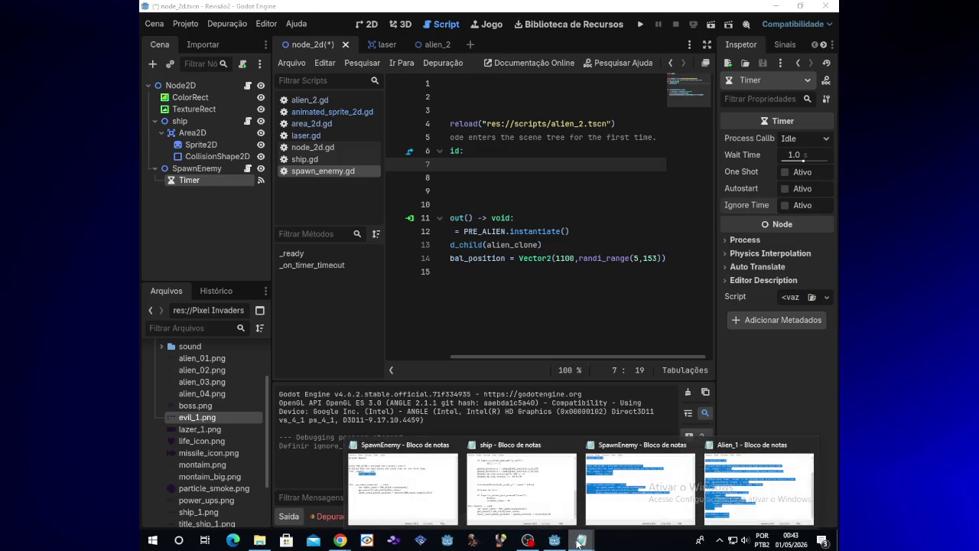
left_click(624, 459)
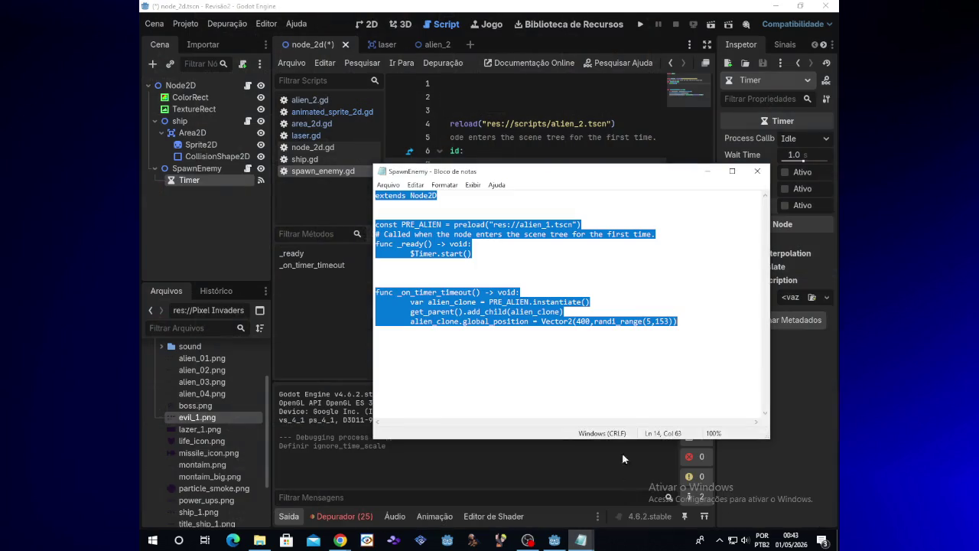
left_click(528, 322)
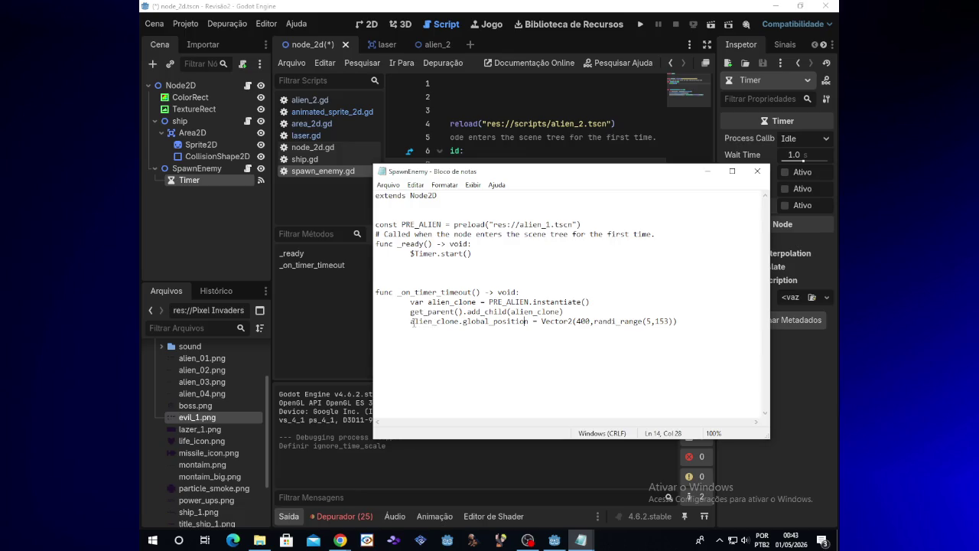
left_click_drag(412, 322, 678, 324)
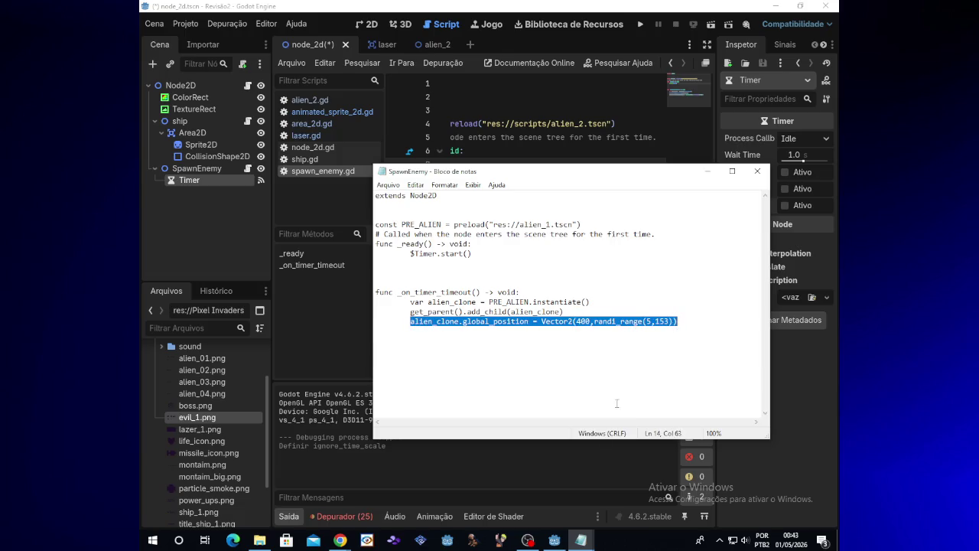
Step: Delete the old spawn-position line 14 in spawn_enemy.gd
left_click(555, 540)
left_click_drag(665, 259, 448, 261)
key("BackSpace")
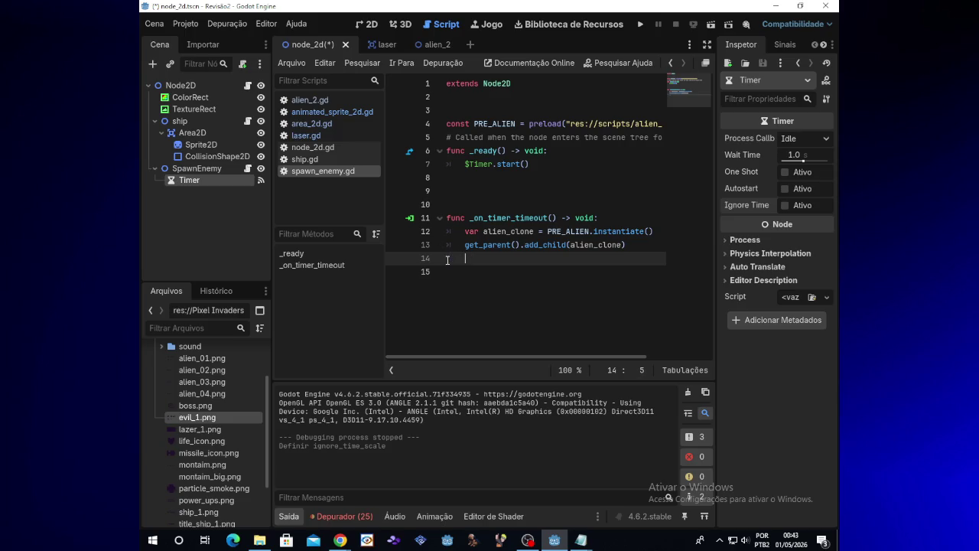
Step: Paste global_position = Vector2(400,randi_range(5,153)) into line 14 and test-run the game
key("ctrl+v")
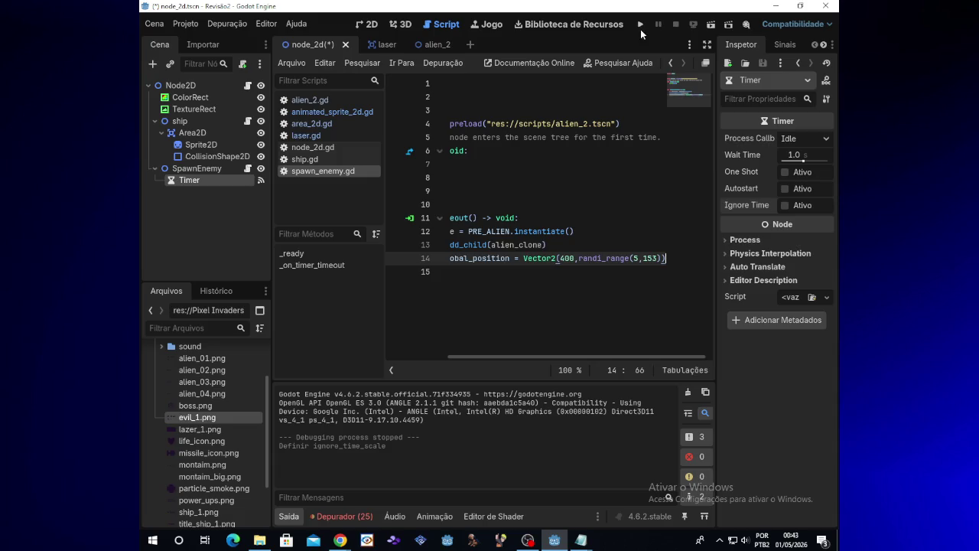
left_click(640, 25)
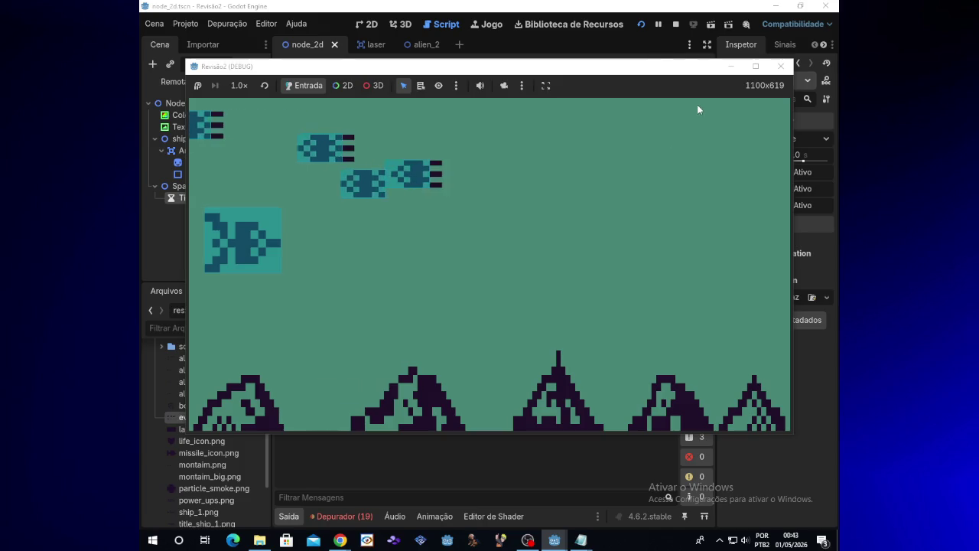
left_click(771, 72)
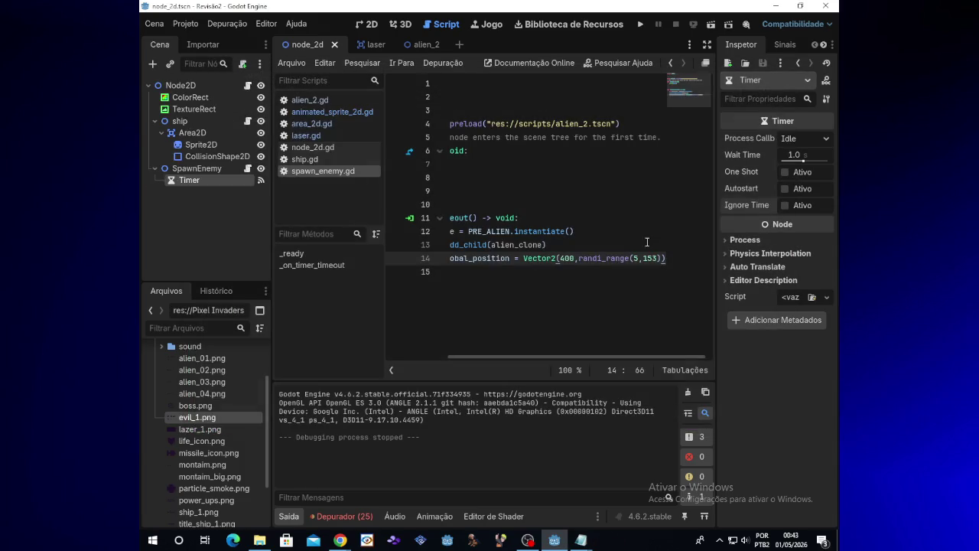
Step: Restore line 14 of spawn_enemy.gd so aliens spawn at Vector2(1100, randi_range(...))
key("shift+Home")
key("BackSpace")
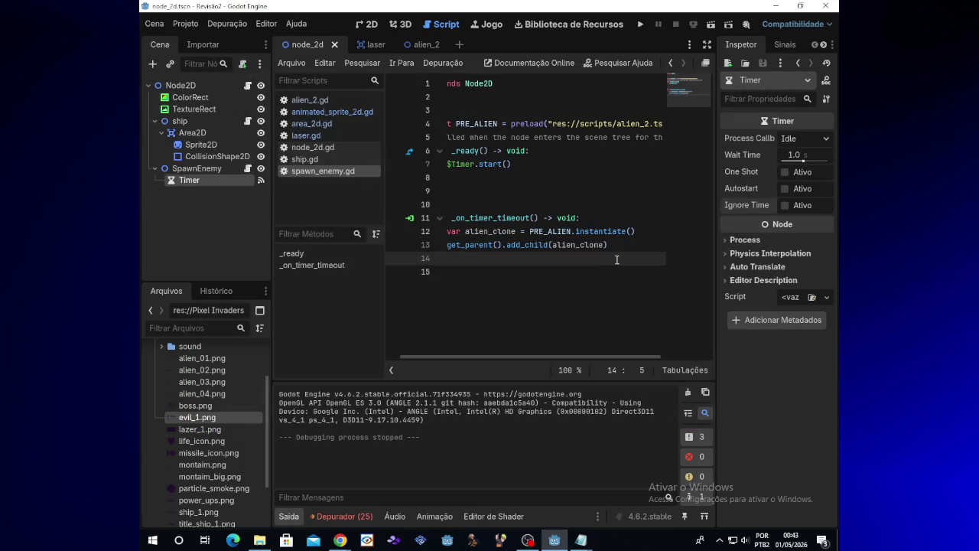
key("ctrl+z")
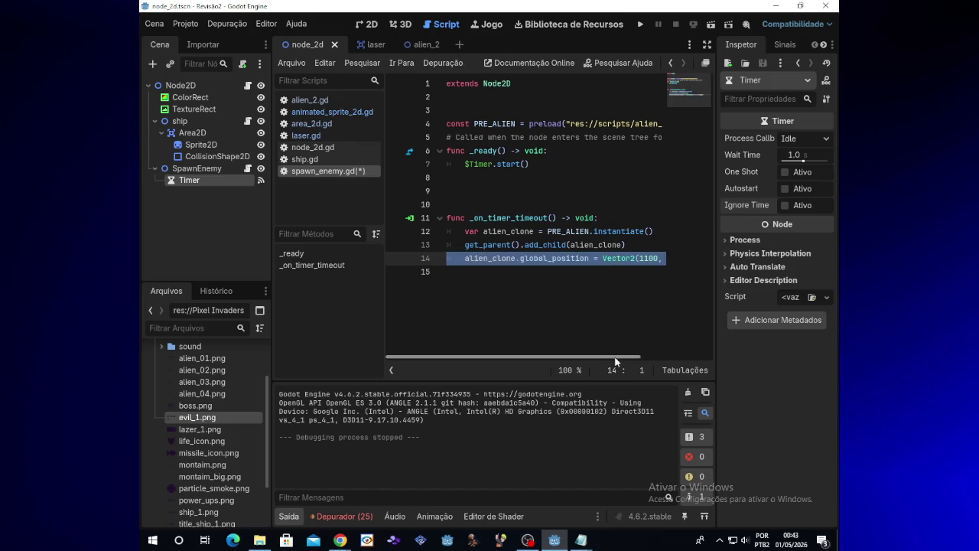
left_click_drag(616, 355, 623, 357)
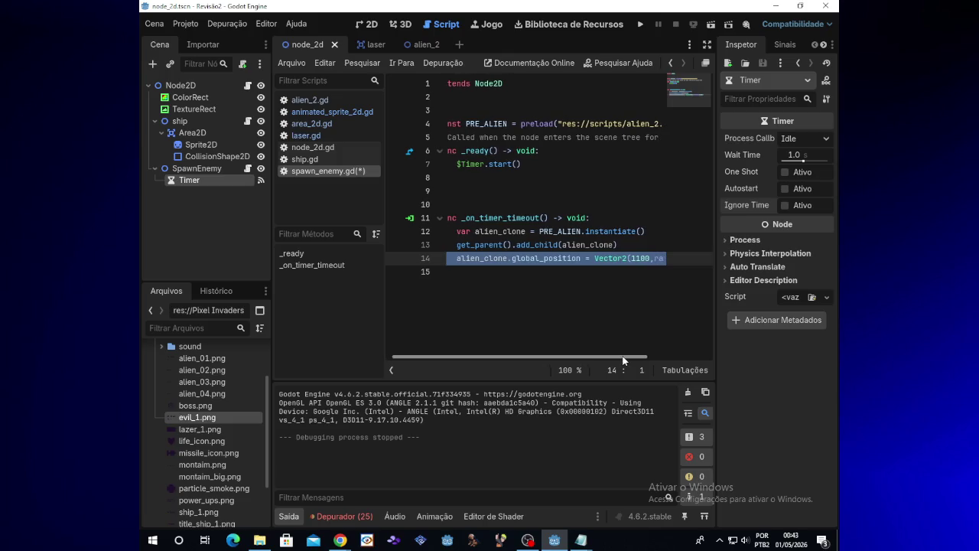
left_click(586, 260)
Step: Run the project, watch aliens spawn from the right edge, then close the game
mouse_move(340, 540)
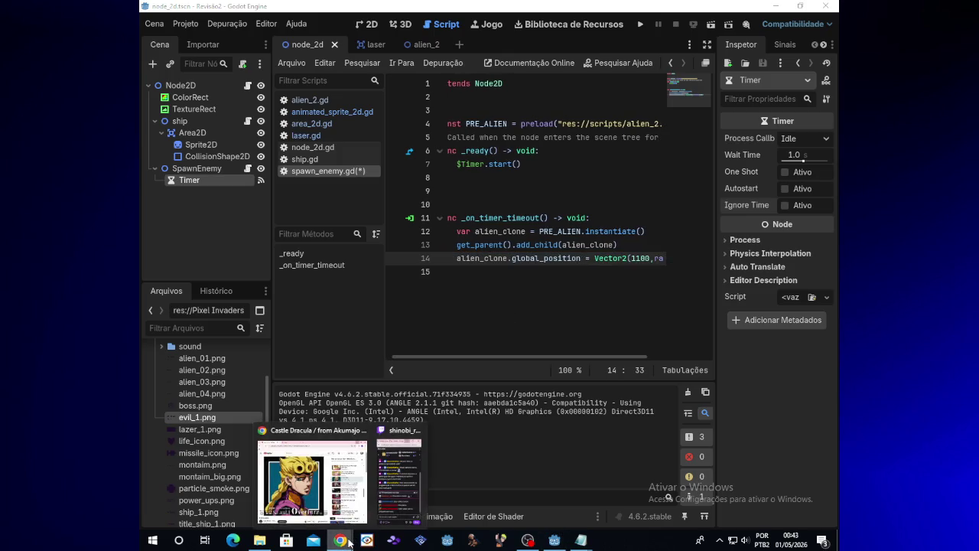
left_click(638, 25)
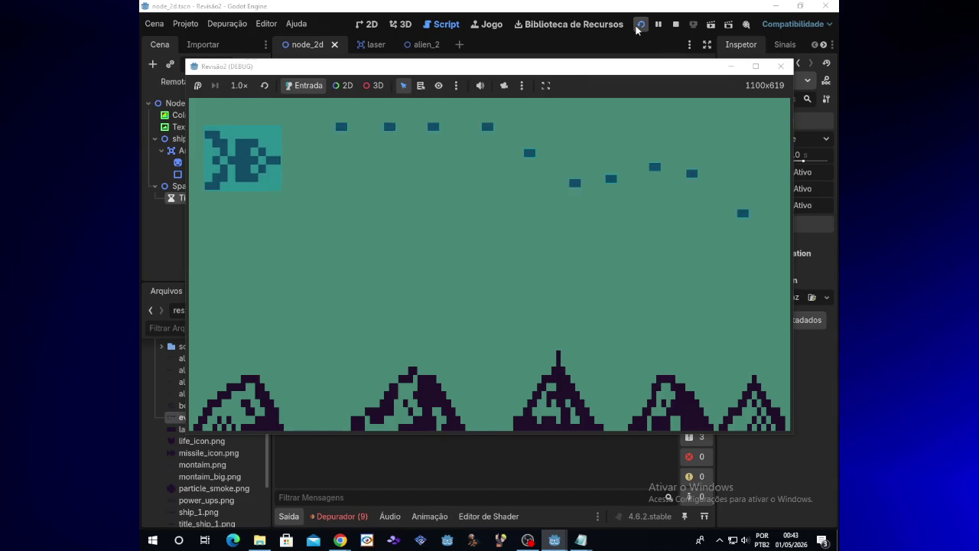
key("Down")
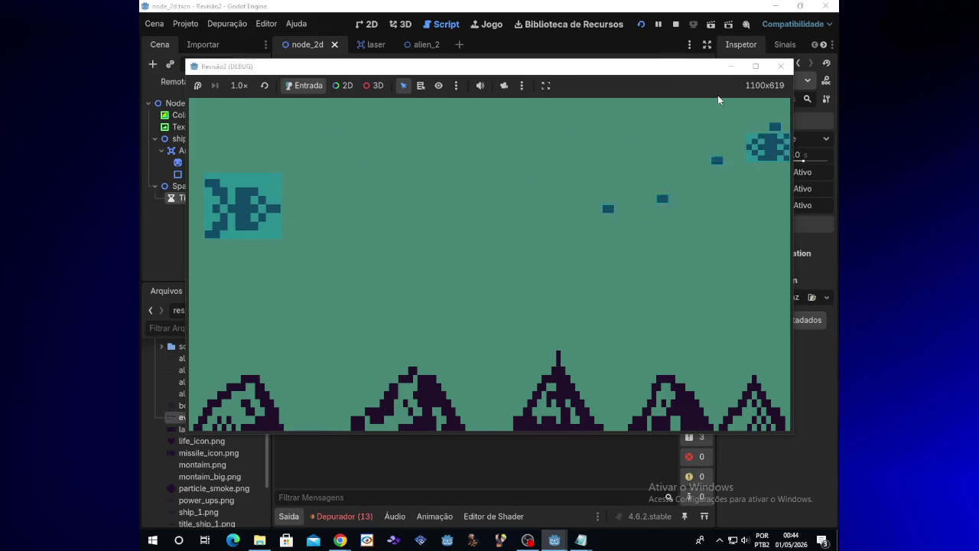
left_click(781, 68)
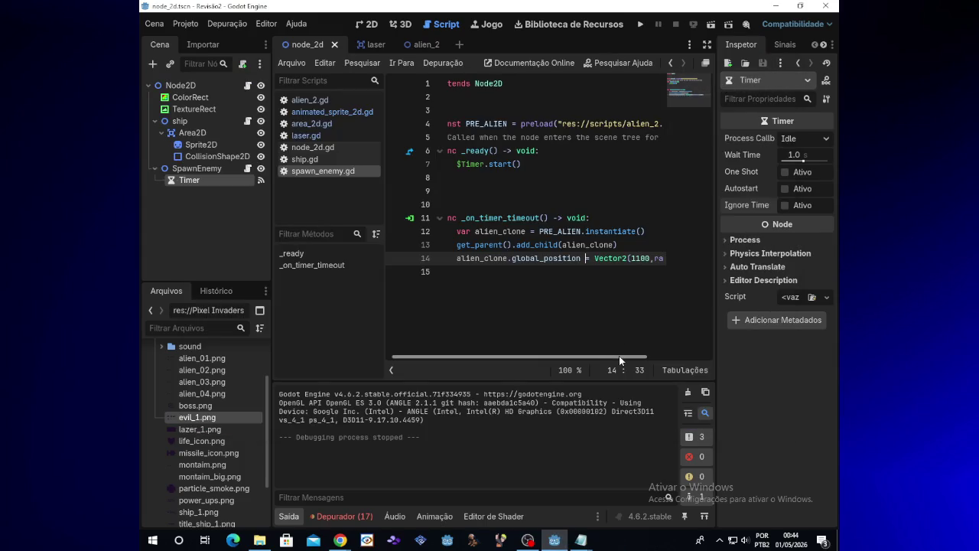
Step: Open the alien_2.gd script from the script list and scroll to its hit handler
left_click(419, 45)
left_click(360, 45)
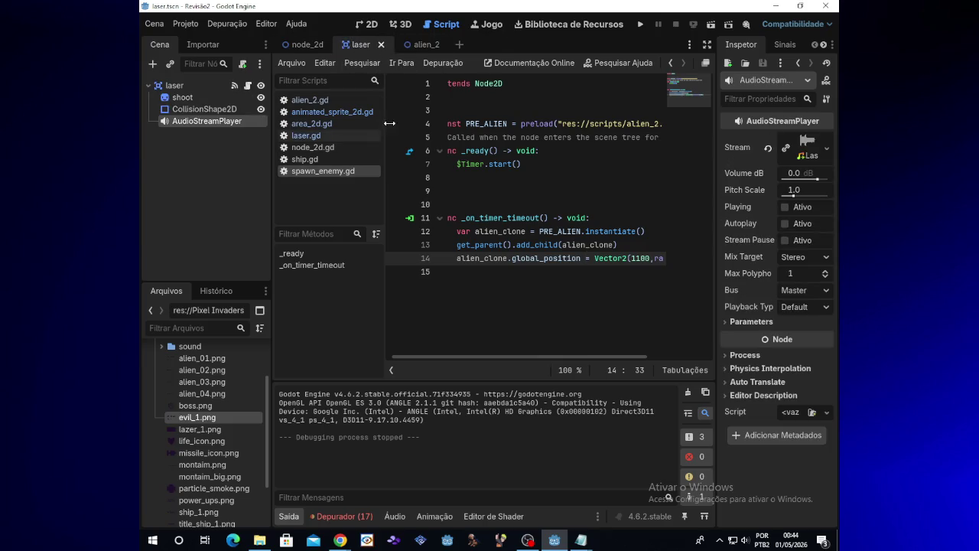
left_click(310, 159)
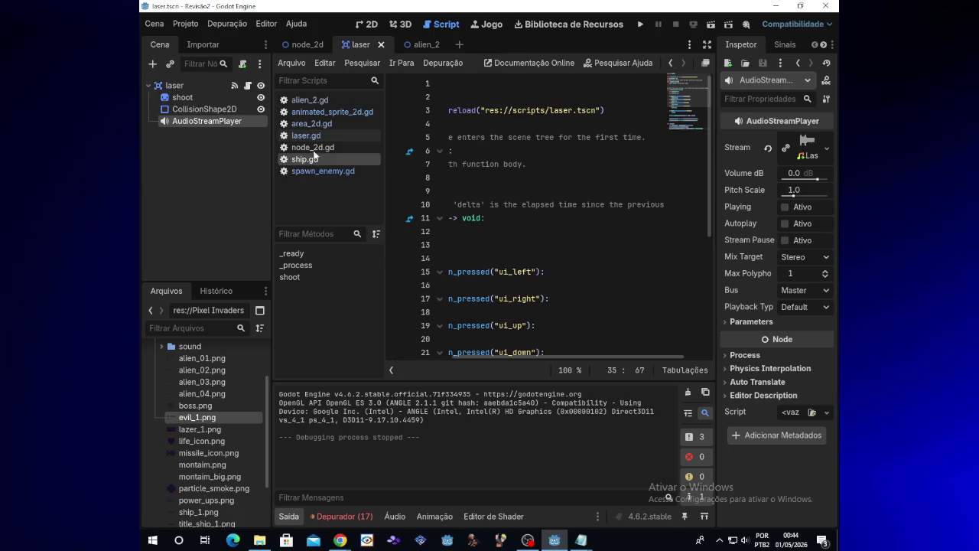
left_click(331, 148)
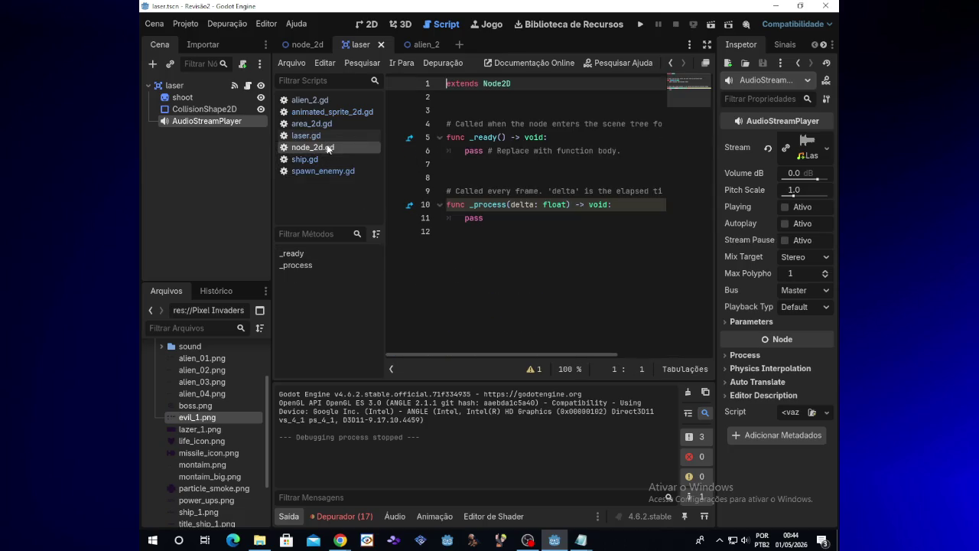
left_click(328, 103)
left_click_drag(531, 354, 455, 353)
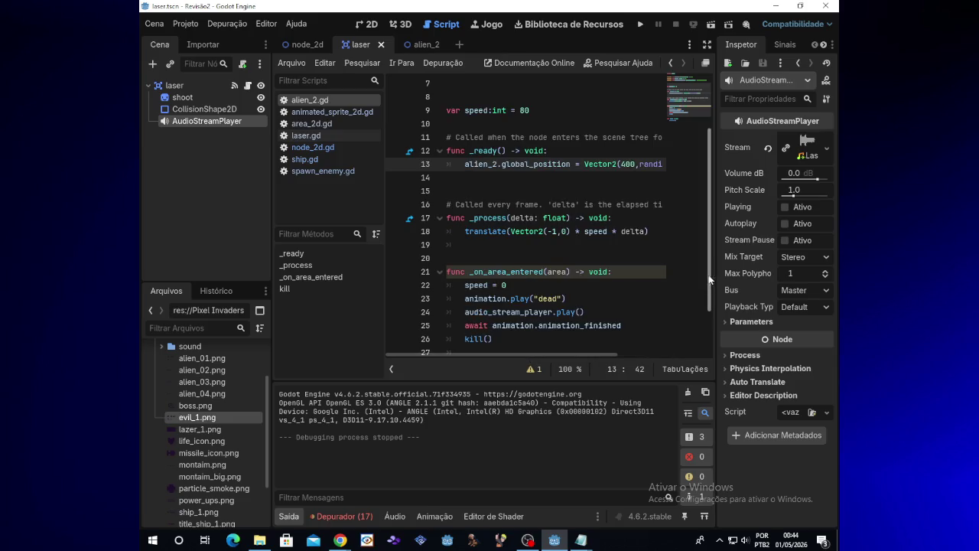
scroll(710, 337, "down", 3)
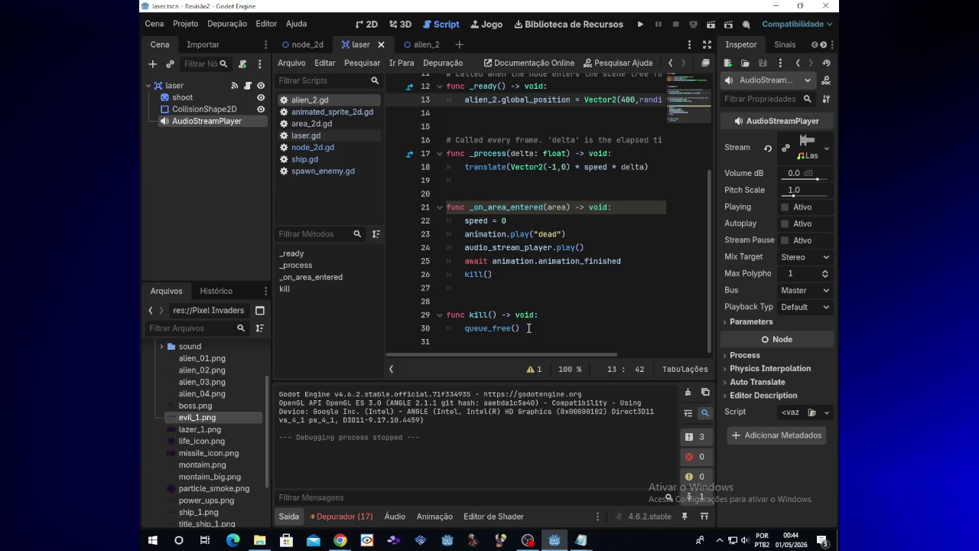
Step: Delete the kill() call and kill function, fix the stray parse error, and test-run
mouse_move(528, 328)
left_mouse_down()
mouse_move(459, 306)
mouse_move(469, 273)
left_mouse_up()
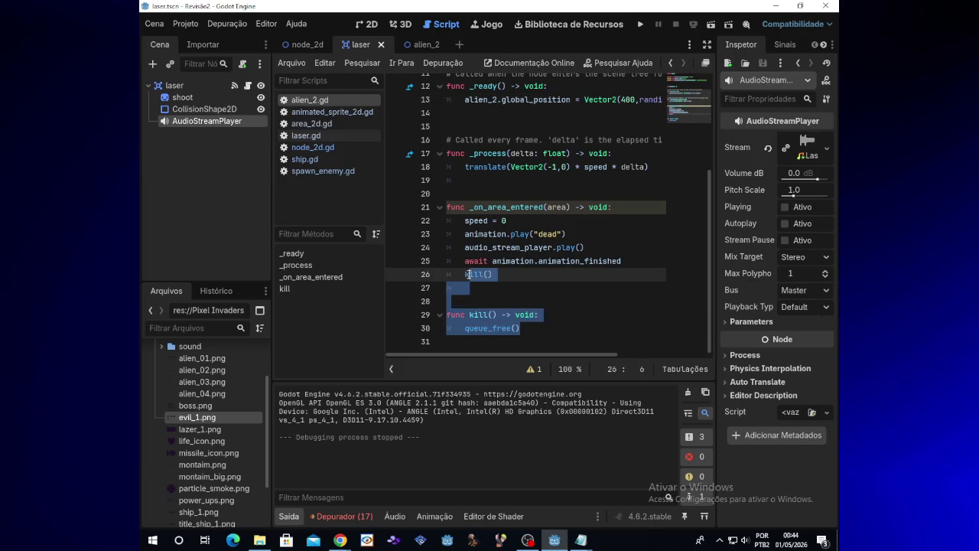
key("BackSpace")
left_click(647, 24)
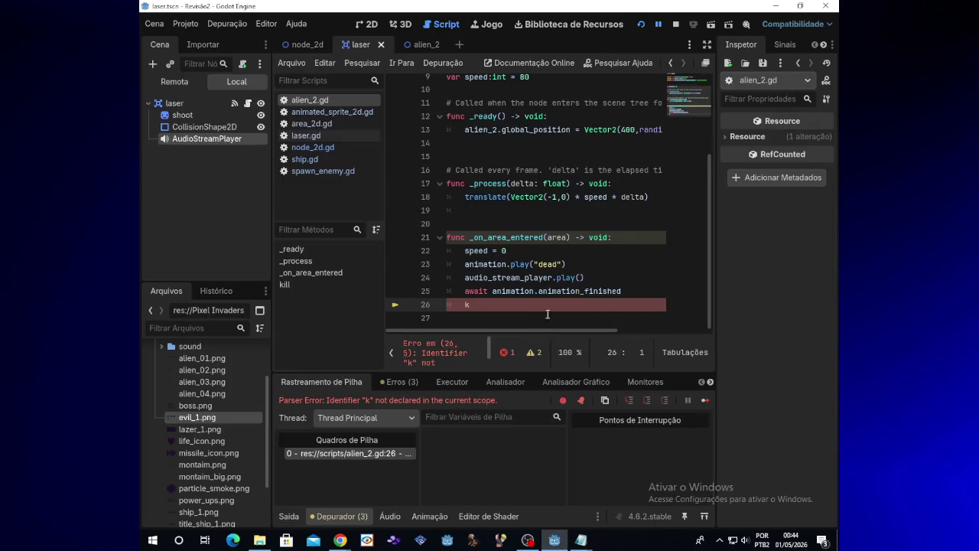
key("BackSpace")
key("F5")
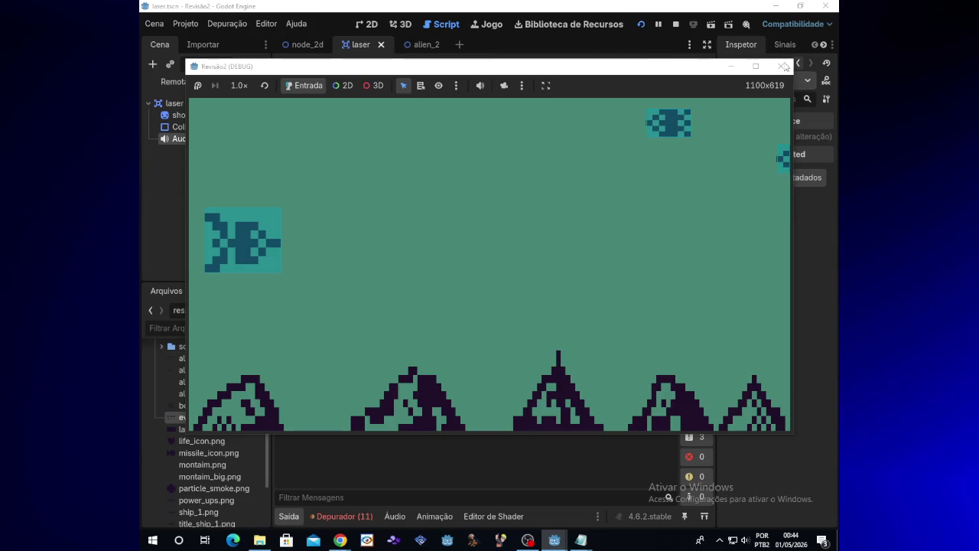
key("F8")
Step: Restore the kill() call and kill function, then bring up the YouTube window
key("ctrl+z")
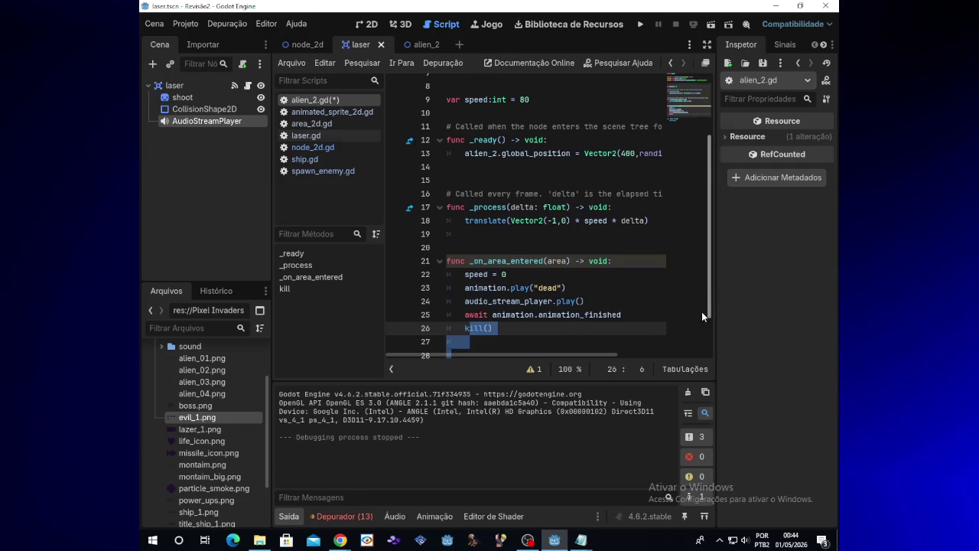
key("ctrl+y")
left_click(604, 318)
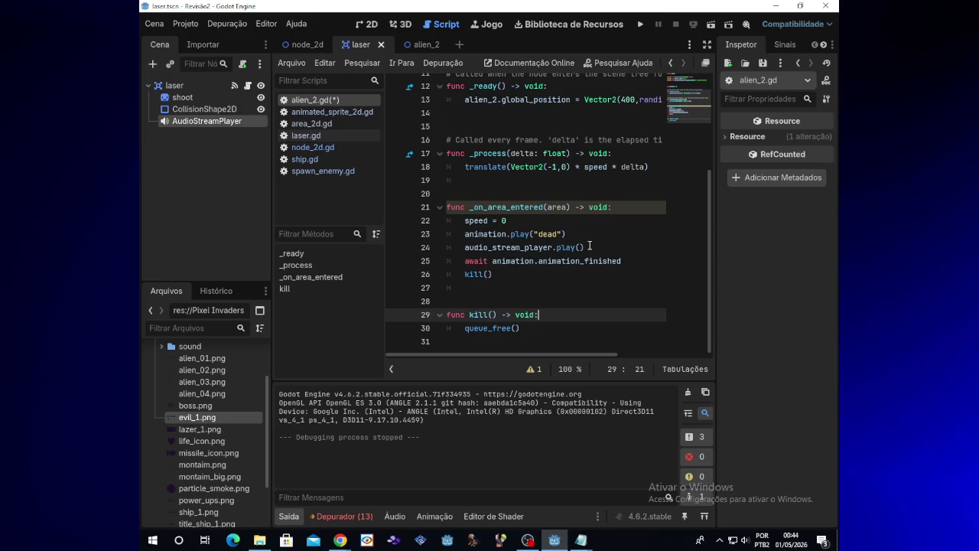
left_click_drag(710, 241, 712, 219)
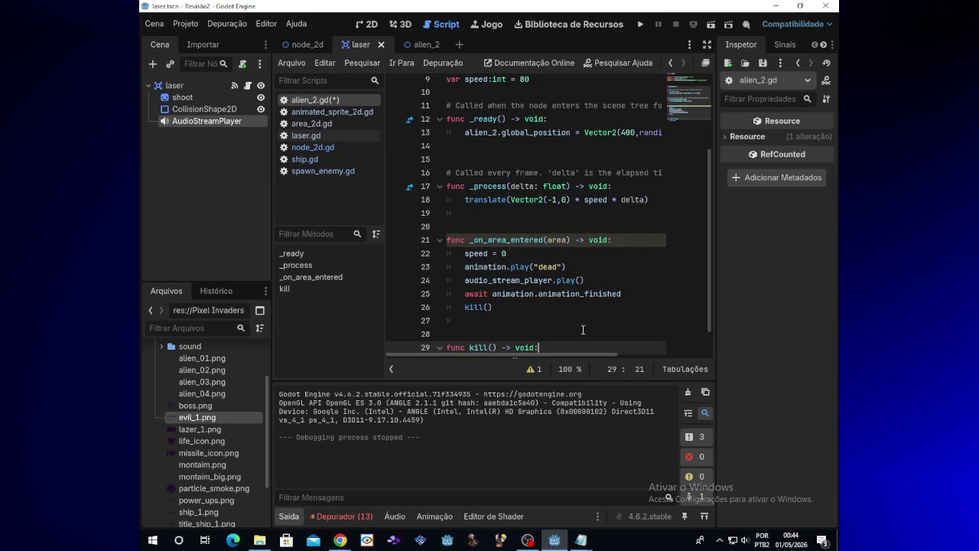
mouse_move(349, 543)
left_click(360, 501)
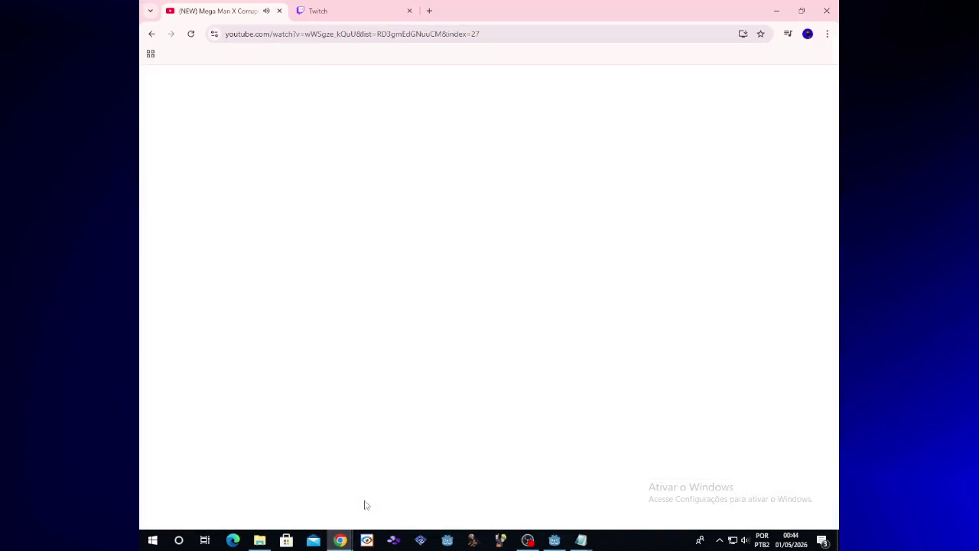
Step: Play House of Sacred Remains from the playlist, skip the ad, minimize the browser, open Twitch chat
left_click(494, 280)
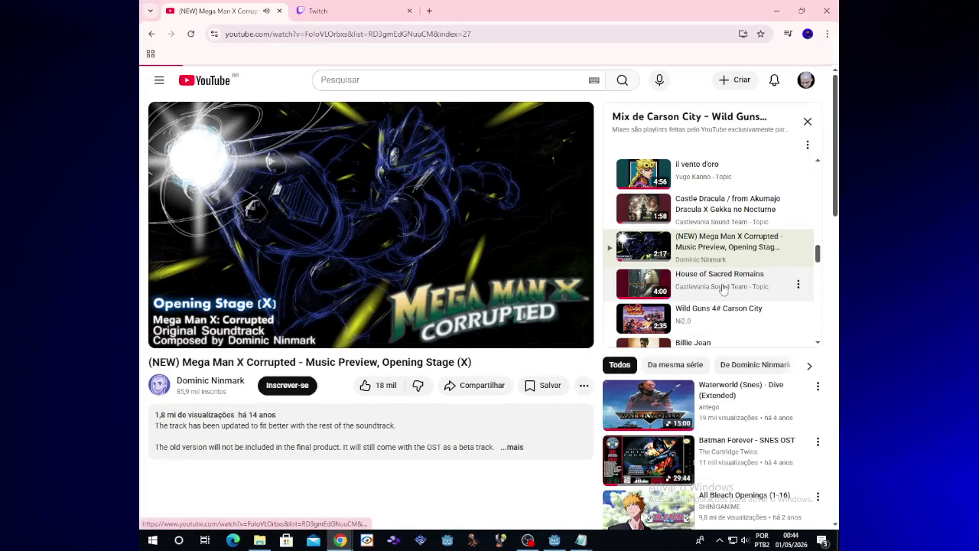
left_click(761, 278)
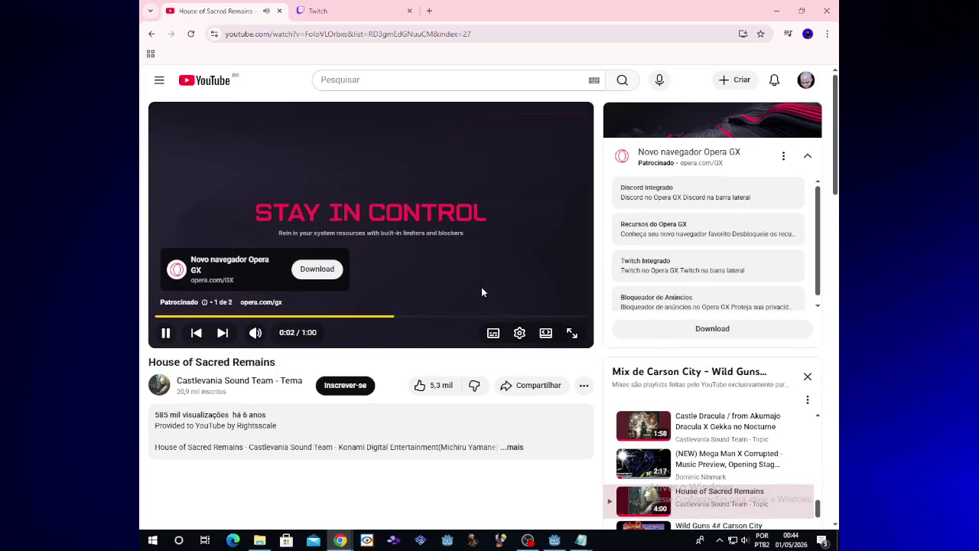
left_click(558, 300)
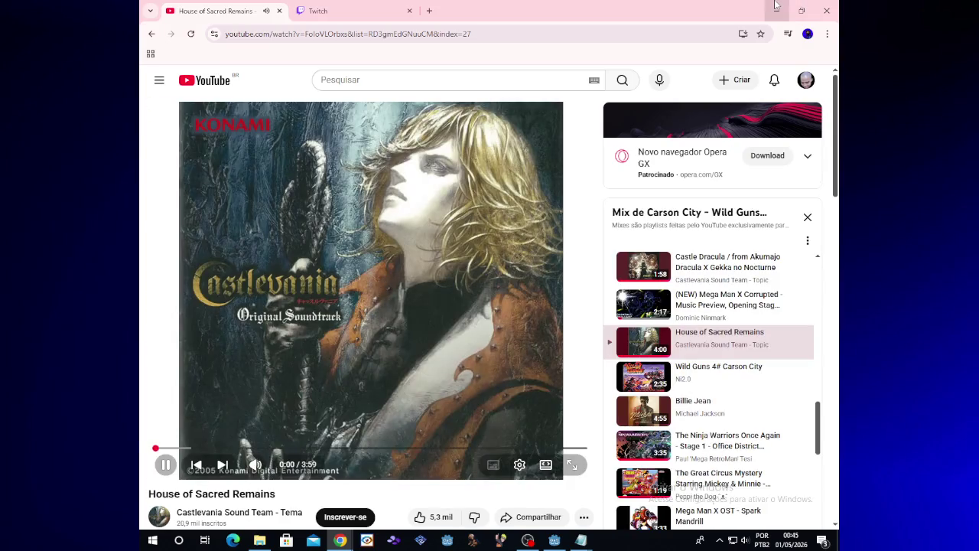
left_click(776, 9)
mouse_move(341, 540)
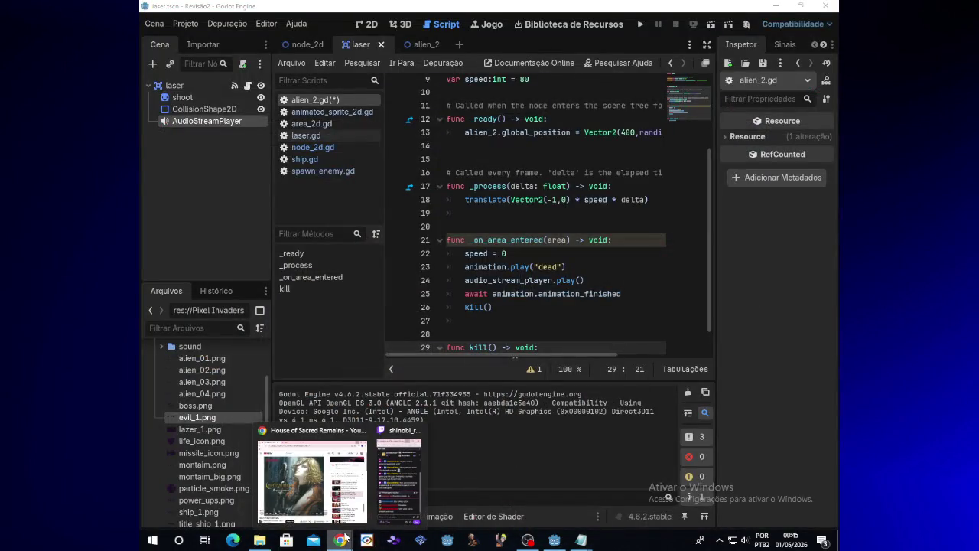
left_click(406, 501)
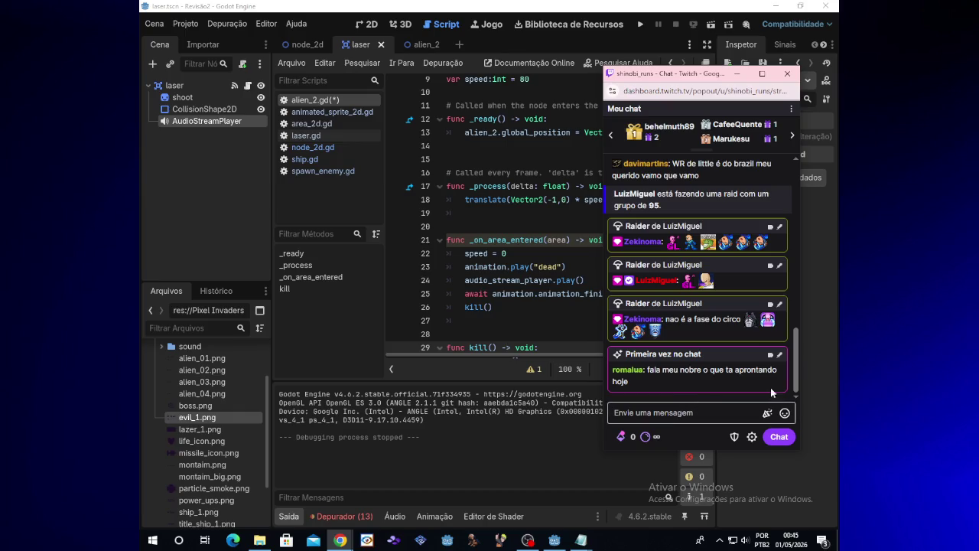
mouse_move(796, 348)
left_mouse_down()
mouse_move(781, 257)
mouse_move(784, 289)
left_mouse_up()
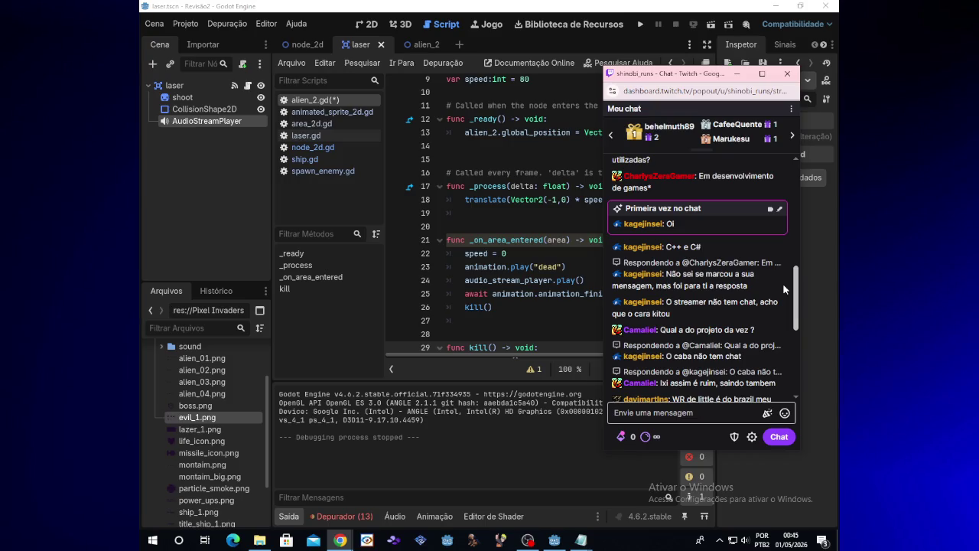
left_click_drag(782, 284, 787, 356)
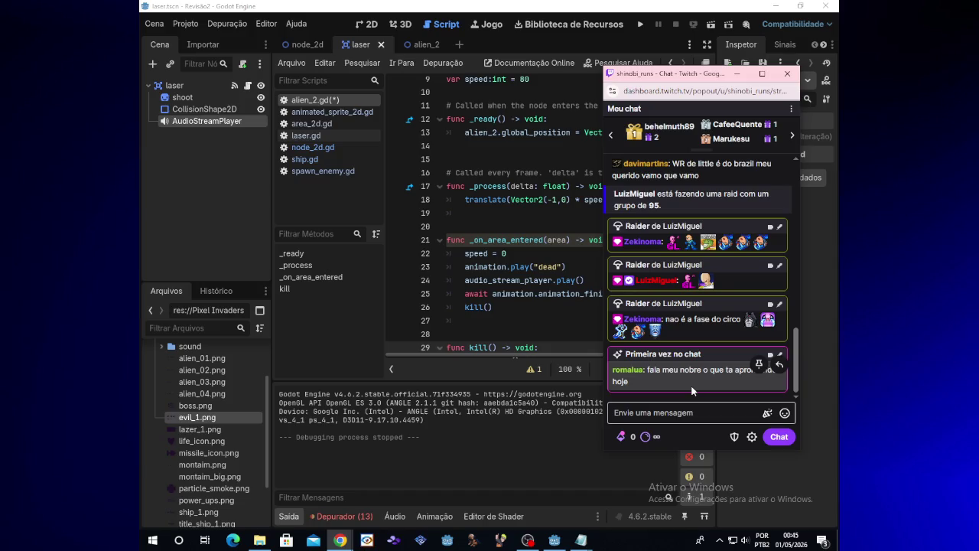
mouse_move(342, 543)
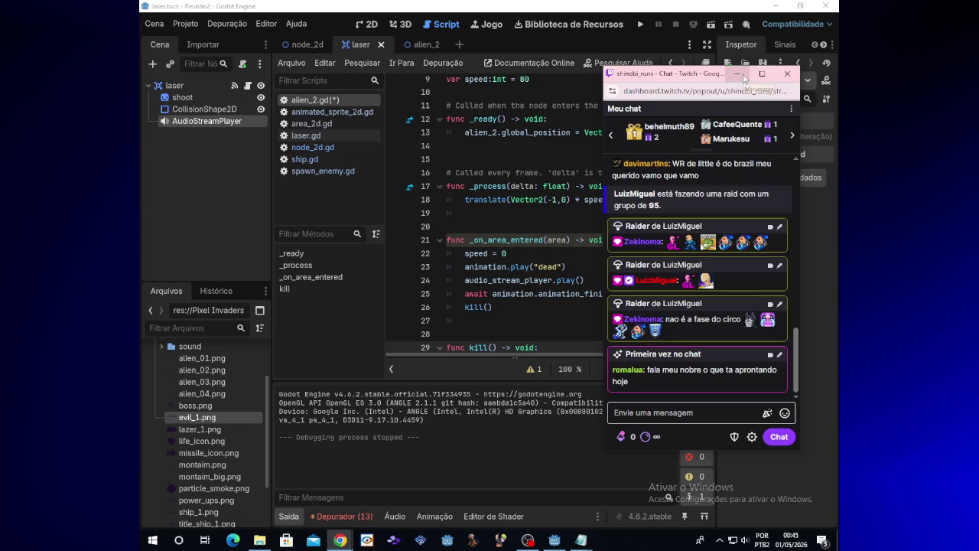
left_click(642, 25)
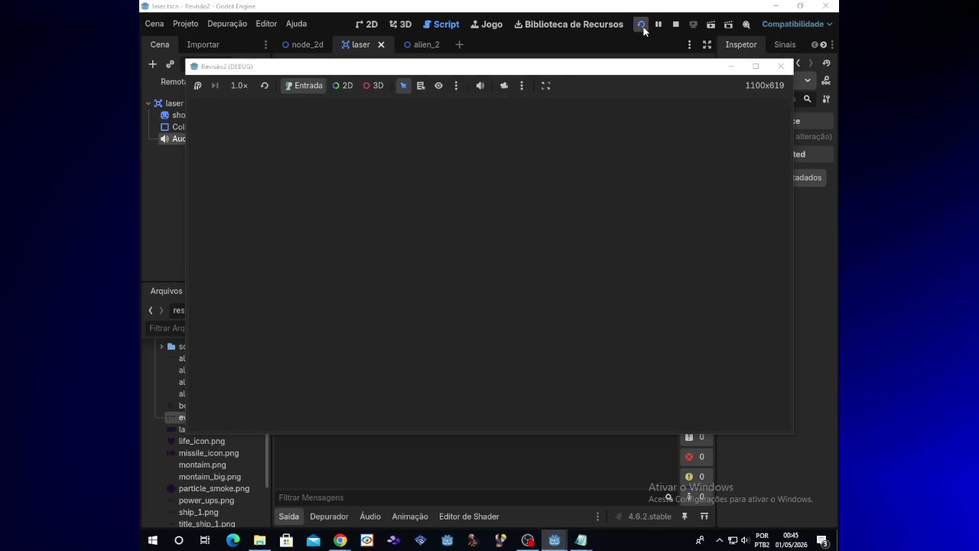
Step: Steer the ship around and fire rows of lasers at the incoming aliens
key("Up")
key("space")
key("Right")
key("Down")
key("Up")
key("space")
key("Left")
key("Down")
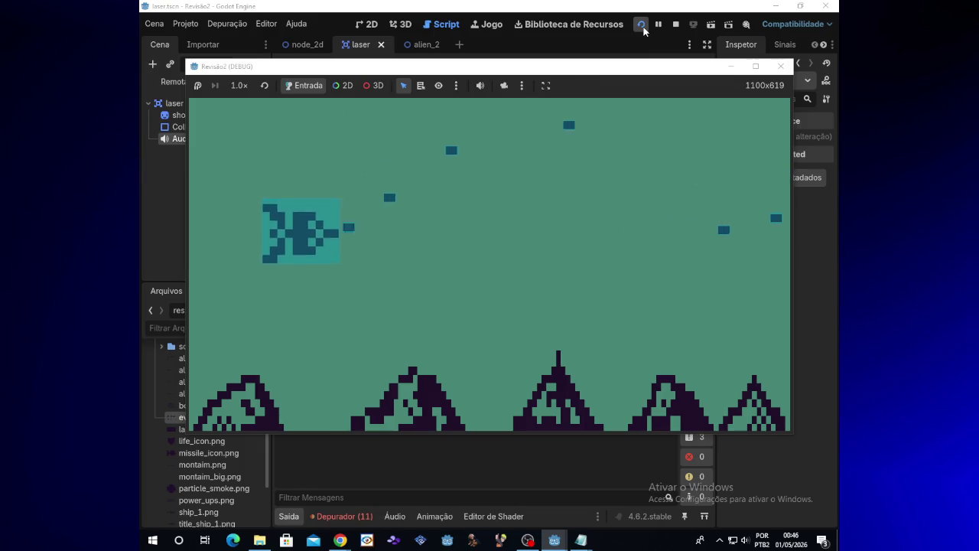
key("space")
key("Up")
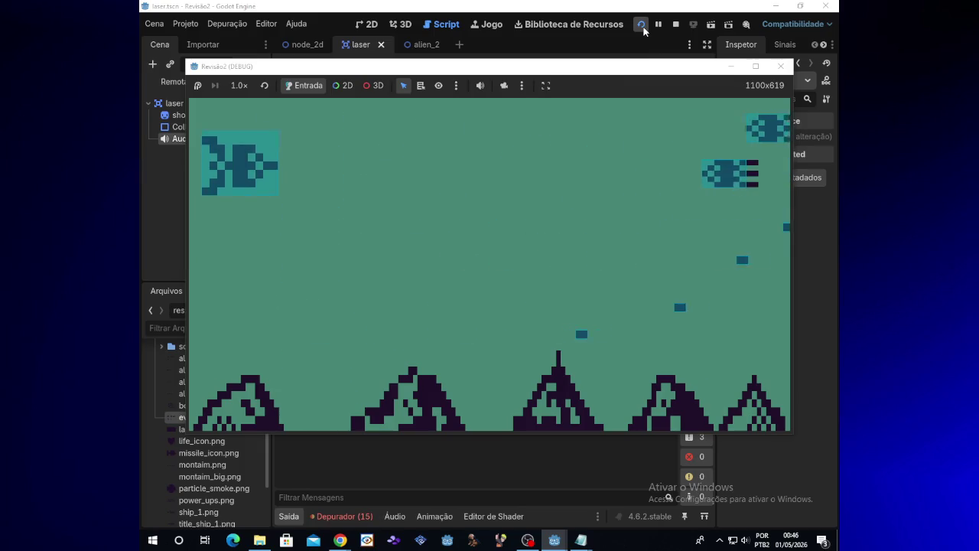
key("Right")
key("space")
key("space")
key("space")
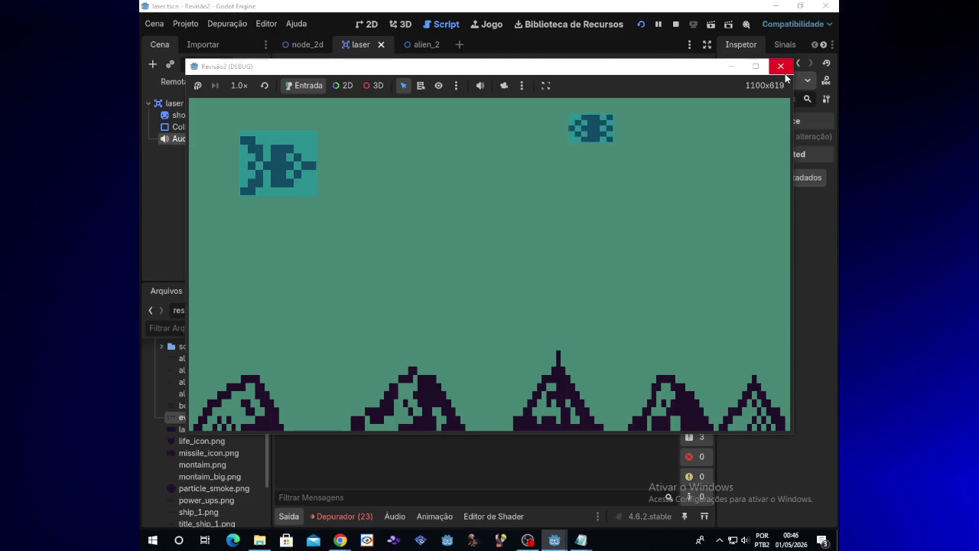
Step: Keep maneuvering the ship up, down and across to the left edge
key("Up")
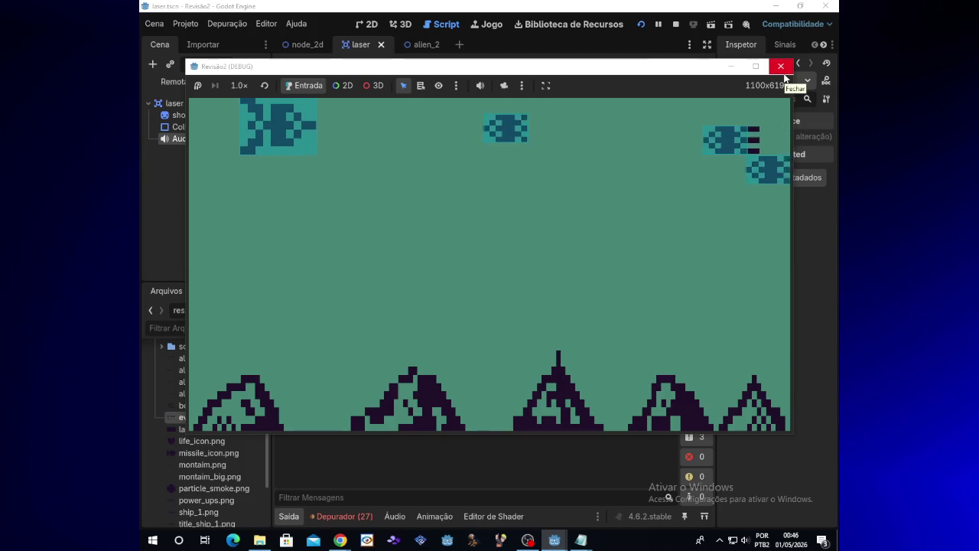
key("Down")
key("Right")
key("Up")
key("Right")
key("Up")
key("Down")
key("Left")
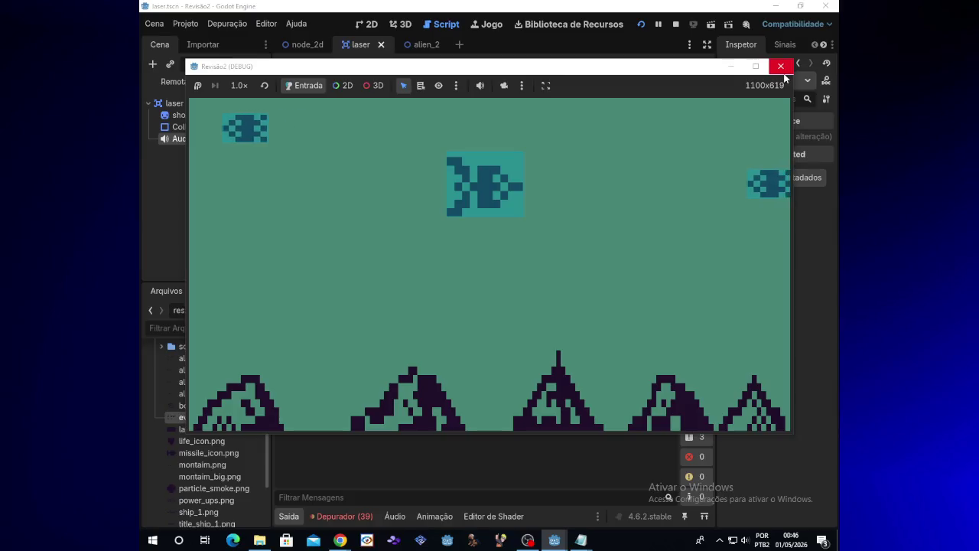
key("Left")
key("Up")
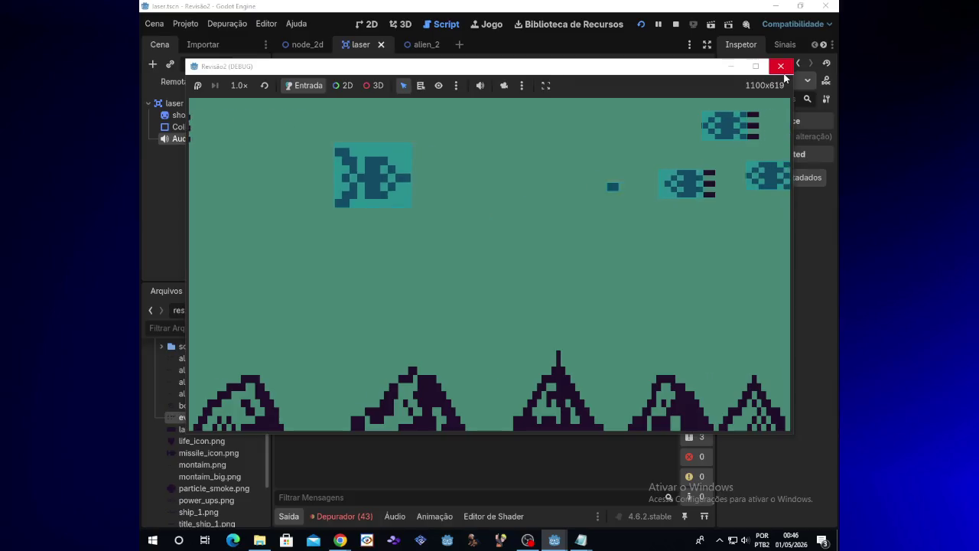
key("Down")
key("Left")
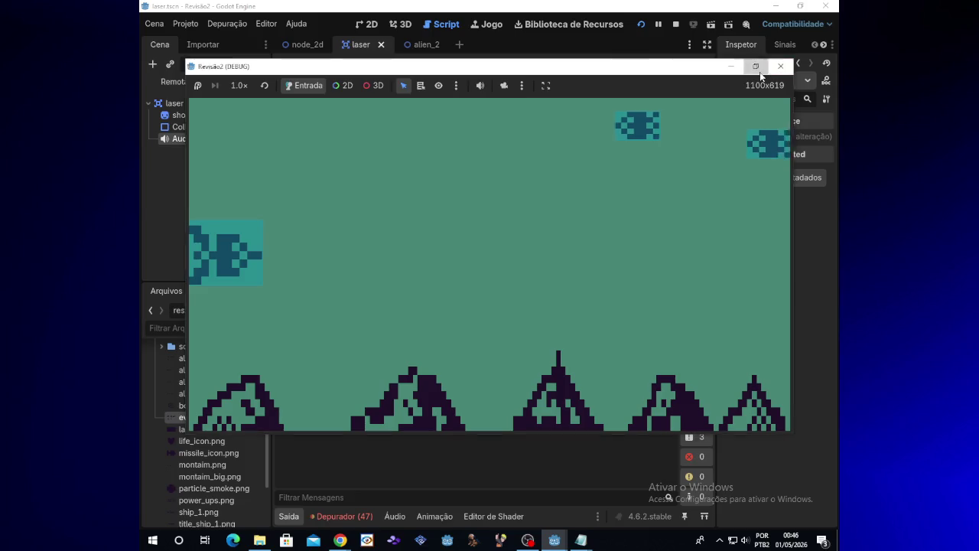
Step: Maximize and restore the game window, close it, and open the debugger panel
left_click(755, 66)
left_click(800, 5)
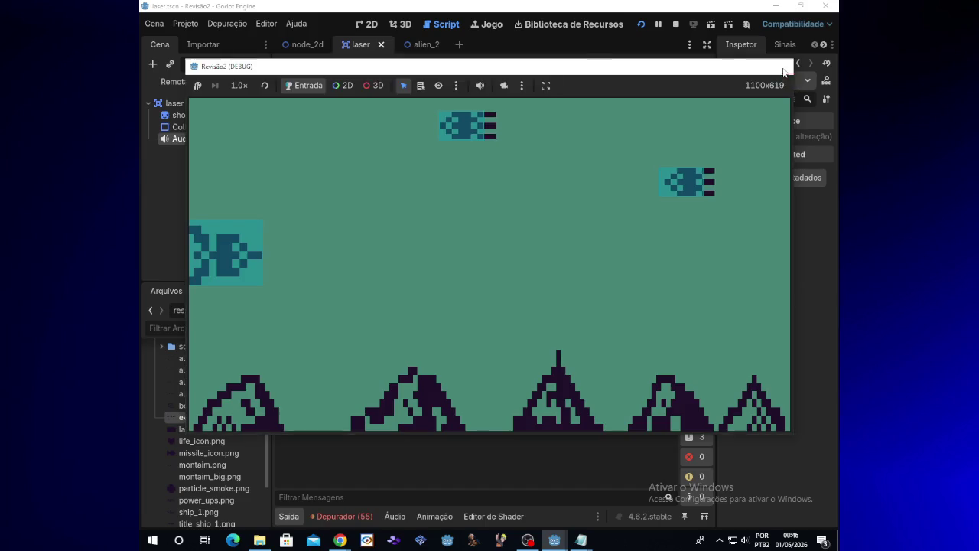
left_click(781, 67)
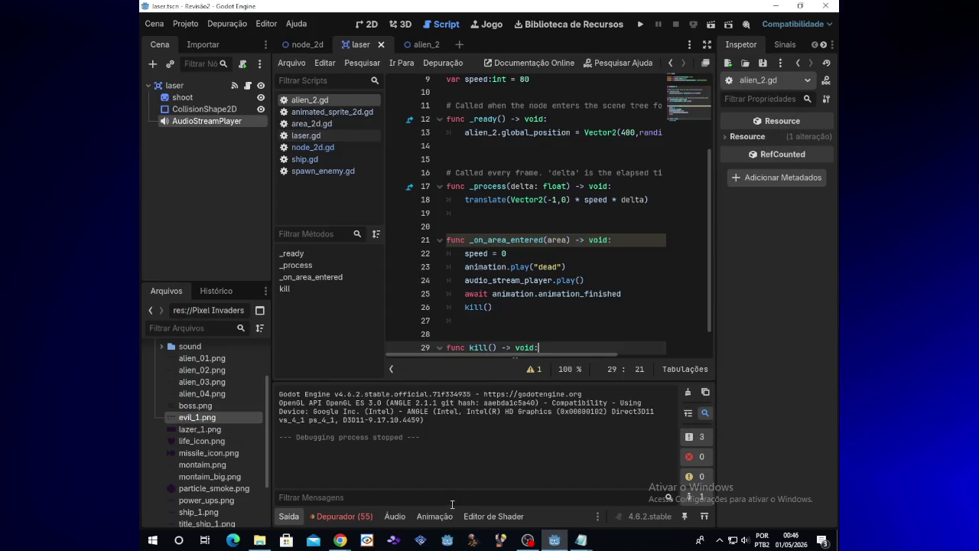
left_click(366, 518)
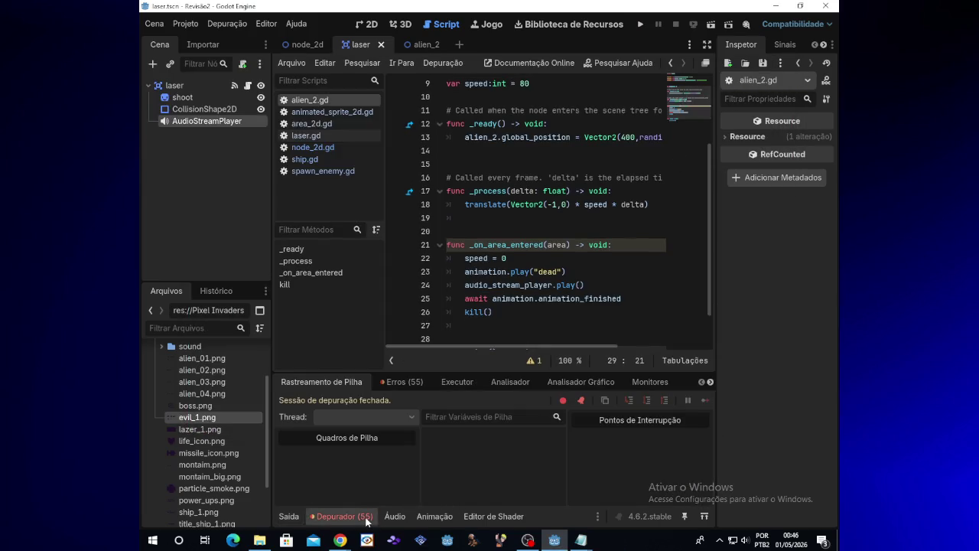
Step: Review the Erros list, then remove the float type hint from _process in alien_2.gd and run
left_click(415, 383)
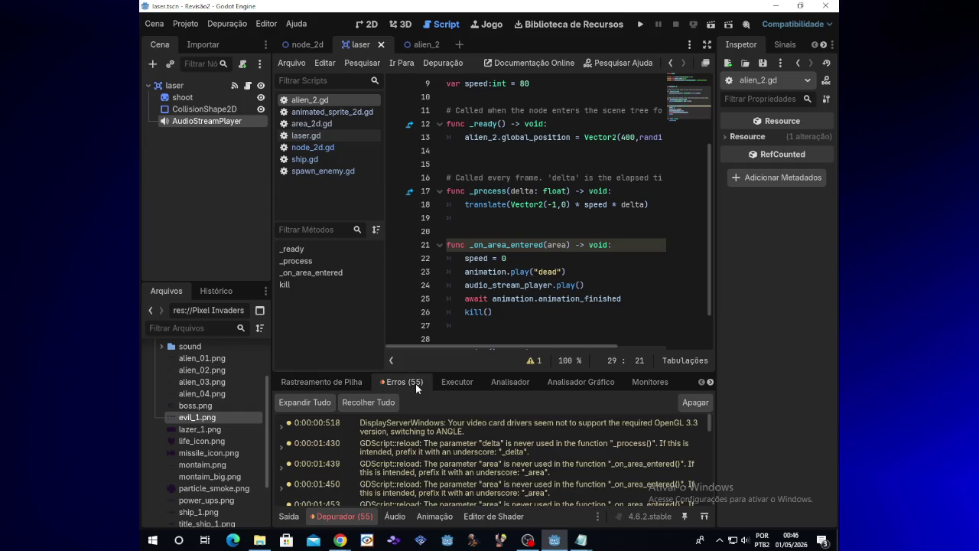
left_click(418, 45)
left_click(248, 85)
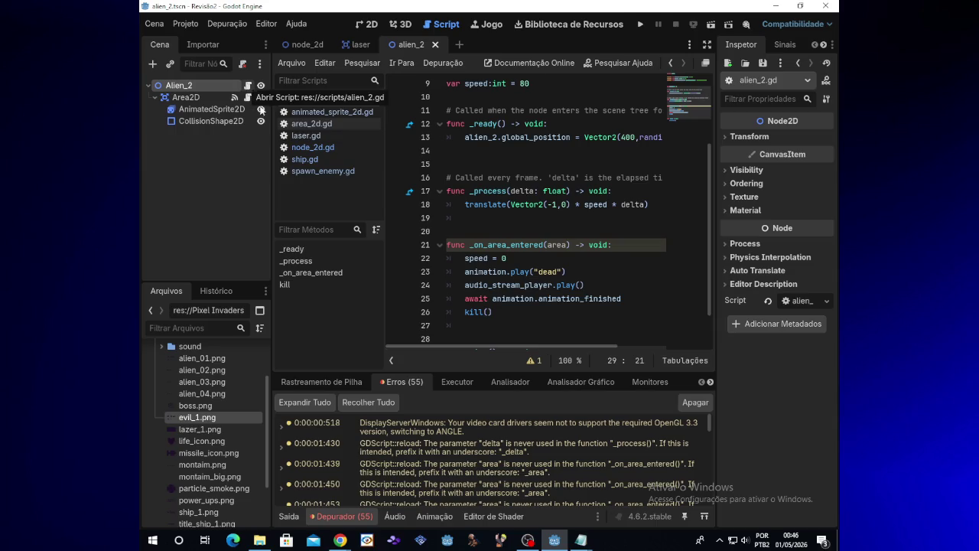
scroll(545, 239, "up", 1)
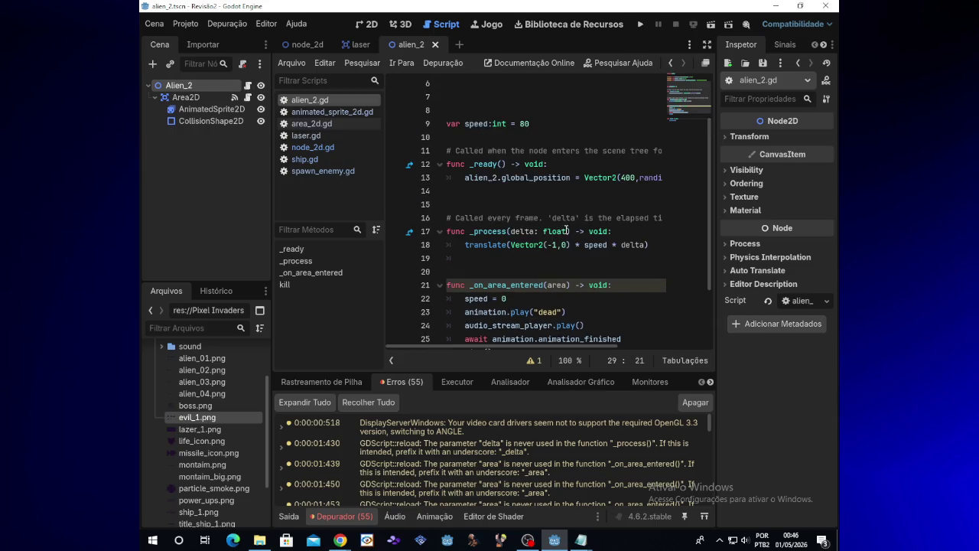
left_click(567, 230)
key("BackSpace")
key("BackSpace")
key("BackSpace")
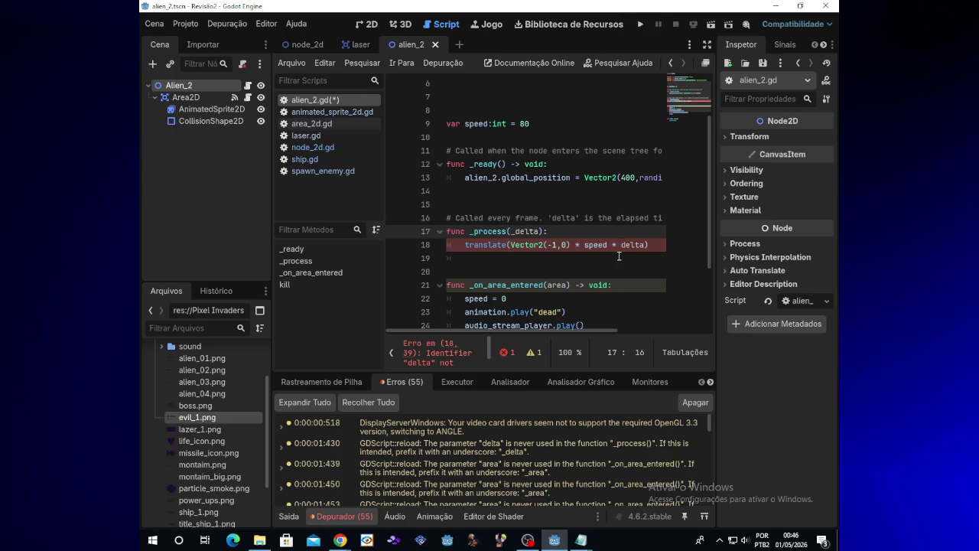
left_click(641, 25)
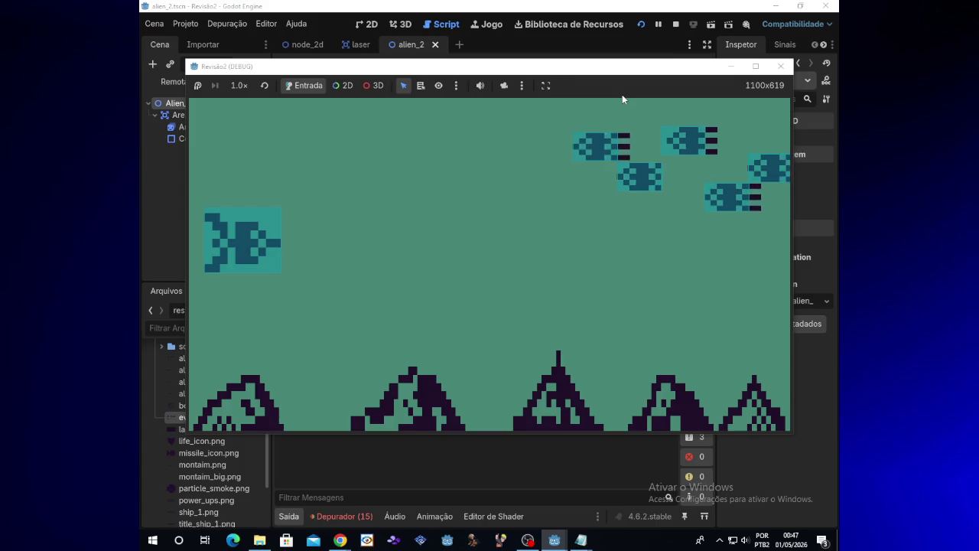
Step: Move the ship up and down firing lasers, glance at Twitch chat, then return to the game
key("Up")
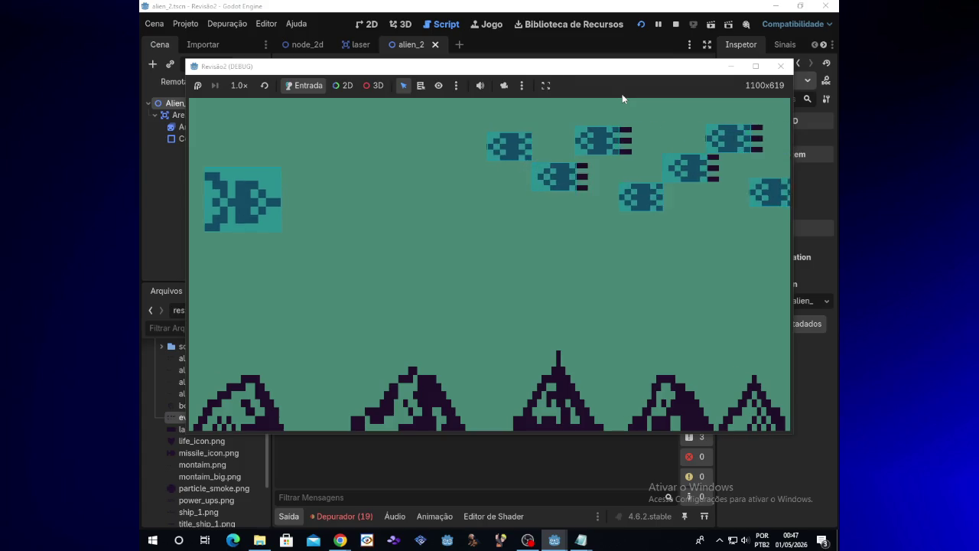
key("Up")
key("space")
key("space")
key("space")
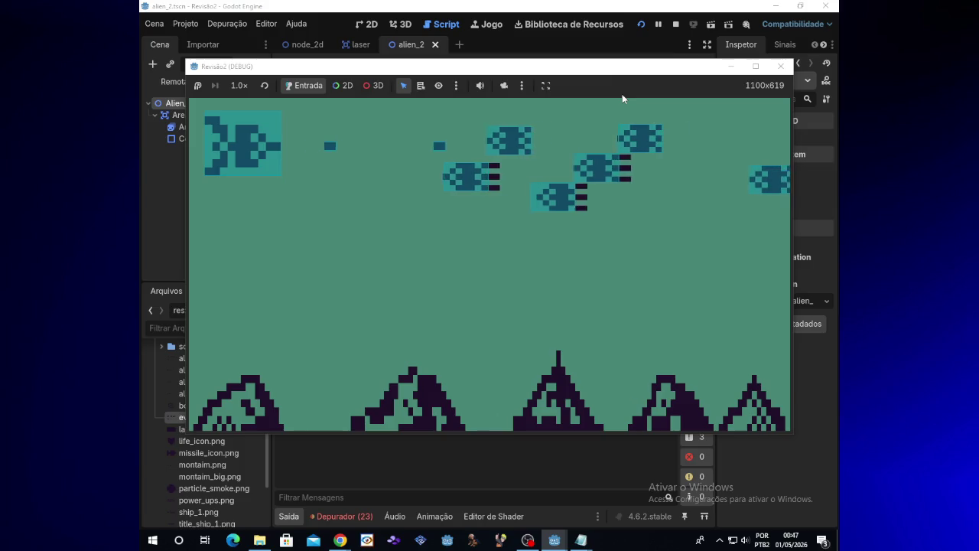
key("Down")
key("space")
key("space")
key("space")
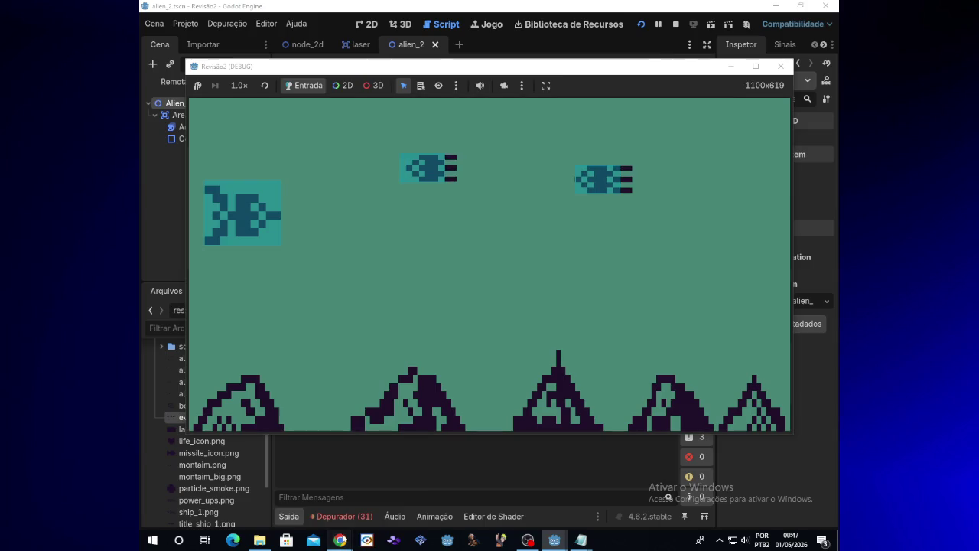
mouse_move(341, 540)
left_click(398, 478)
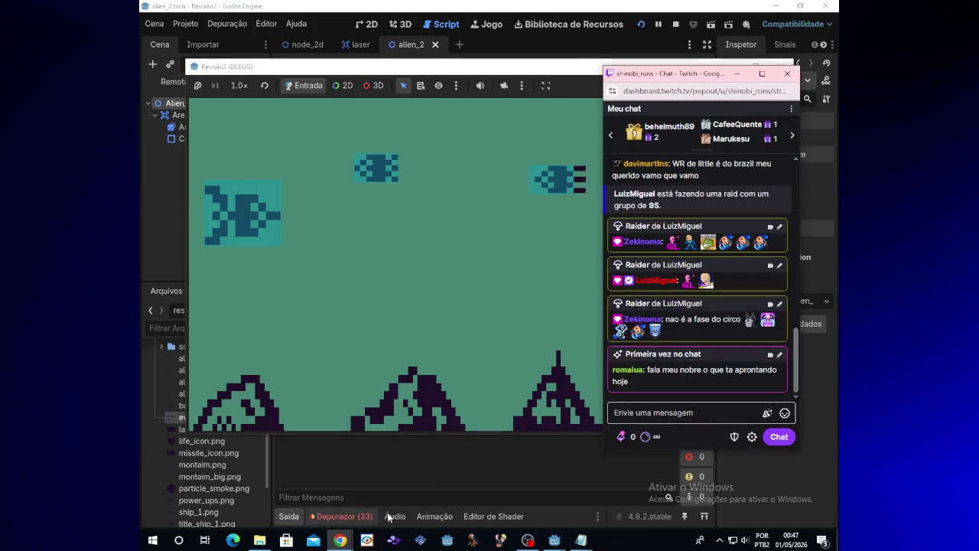
left_click(523, 297)
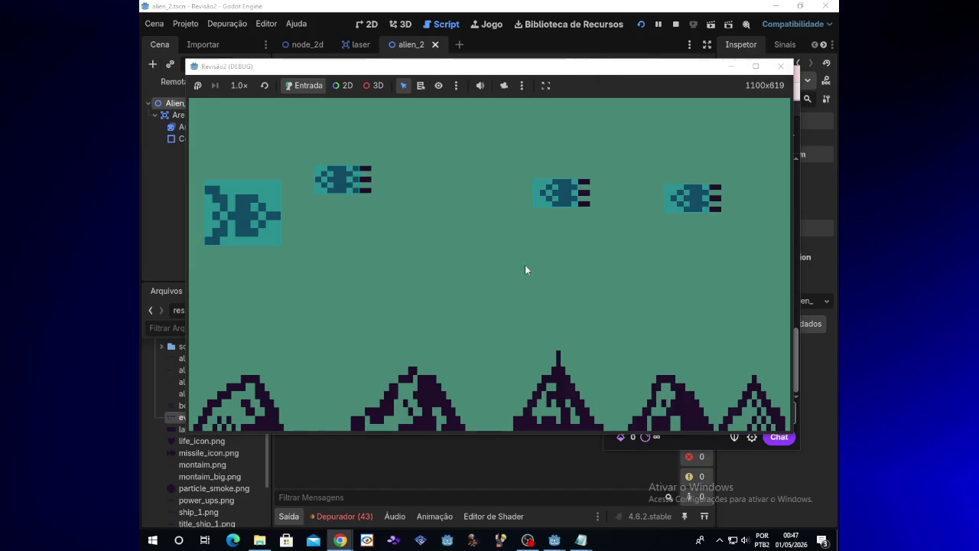
Step: Fire a few more lasers, stop the game with F8, and show the debugger's error list
key("Up")
key("space")
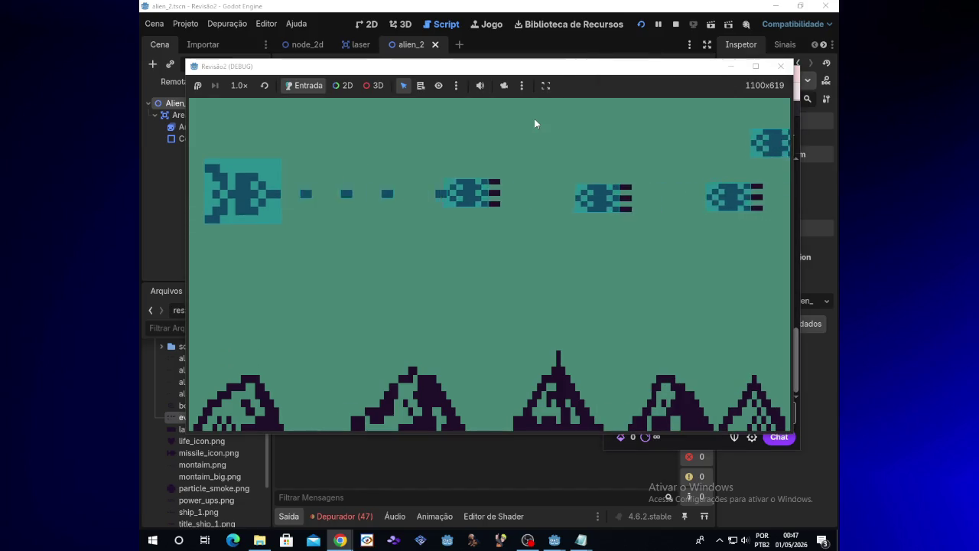
key("Up")
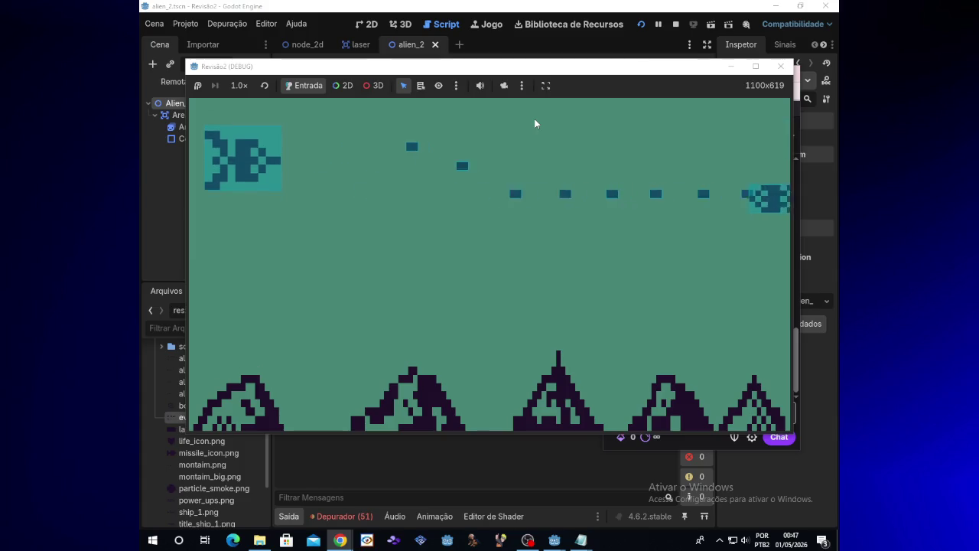
key("Down")
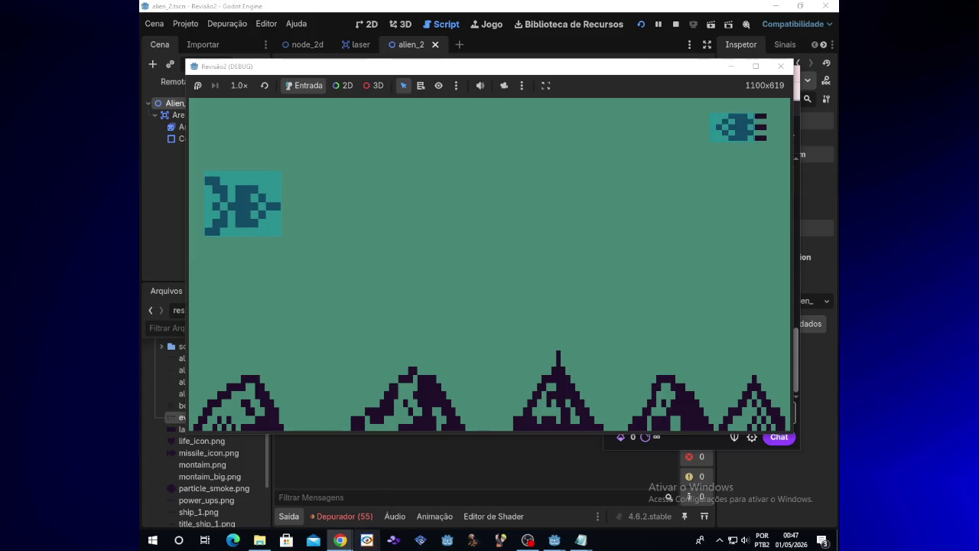
key("F8")
left_click(374, 518)
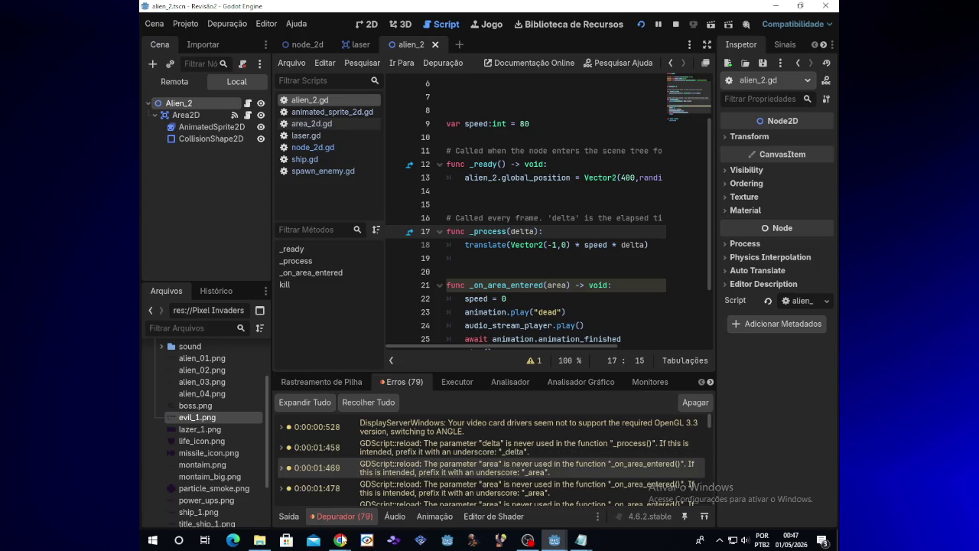
Step: Pause the running project and inspect the unused delta and area parameter warnings
mouse_move(340, 539)
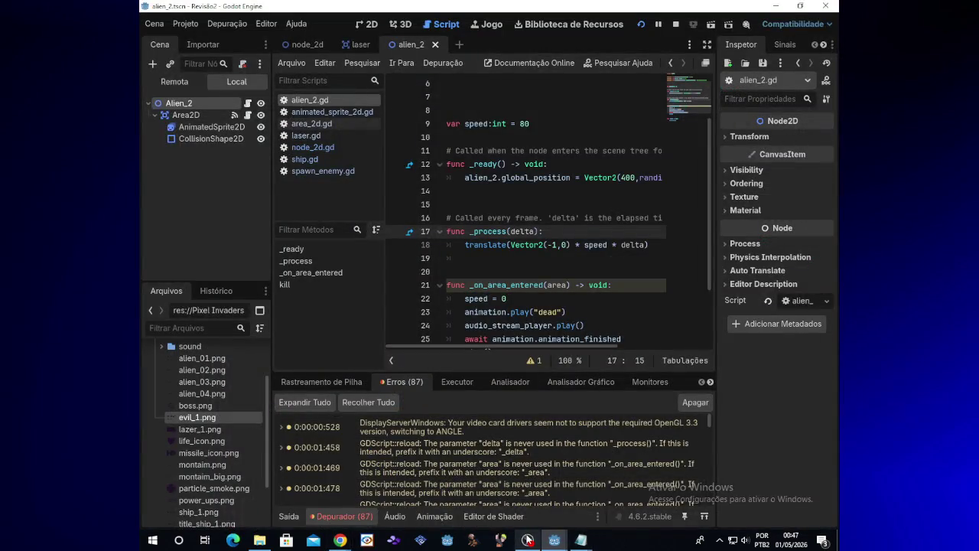
left_click(658, 24)
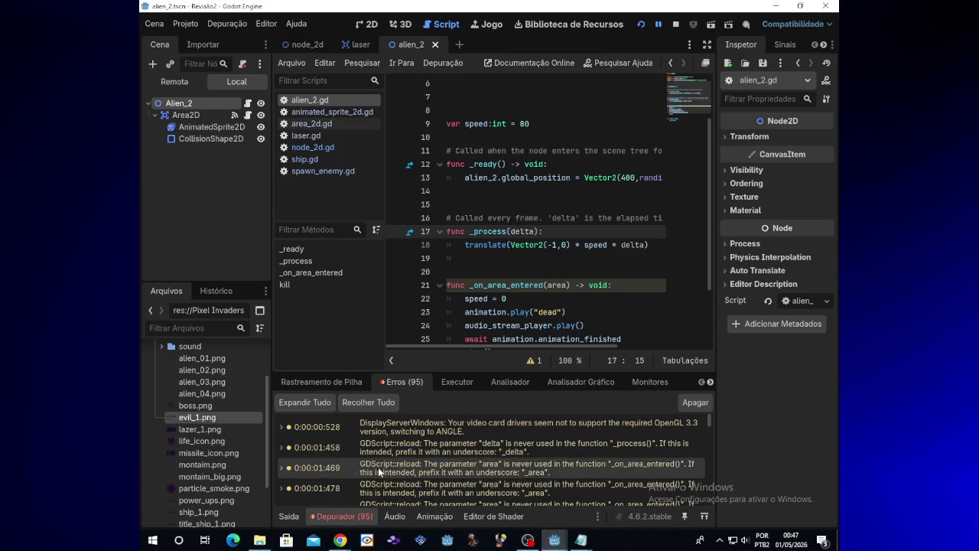
mouse_move(378, 467)
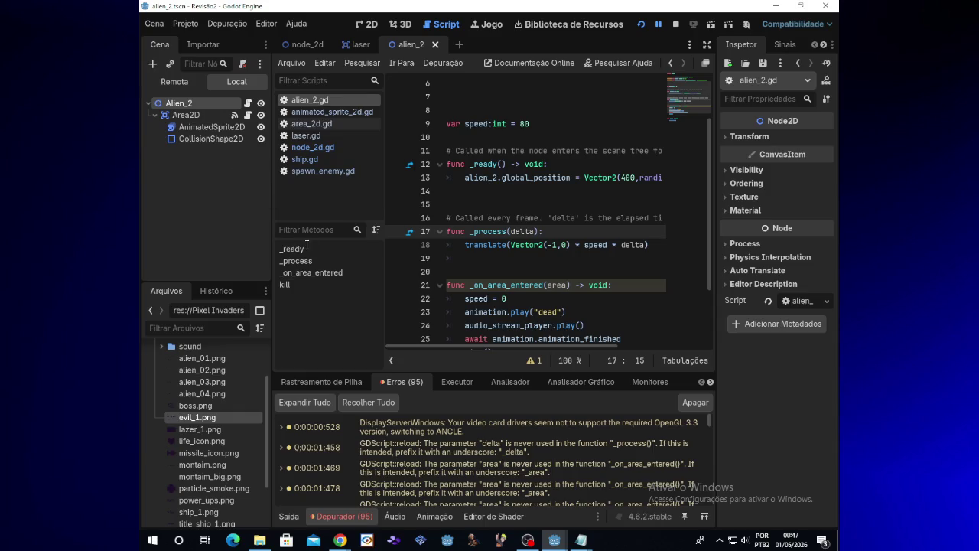
mouse_move(392, 443)
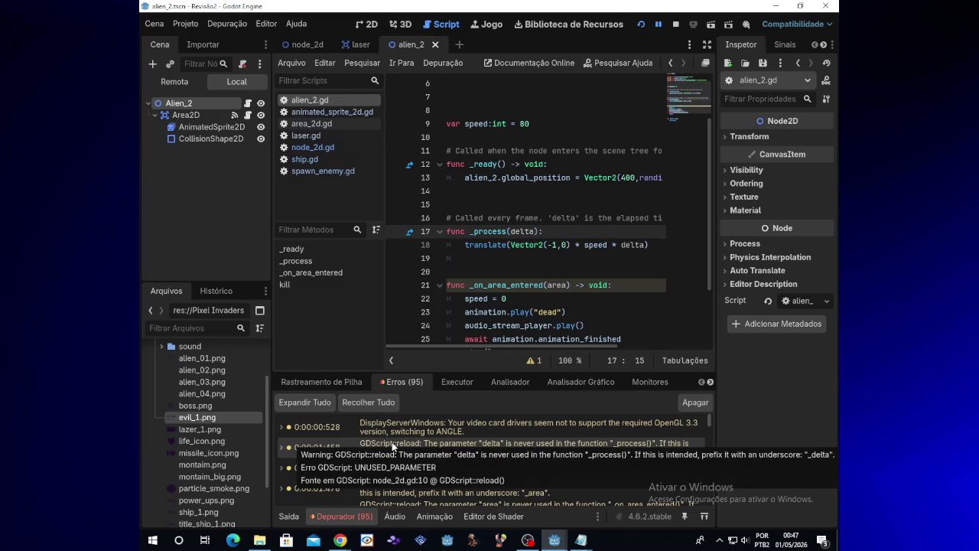
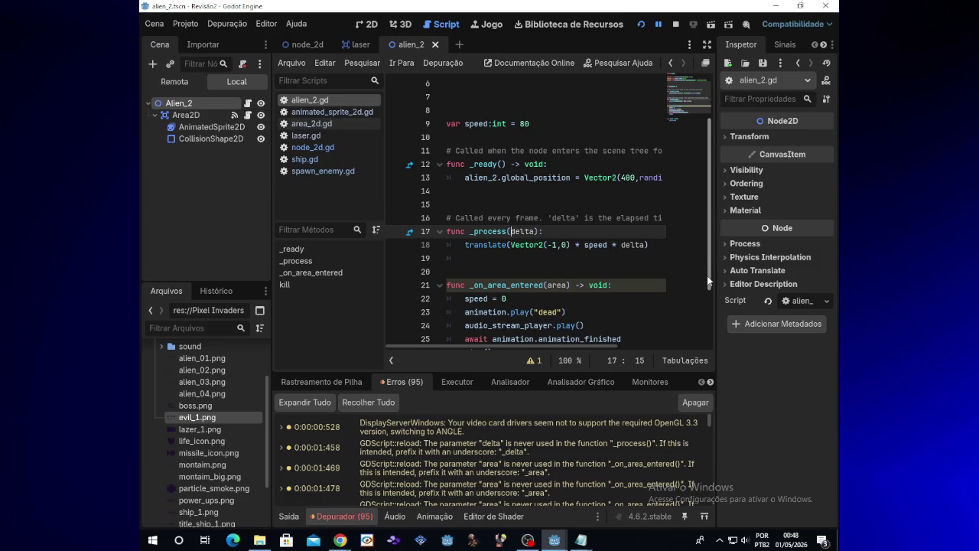
Step: Test-run the node_2d main scene, steer the ship up while aliens enter, then stop the game
scroll(706, 276, "down", 1)
left_click(305, 44)
left_click(641, 24)
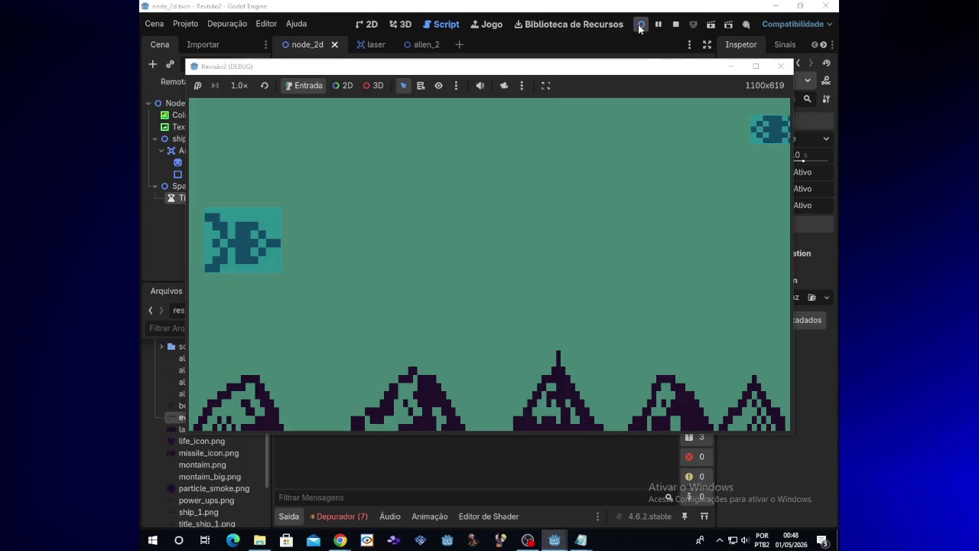
key("Up")
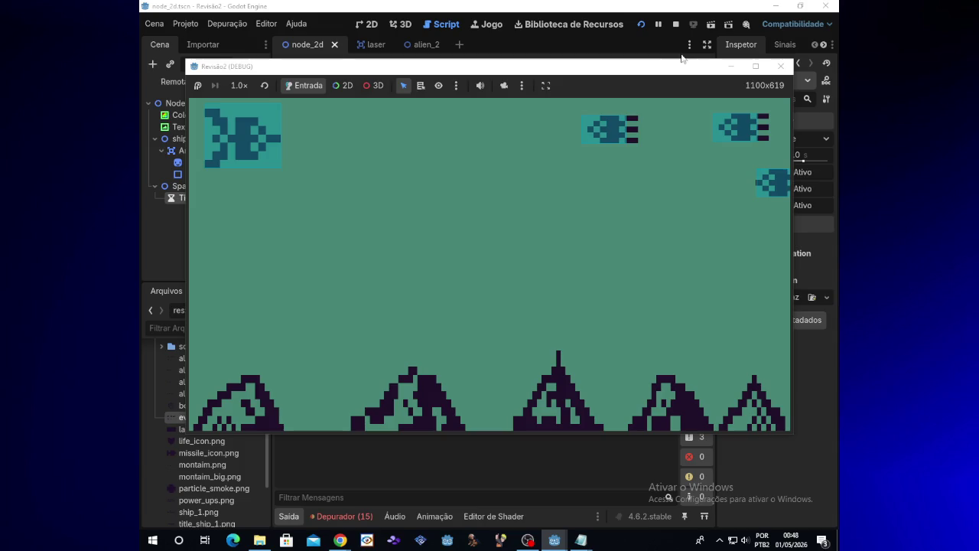
left_click(780, 66)
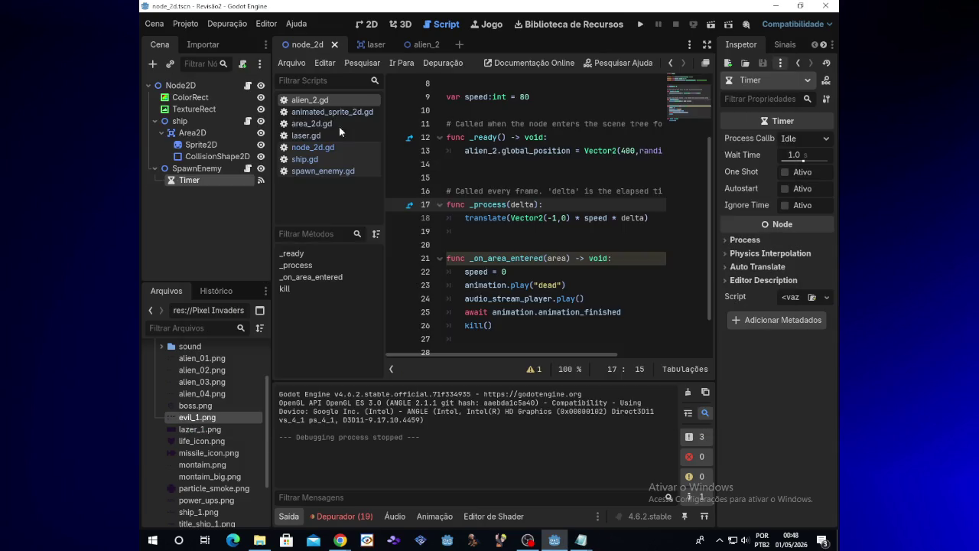
Step: Open the ship.gd script from the Scene dock
left_click(247, 85)
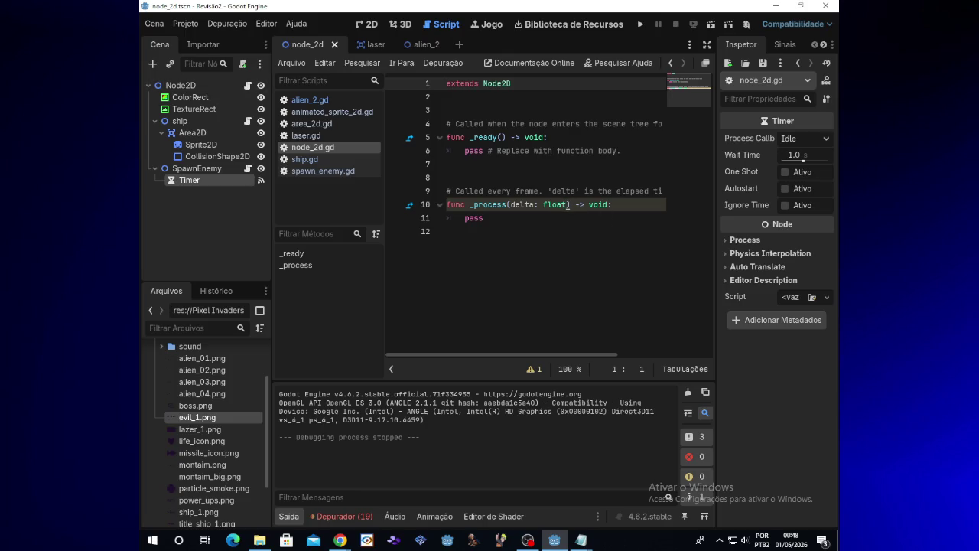
mouse_move(568, 205)
left_click(250, 121)
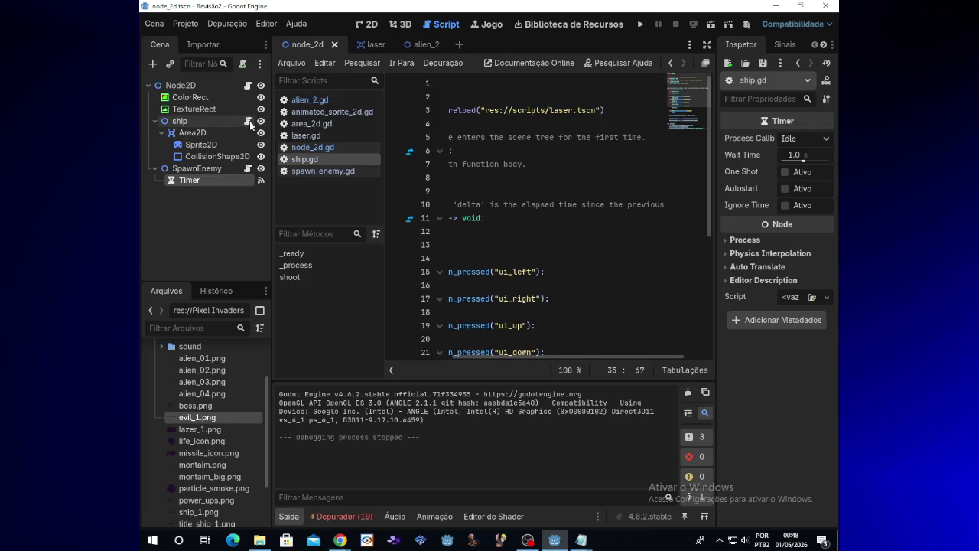
scroll(581, 229, "down", 2)
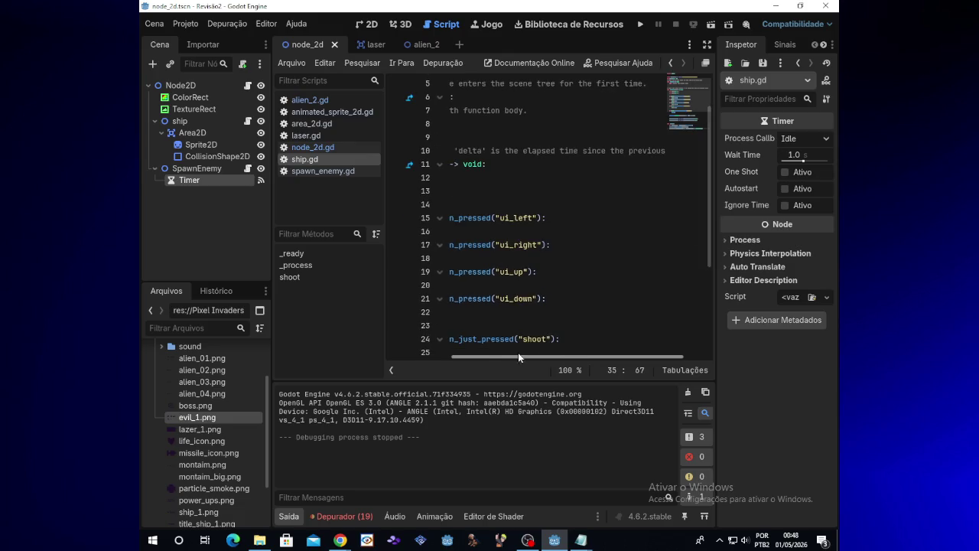
left_click_drag(517, 352, 478, 352)
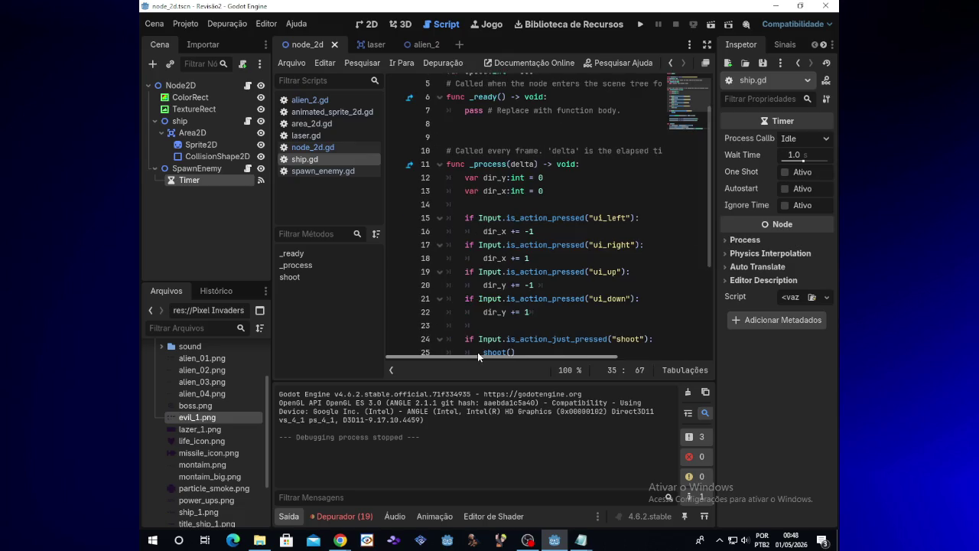
Step: Remove the stray space before delta in the _process signature on line 11
left_click(512, 164)
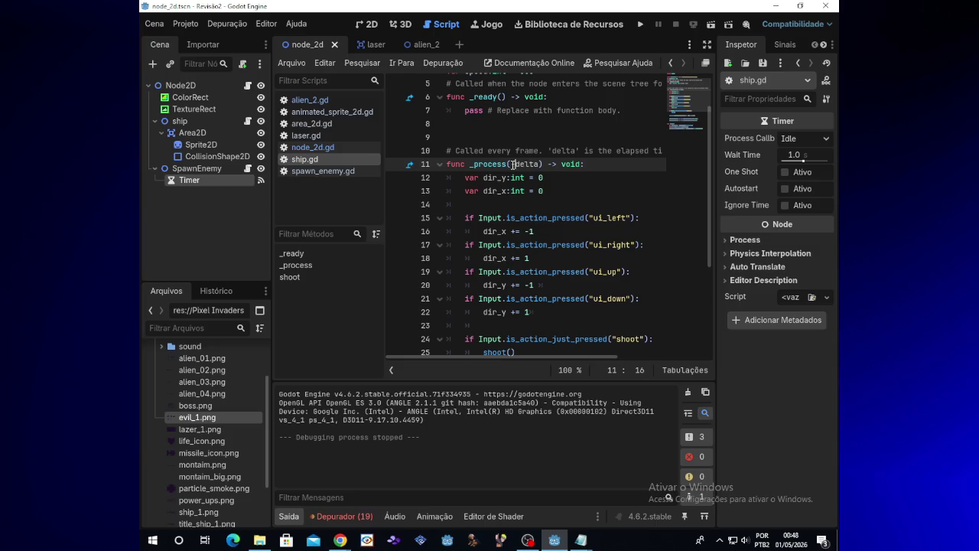
key("BackSpace")
key("super+plus")
key("super+minus")
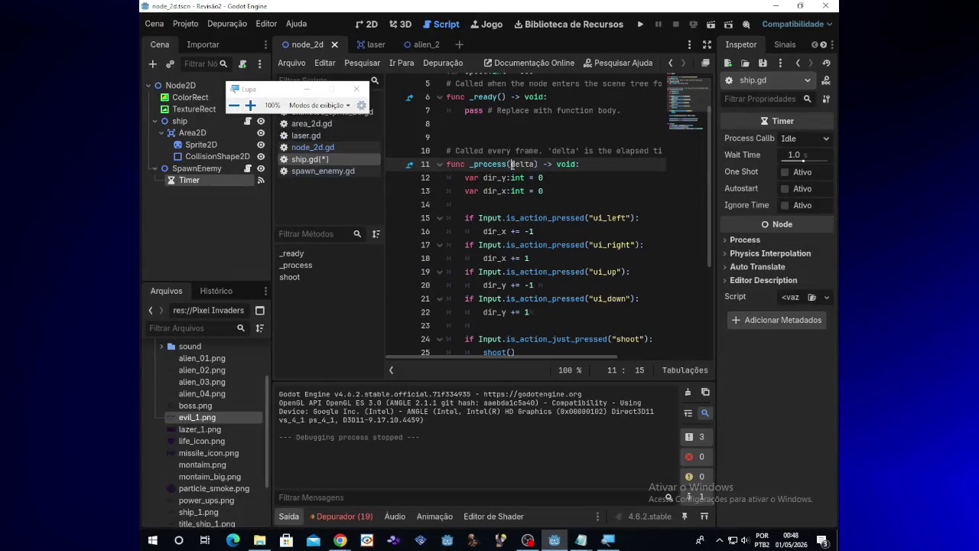
key("super")
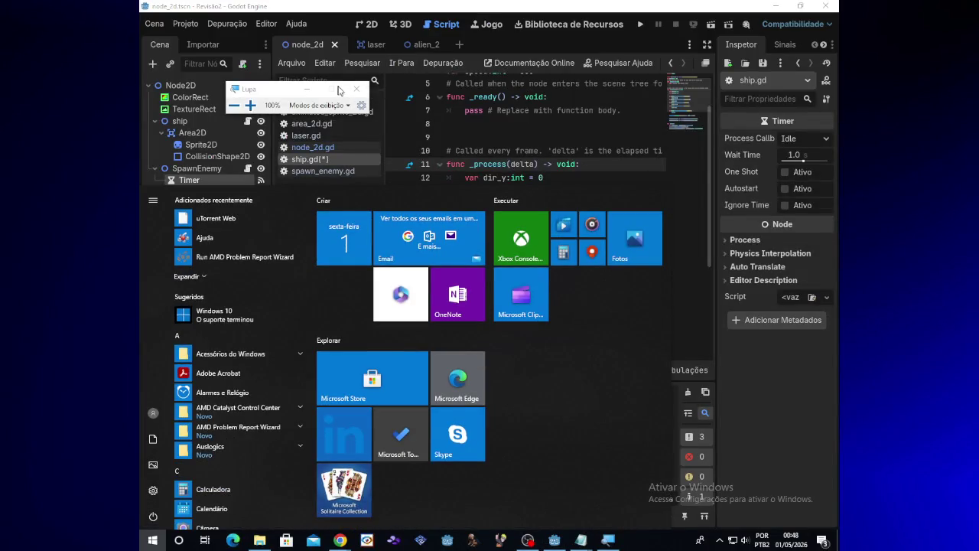
left_click(356, 90)
Step: Dismiss the Start menu, switch OBS's stream preview off, and minimize OBS
left_click(769, 423)
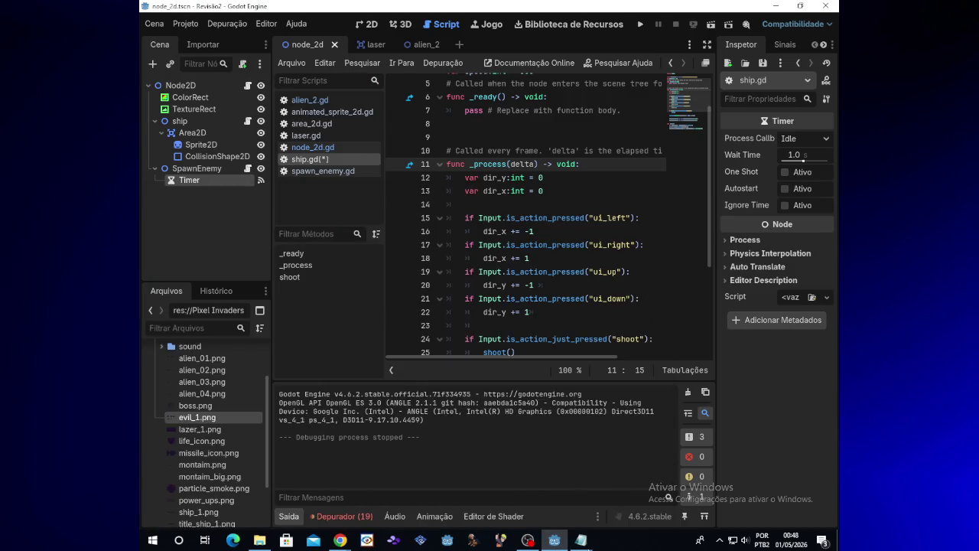
left_click(528, 540)
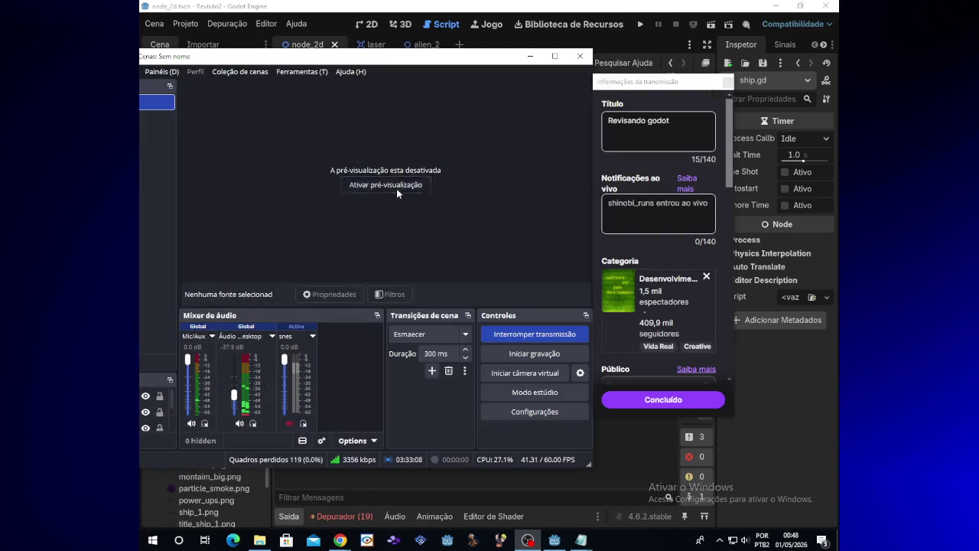
left_click(397, 186)
right_click(565, 205)
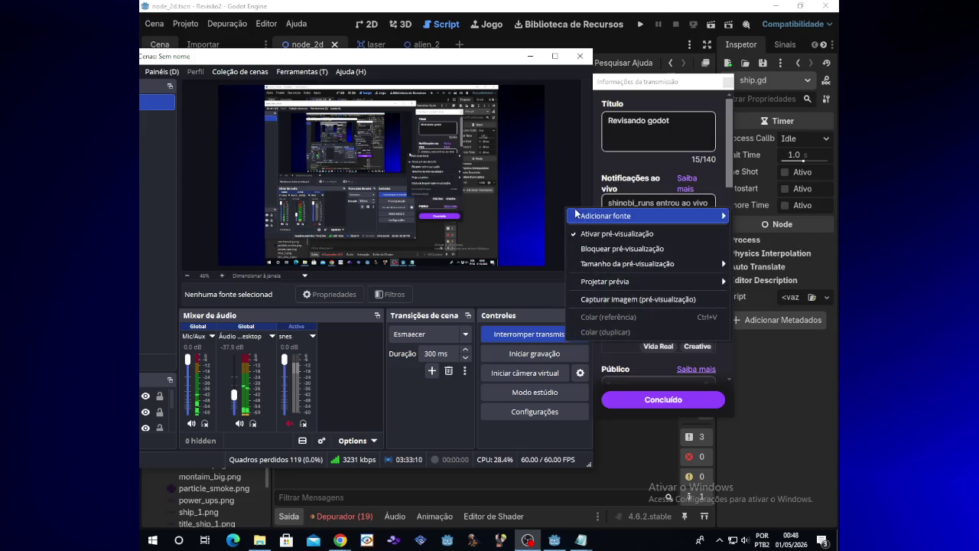
left_click(616, 234)
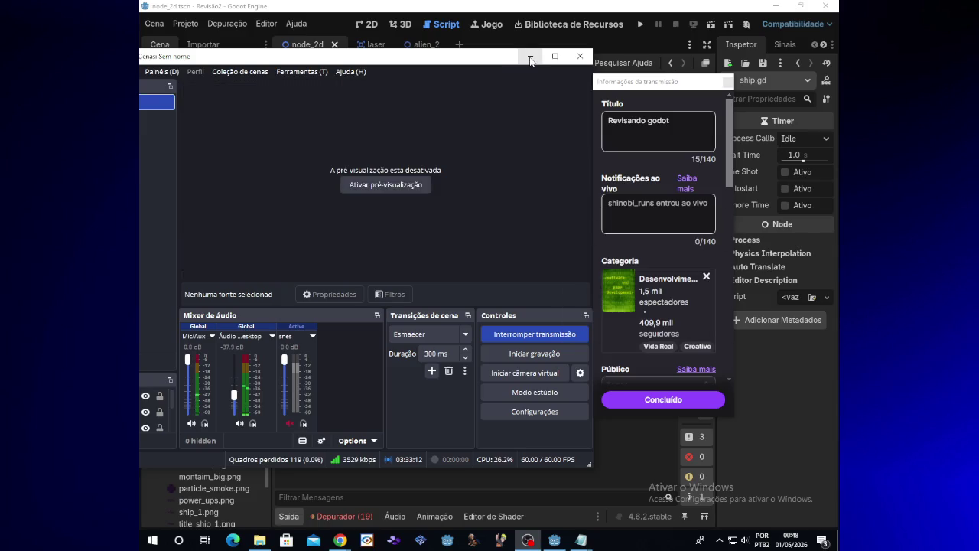
left_click(530, 61)
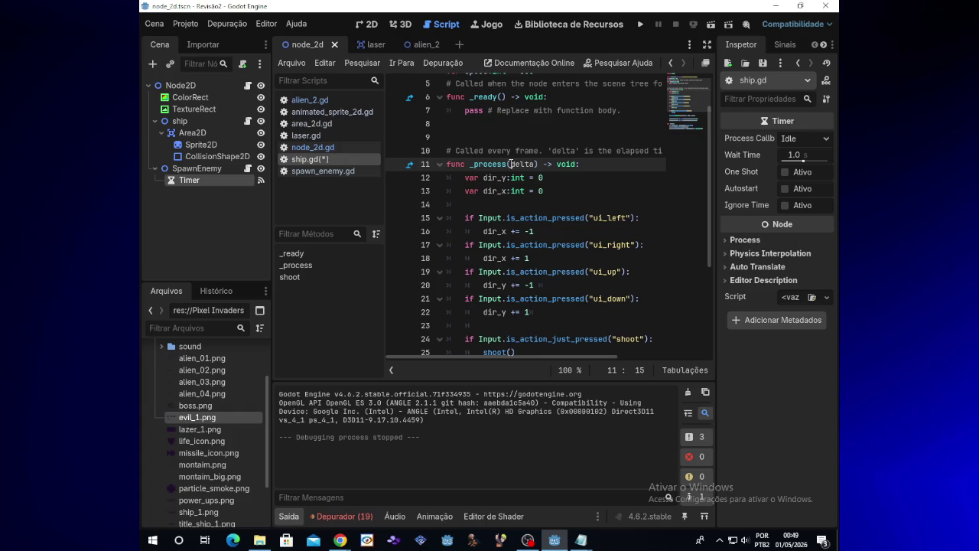
scroll(510, 164, "down", 1, "ctrl")
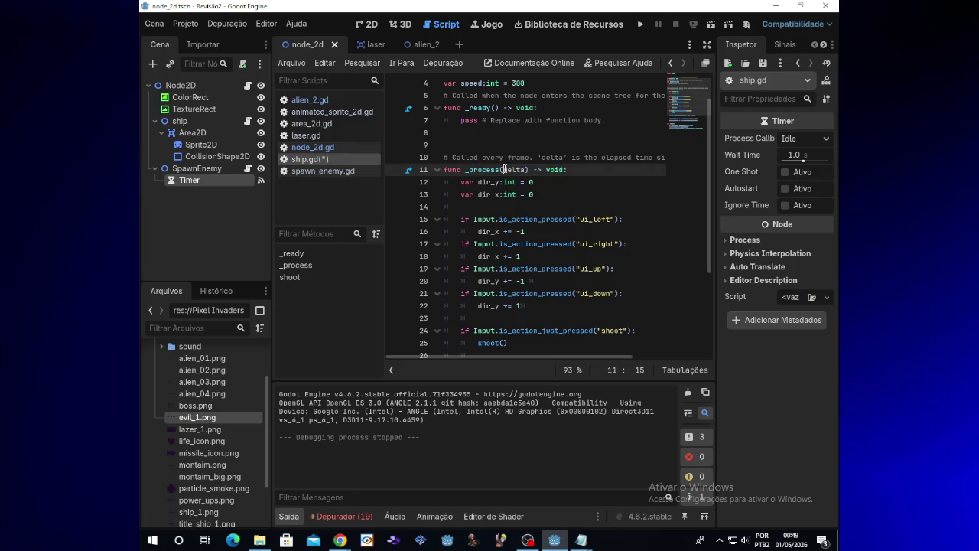
type("_")
key("ctrl+equal")
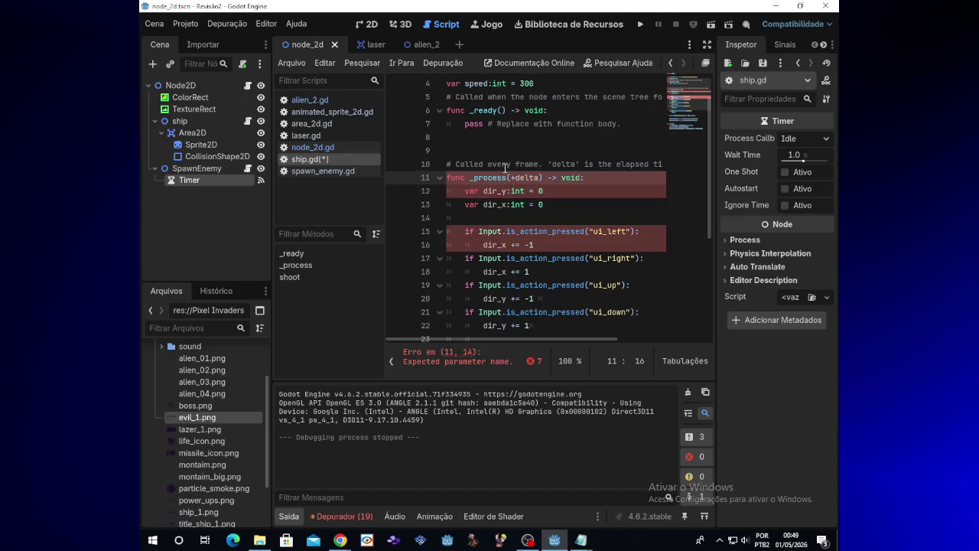
key("BackSpace")
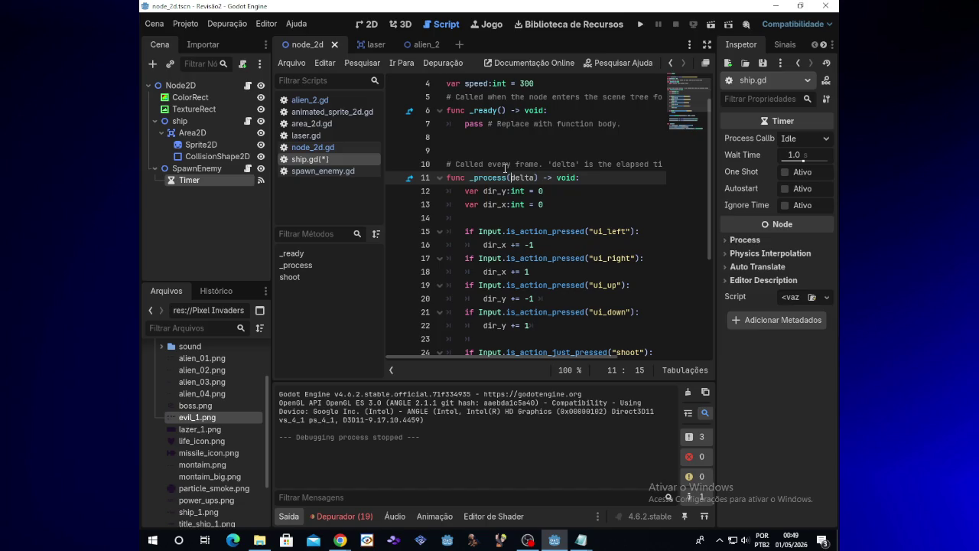
type("_")
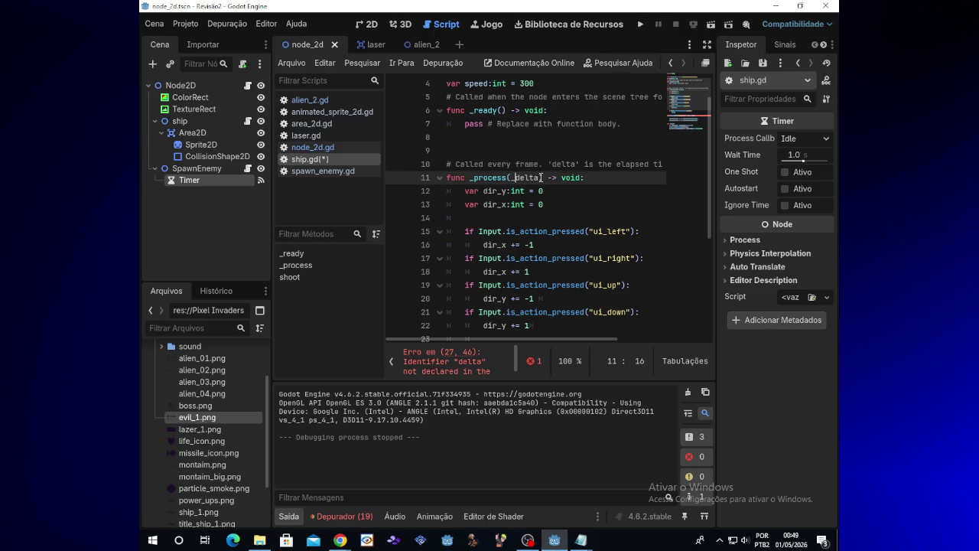
scroll(517, 361, "down", 2)
scroll(518, 353, "up", 1)
key("BackSpace")
type("_")
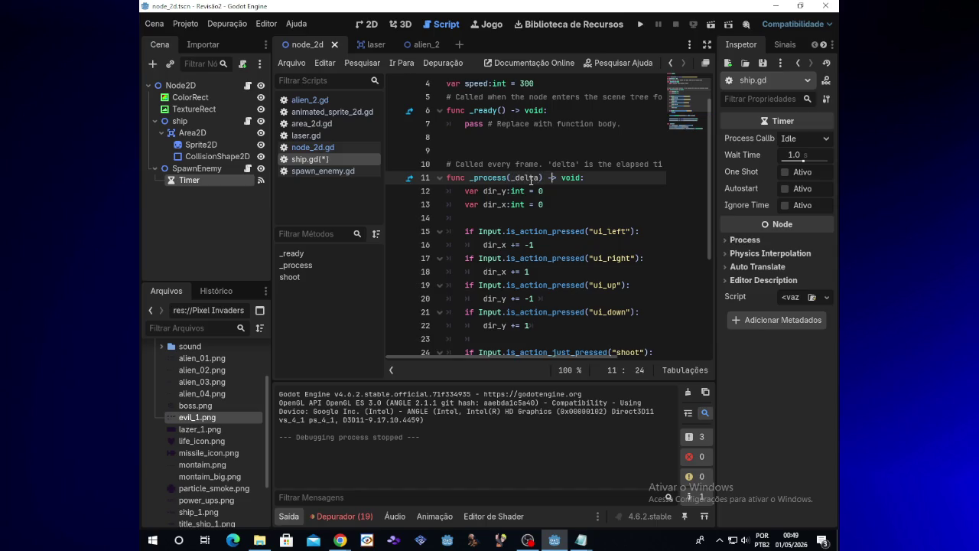
key("Right")
key("Right")
key("Right")
key("Left")
key("Left")
key("Left")
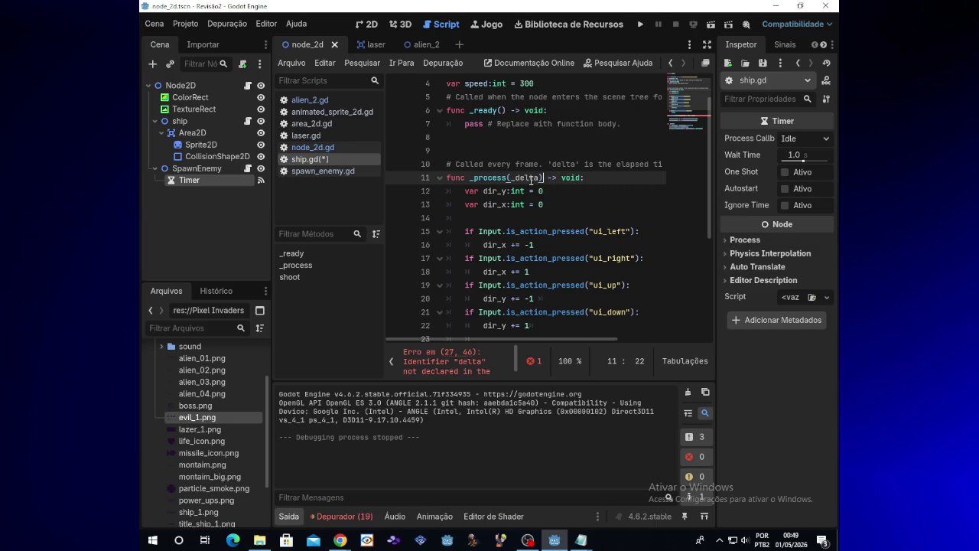
key("Left")
key("BackSpace")
key("BackSpace")
key("BackSpace")
type("delta")
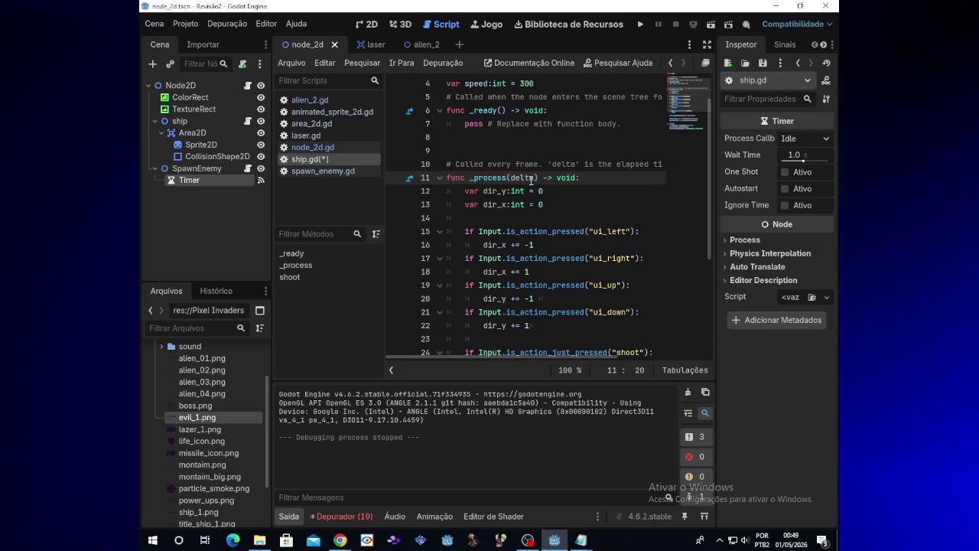
left_click(641, 26)
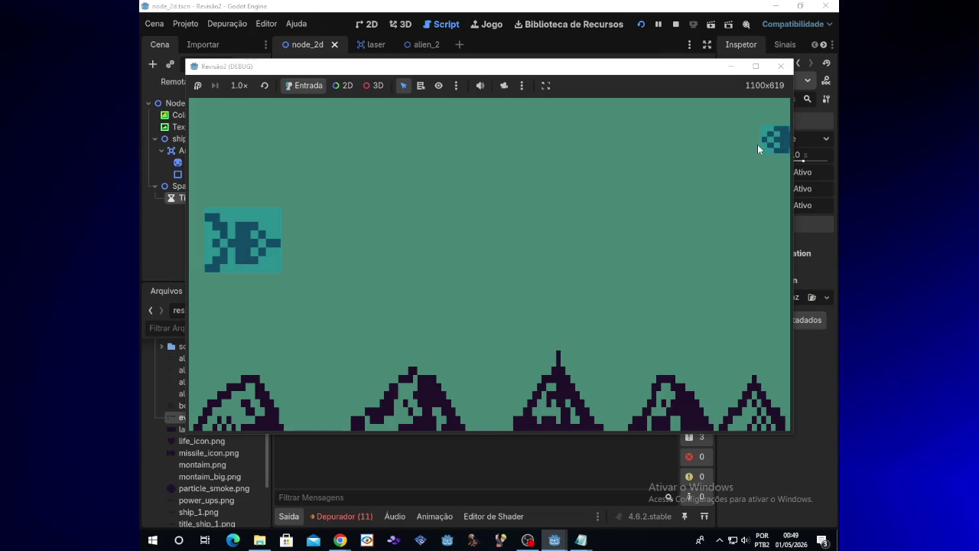
Step: Stop the test run, glance at Twitch chat, and show the debugger's errors and warnings
left_click(779, 67)
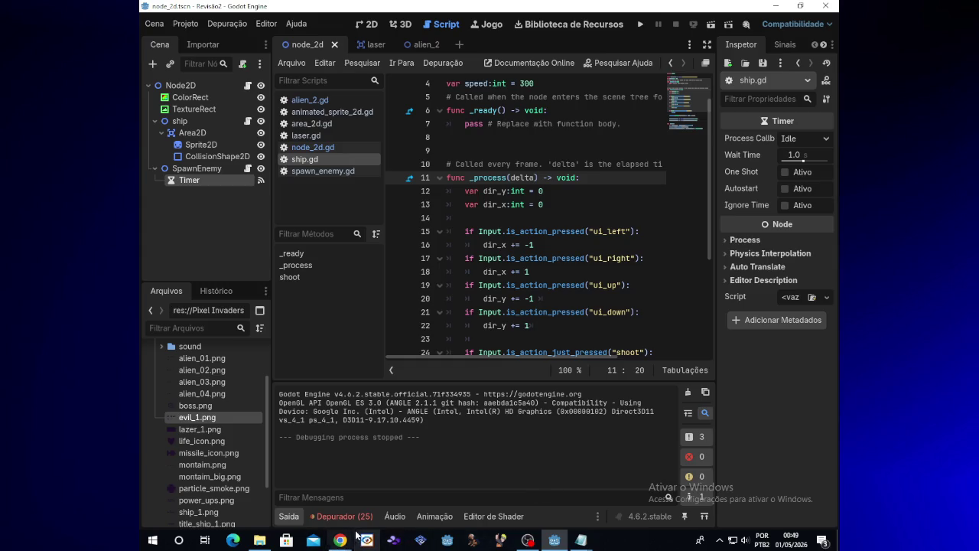
mouse_move(342, 543)
left_click(406, 496)
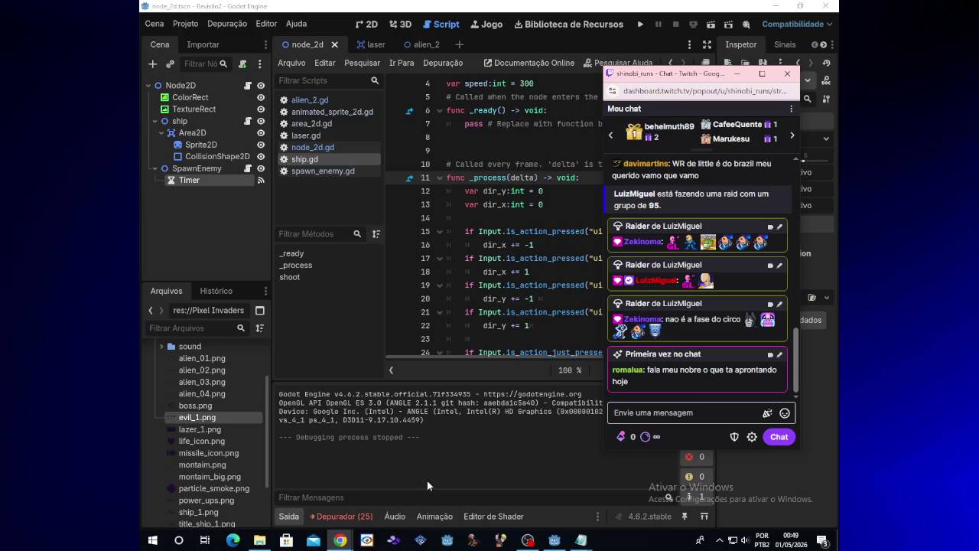
left_click(427, 480)
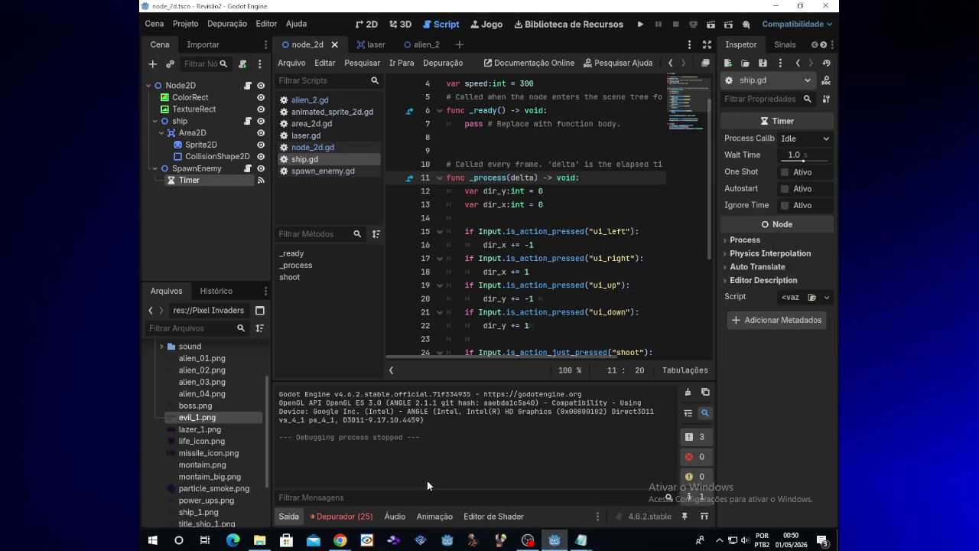
left_click(353, 518)
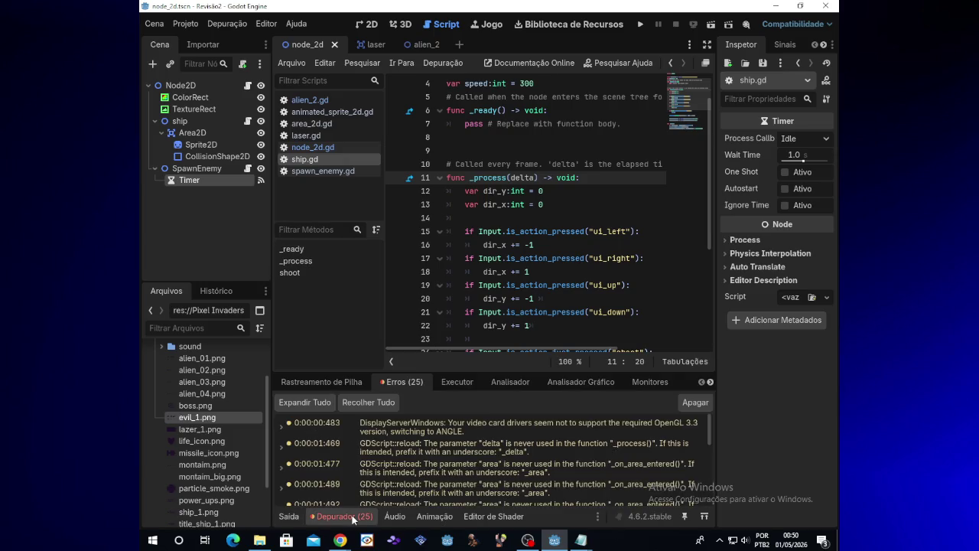
left_click_drag(710, 437, 709, 453)
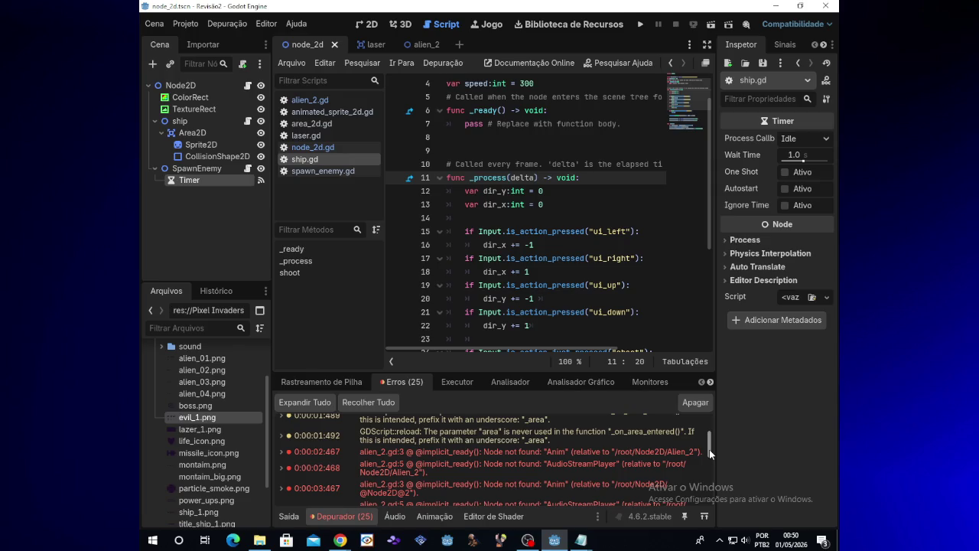
left_click_drag(709, 453, 709, 459)
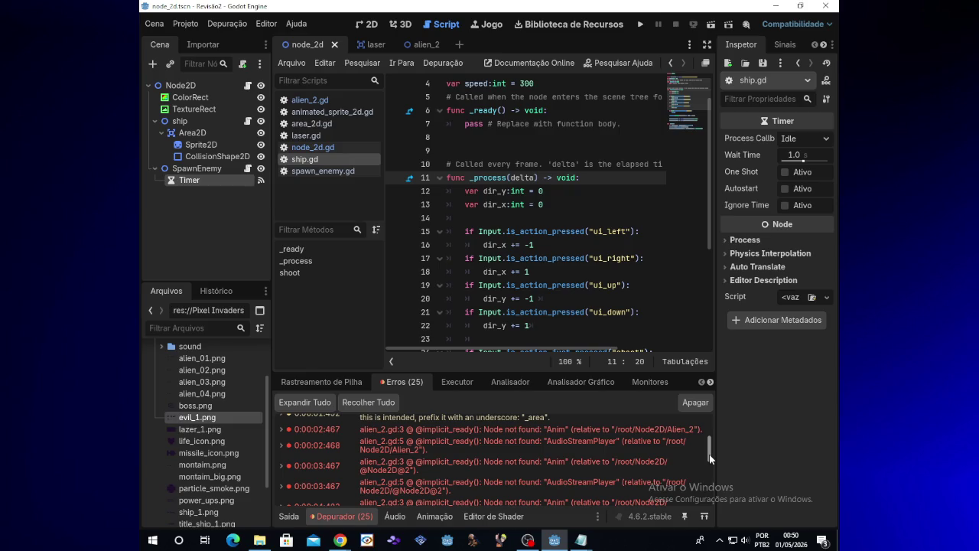
double_click(599, 448)
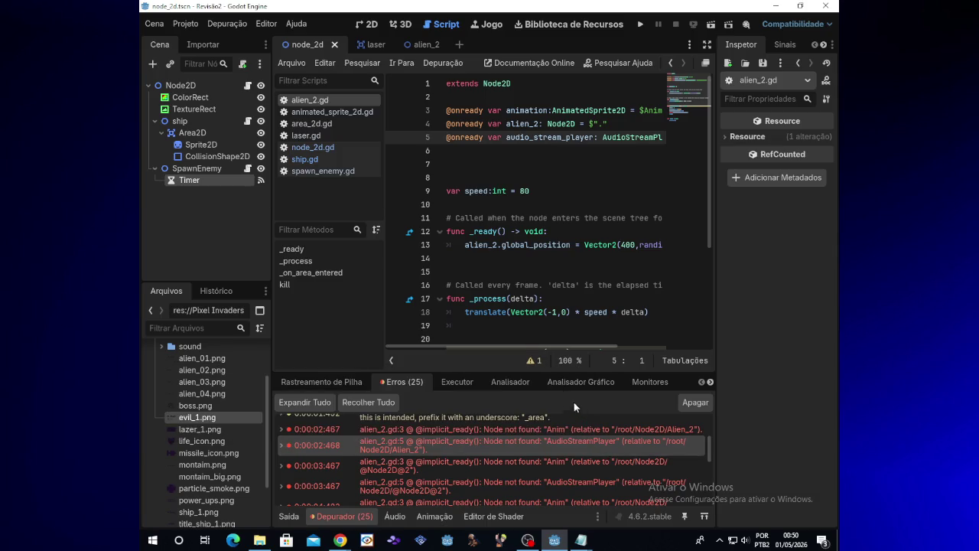
left_click(425, 44)
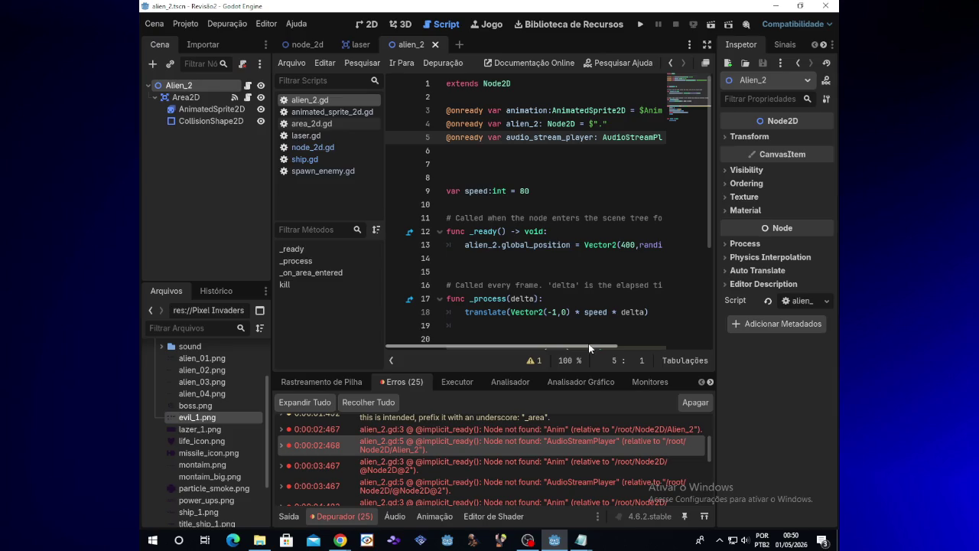
mouse_move(588, 344)
left_mouse_down()
mouse_move(690, 338)
mouse_move(585, 331)
left_mouse_up()
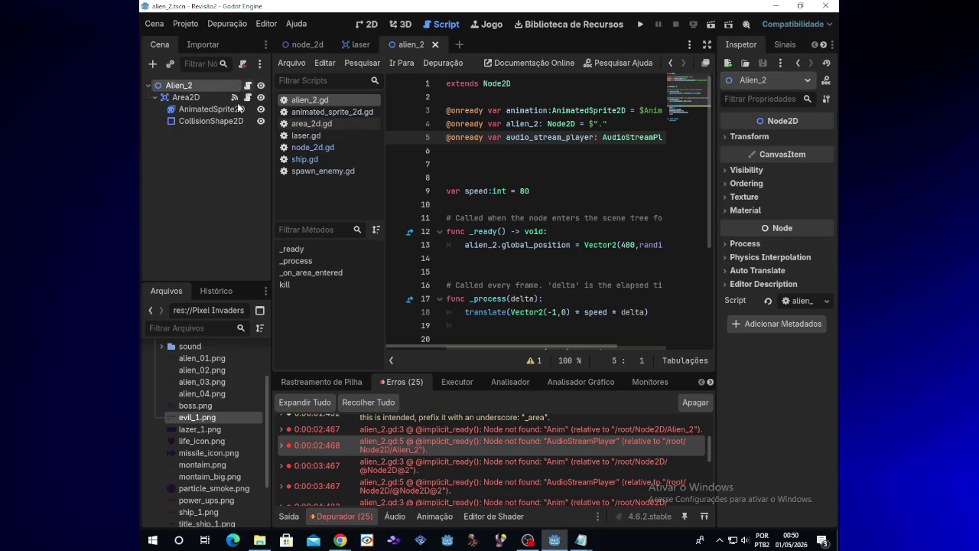
Step: Add an AudioStreamPlayer child node to Alien_2 by searching 'audi' in Create New Node
left_click(152, 63)
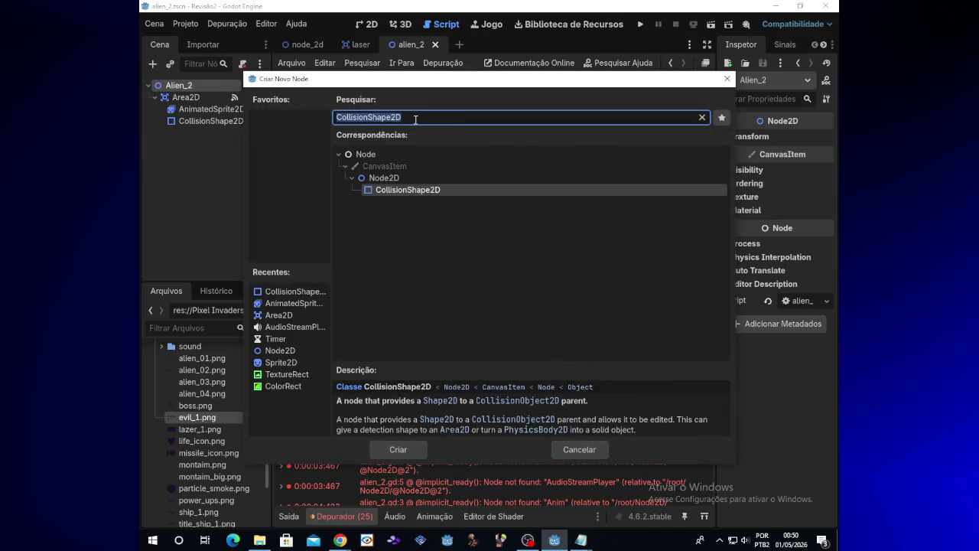
type("a")
type("r")
key("BackSpace")
type("udi")
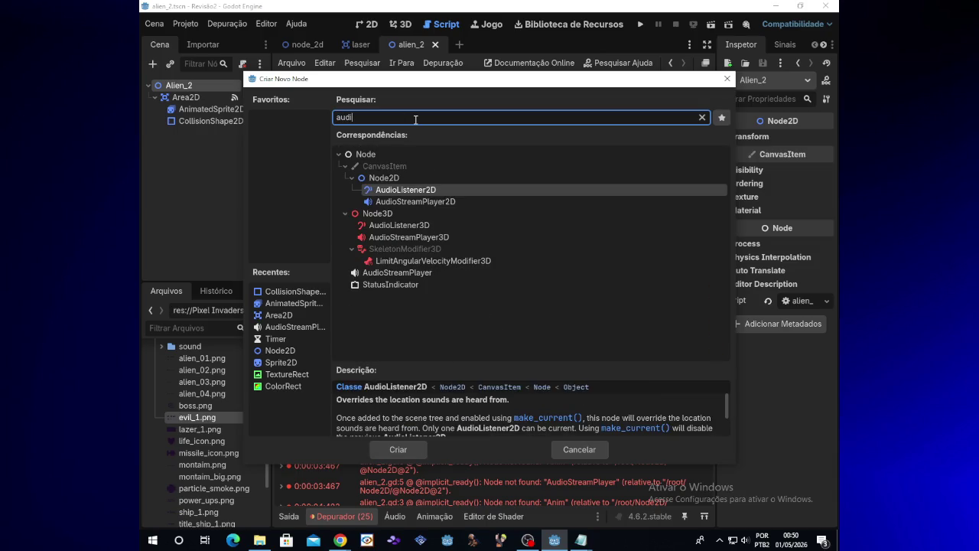
key("Down")
key("Down")
key("Down")
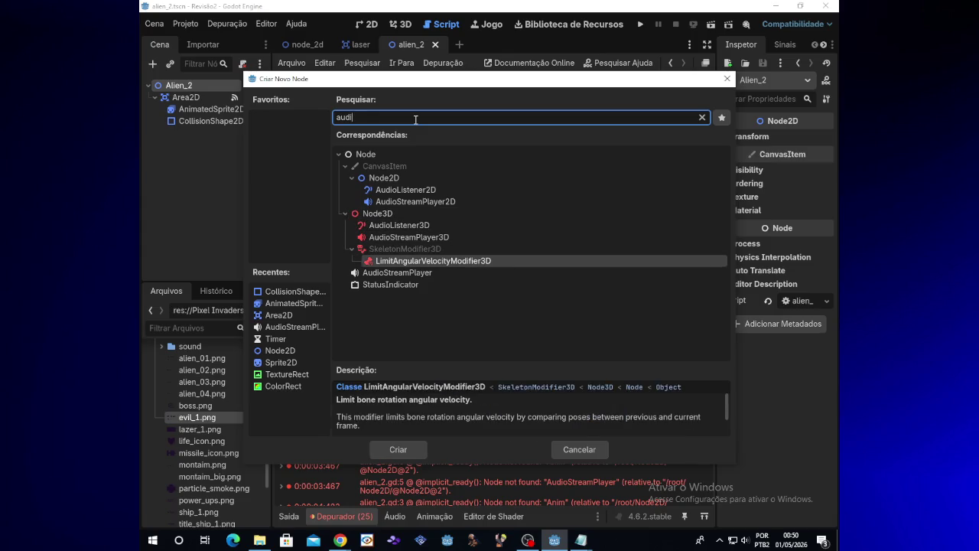
key("Escape")
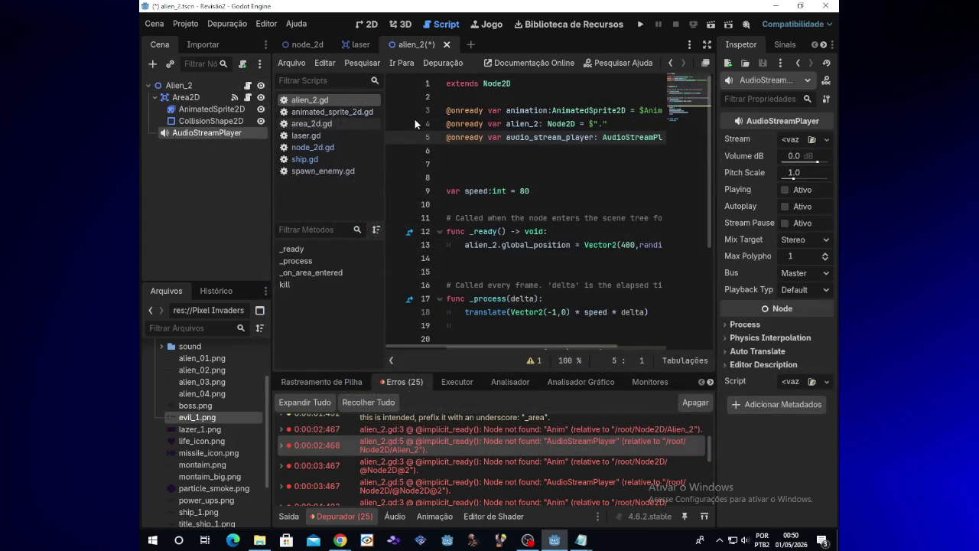
scroll(544, 300, "down", 3)
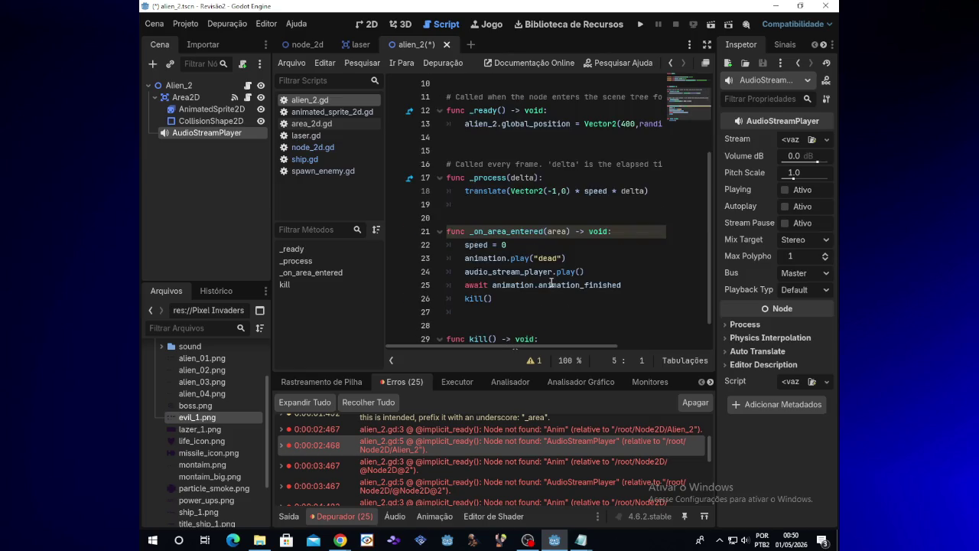
Step: Run the game to watch the aliens, stop it, and view the debugger's Erros list
left_click(640, 26)
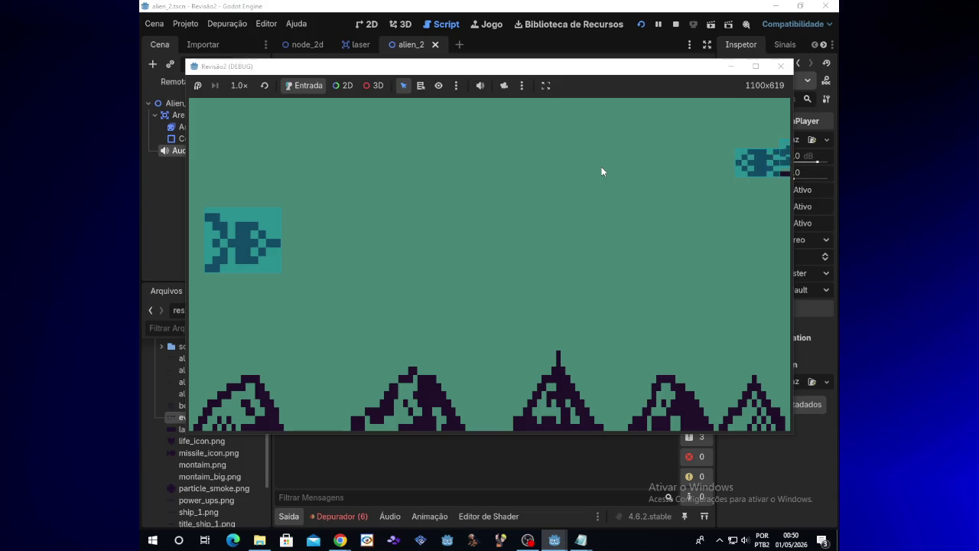
left_click(780, 65)
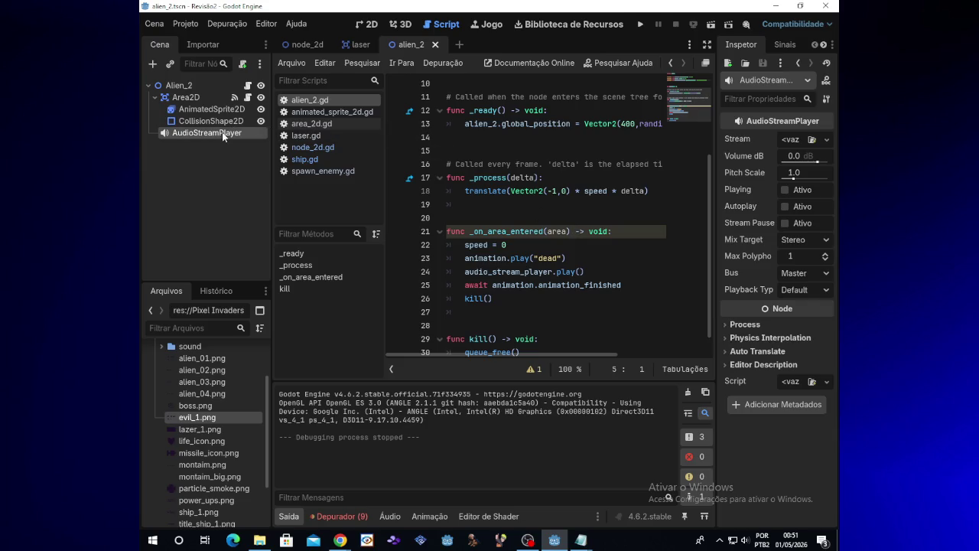
left_click(339, 515)
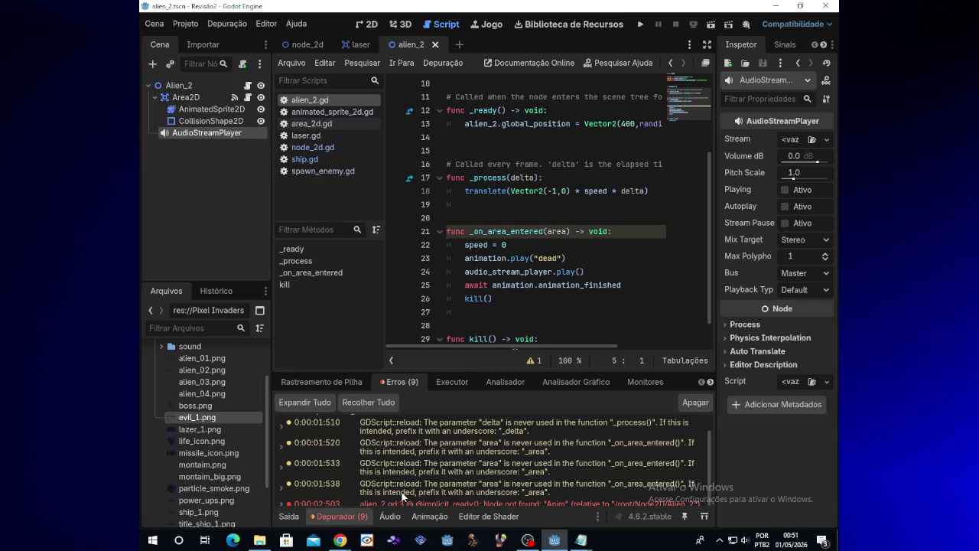
scroll(403, 494, "down", 2)
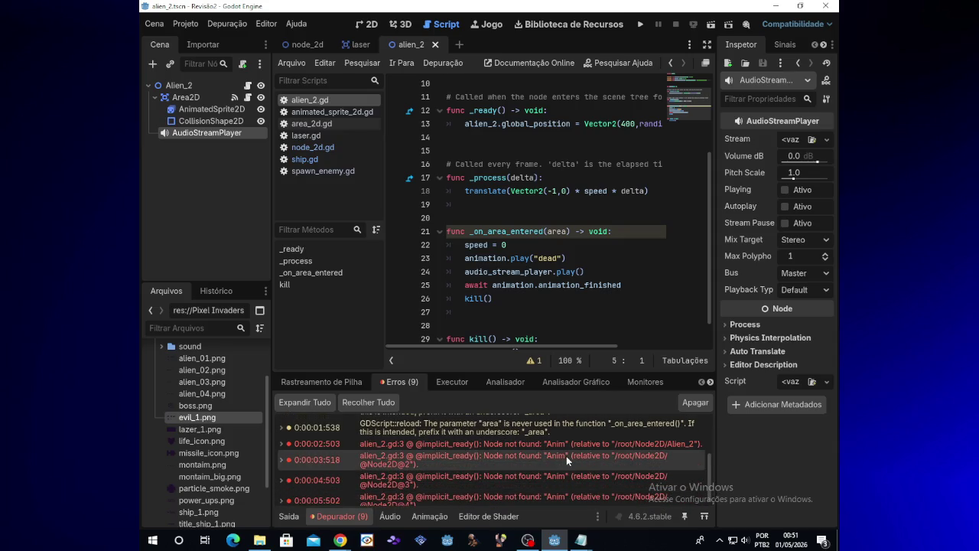
mouse_move(566, 455)
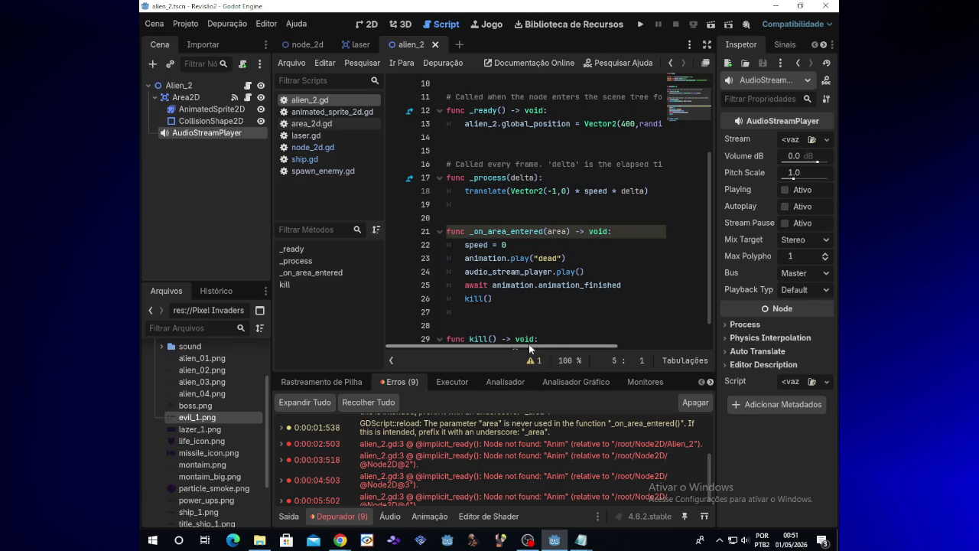
left_click_drag(712, 280, 707, 195)
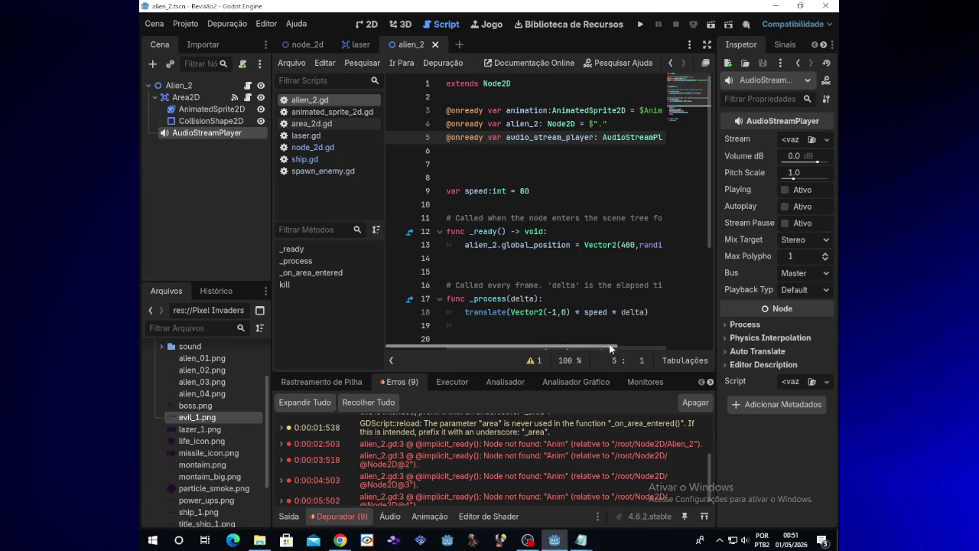
scroll(635, 344, "right", 4)
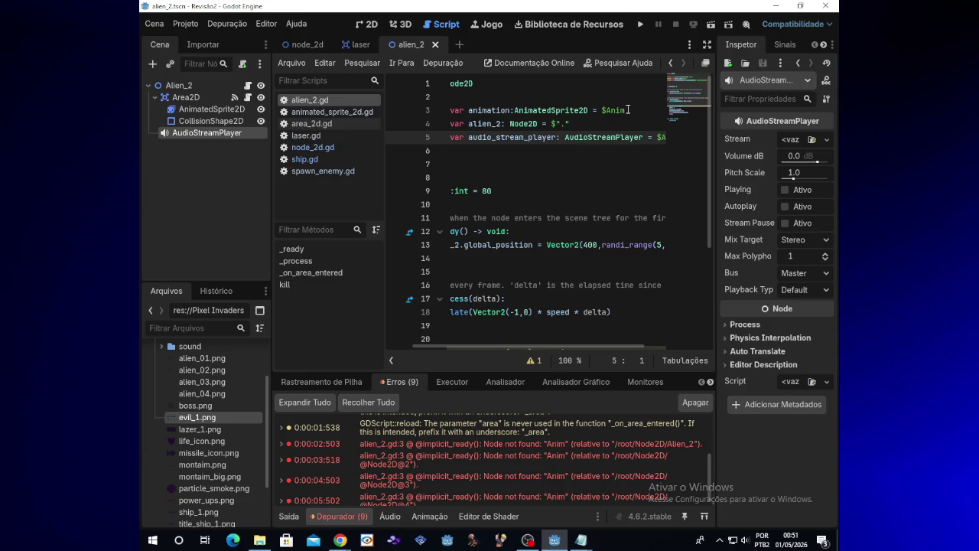
left_click_drag(627, 110, 443, 113)
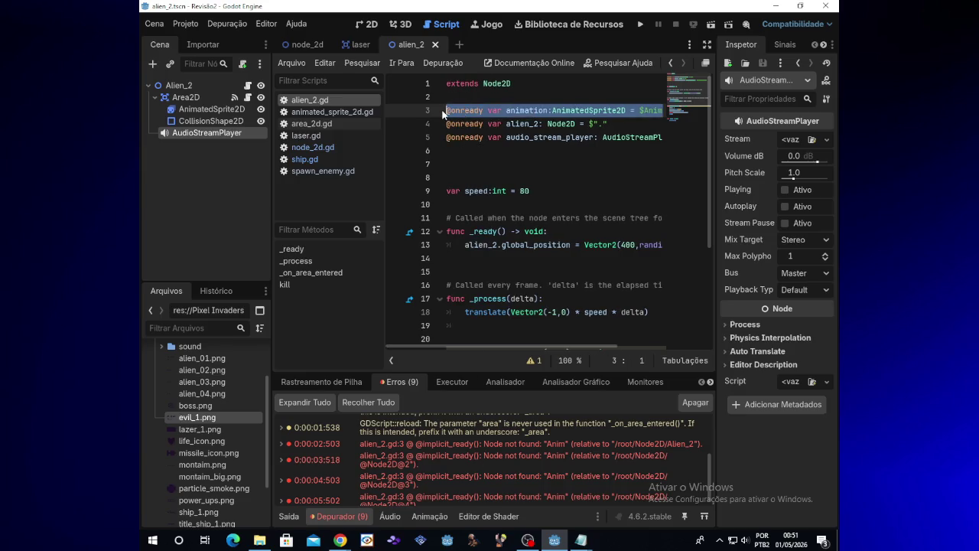
key("BackSpace")
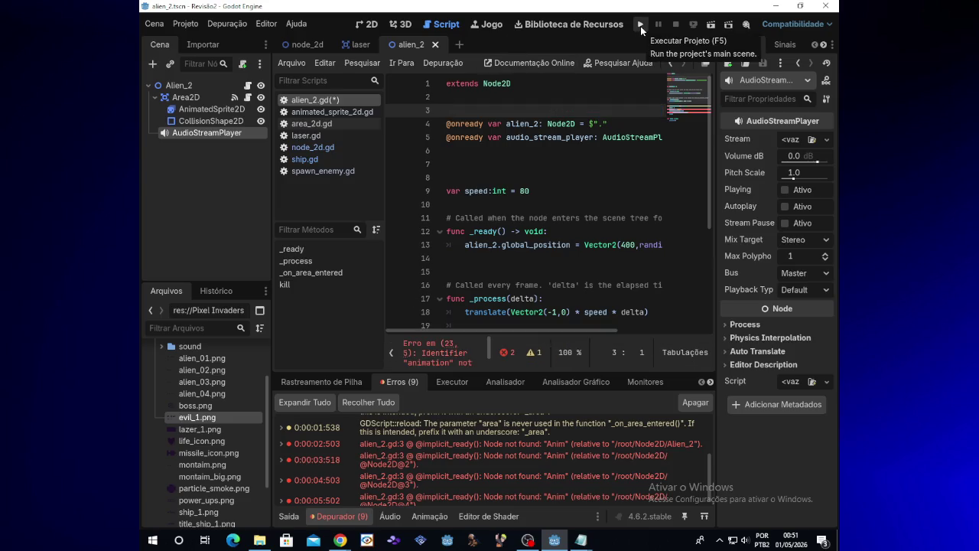
Step: Insert an onready animated_sprite_2d variable for $Area2D/AnimatedSprite2D on line 3
right_click(222, 112)
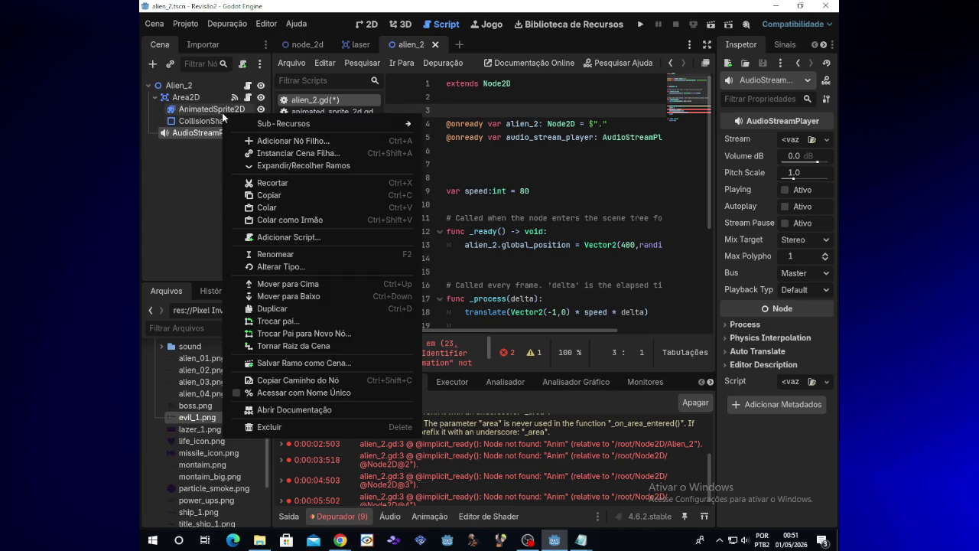
left_click(207, 166)
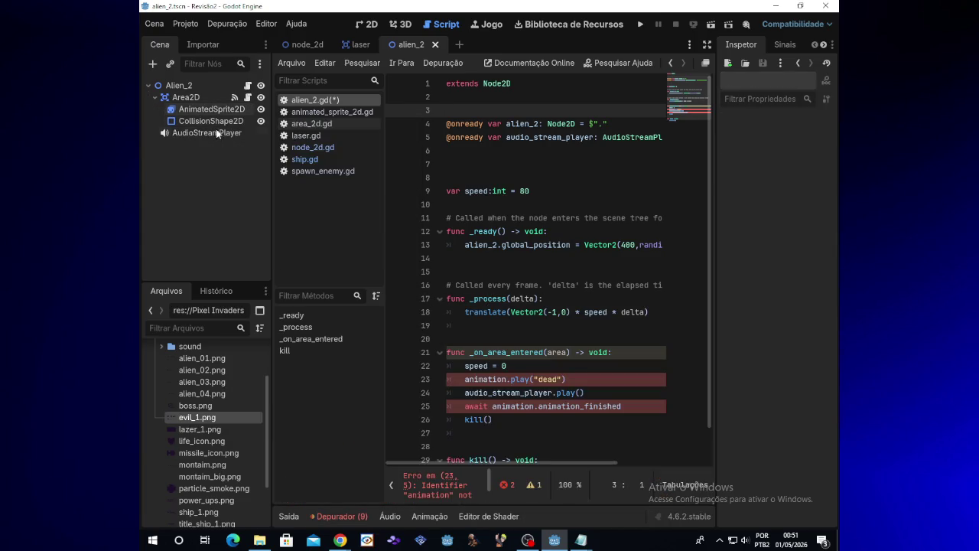
left_click_drag(219, 114, 464, 113)
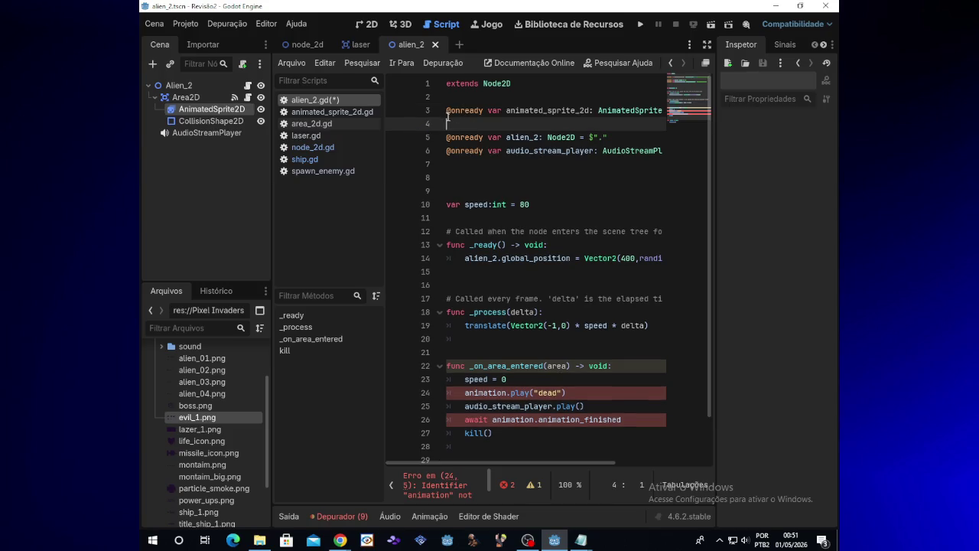
key("BackSpace")
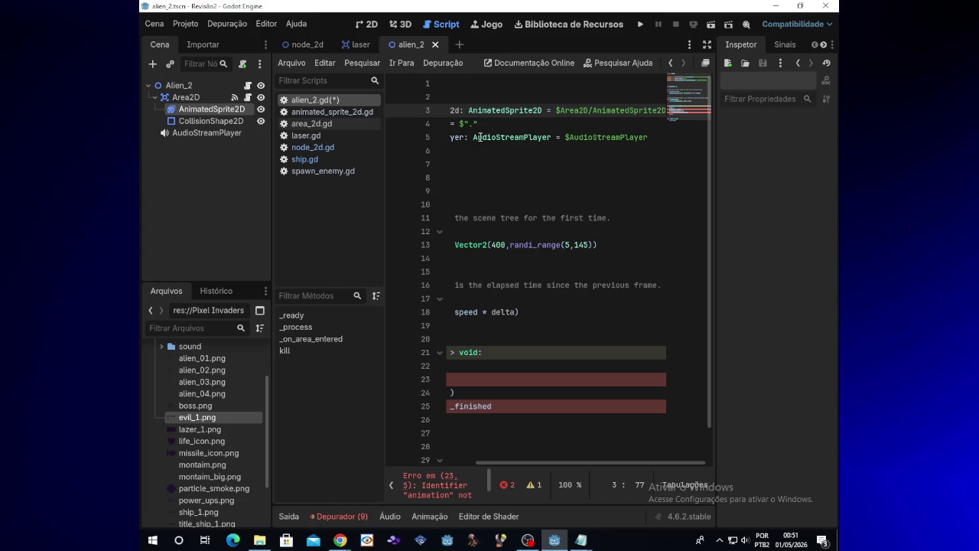
left_click_drag(618, 464, 508, 465)
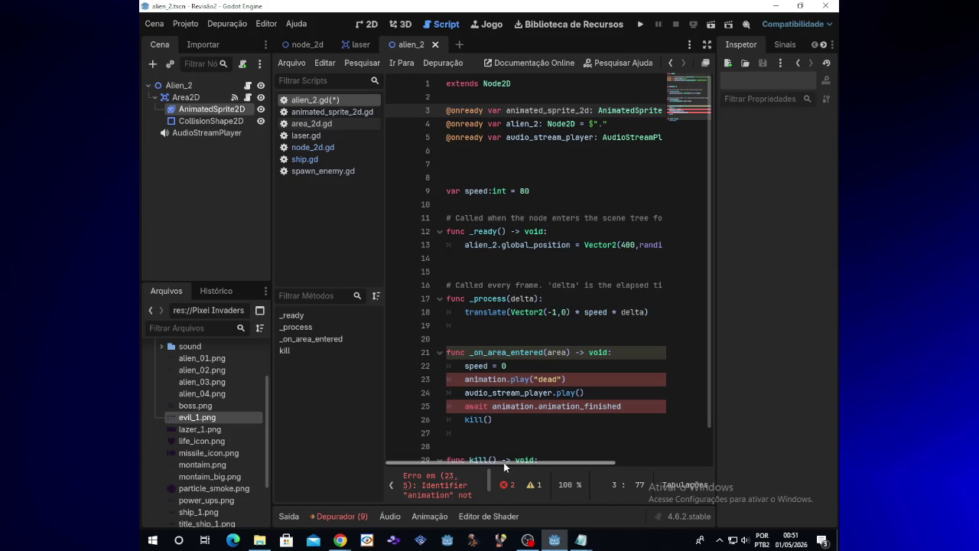
right_click(205, 109)
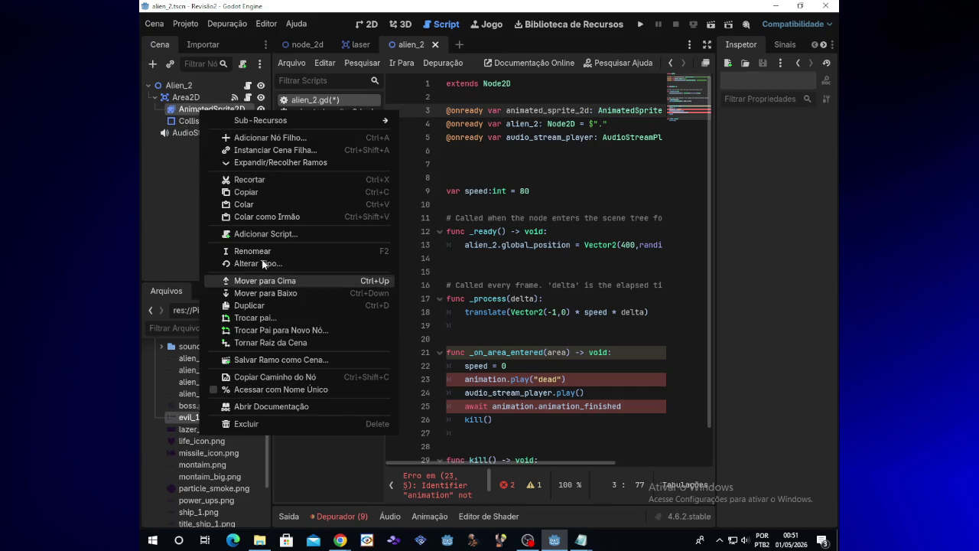
Step: Rename the AnimatedSprite2D node to Anim
left_click(262, 250)
type("Anim")
key("Return")
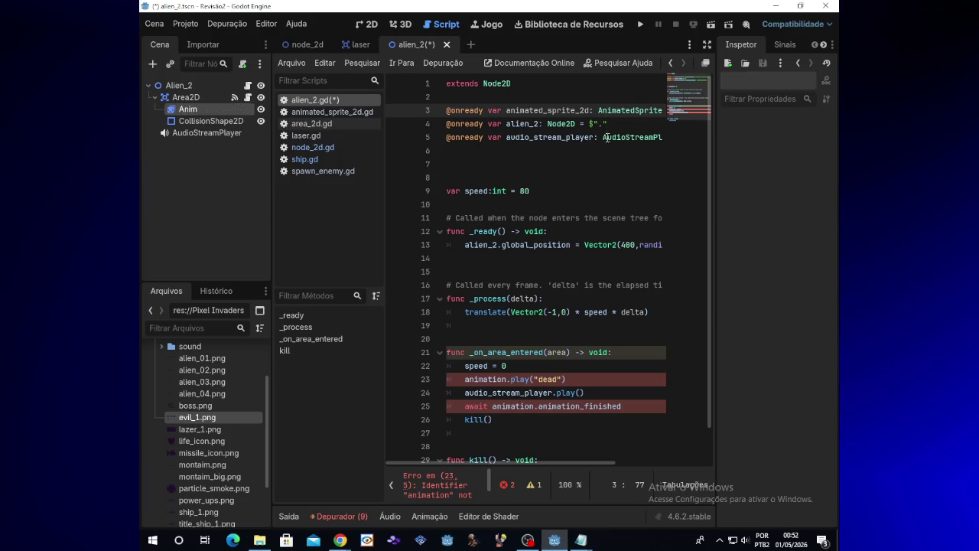
Step: Replace the animated_sprite_2d declaration with an onready anim variable for $Area2D/Anim
left_click_drag(615, 457, 694, 451)
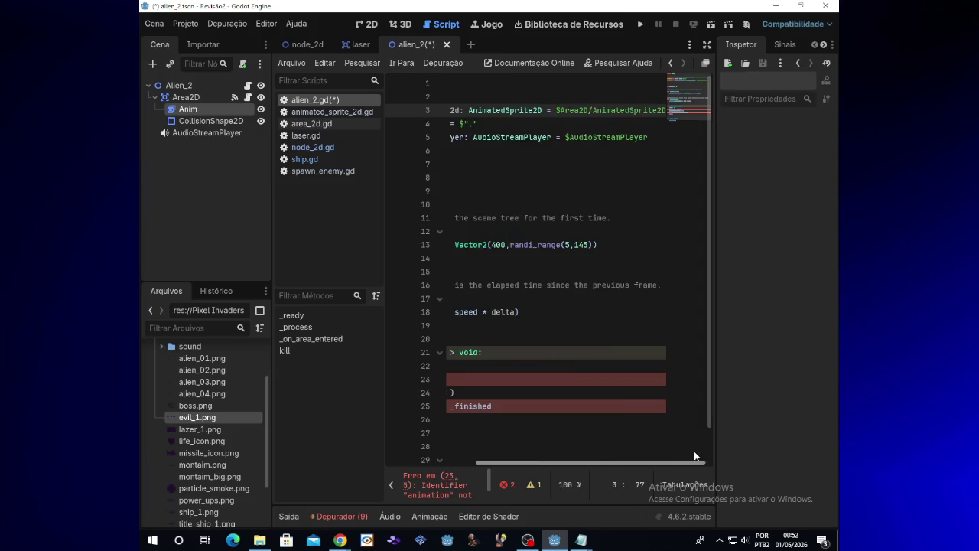
triple_click(566, 111)
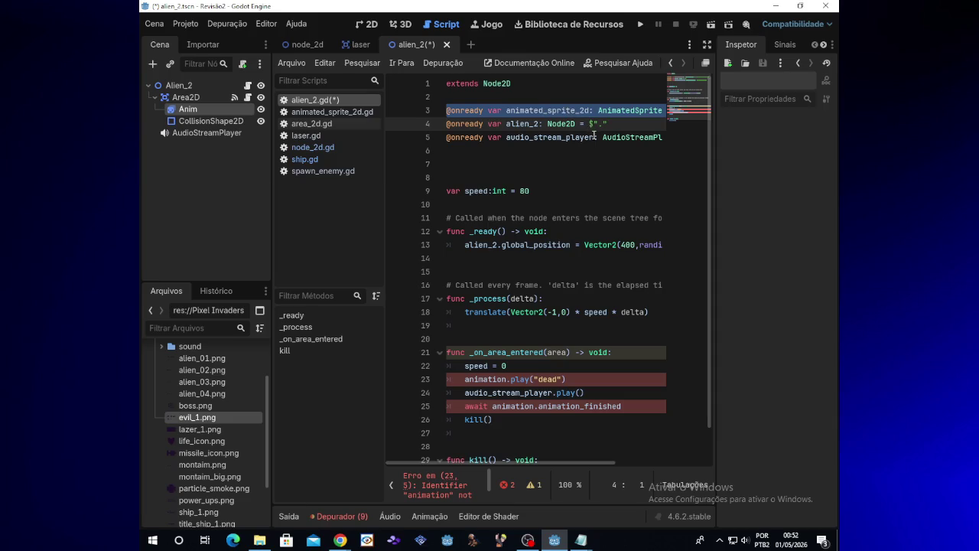
key("BackSpace")
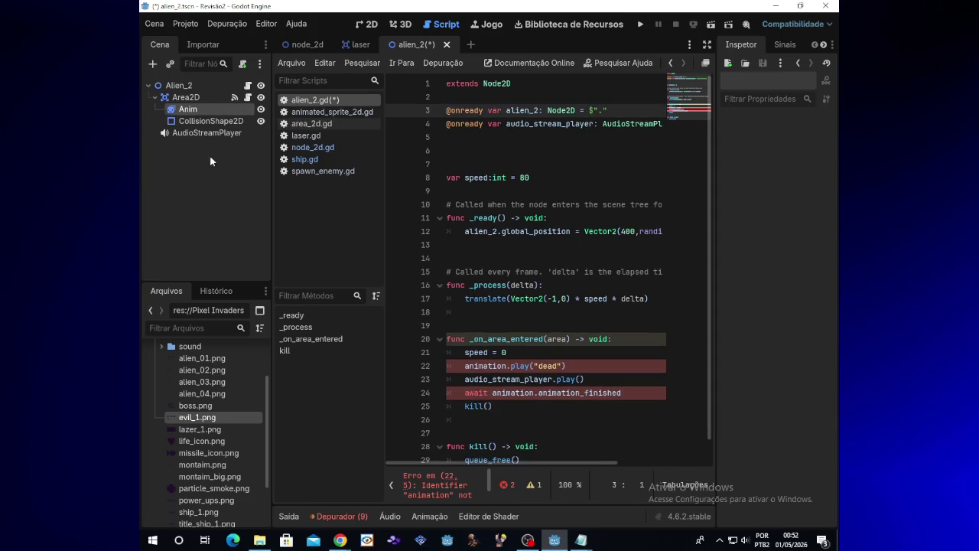
mouse_move(211, 109)
left_mouse_down()
mouse_move(337, 125)
mouse_move(482, 96)
left_mouse_up()
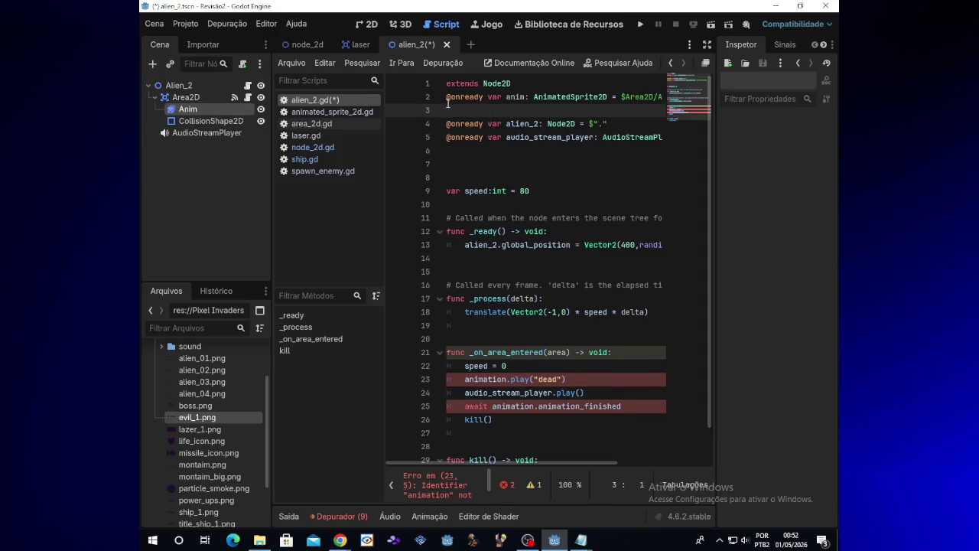
key("BackSpace")
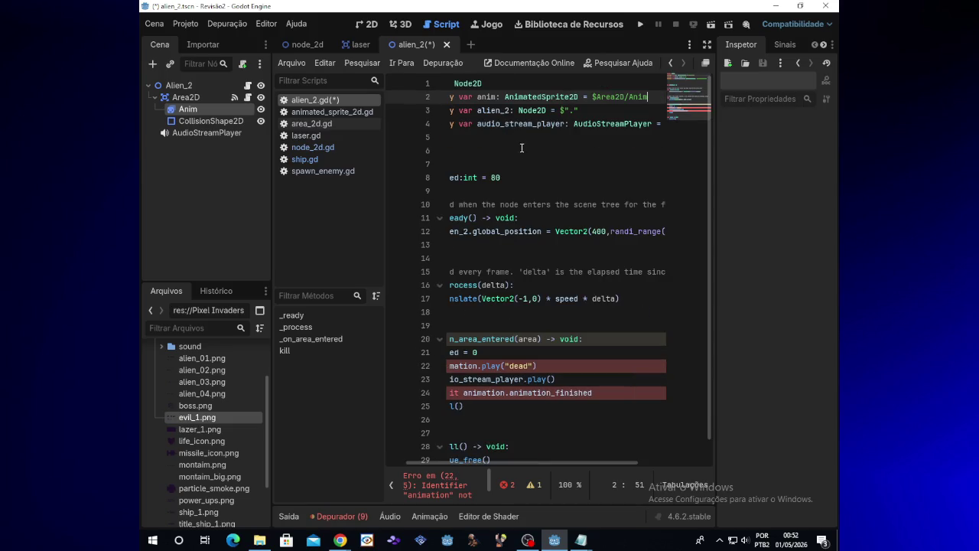
left_click_drag(586, 463, 497, 463)
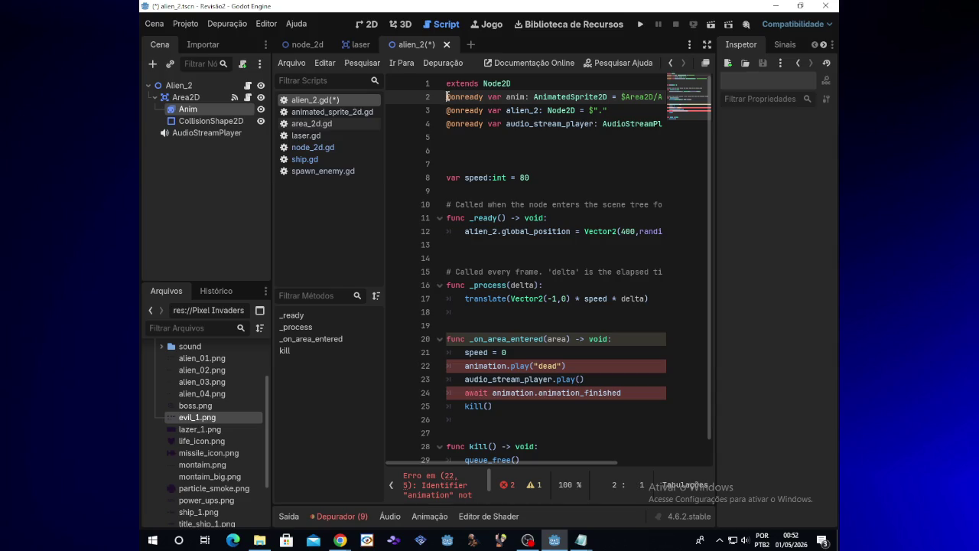
key("Return")
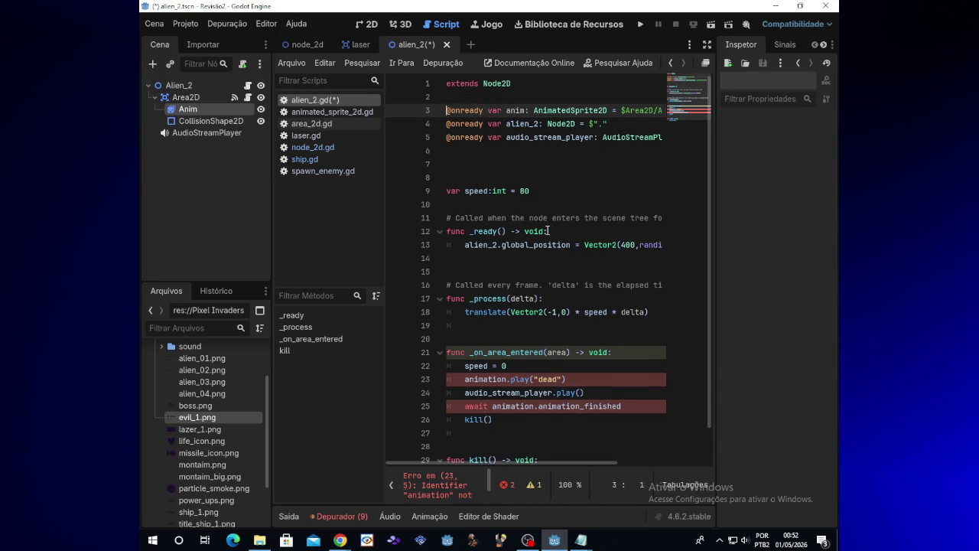
mouse_move(562, 461)
left_mouse_down()
mouse_move(595, 460)
mouse_move(550, 461)
left_mouse_up()
Step: Change 'animation' to 'anim' on lines 23 and 25, then save and run the game
left_click(507, 379)
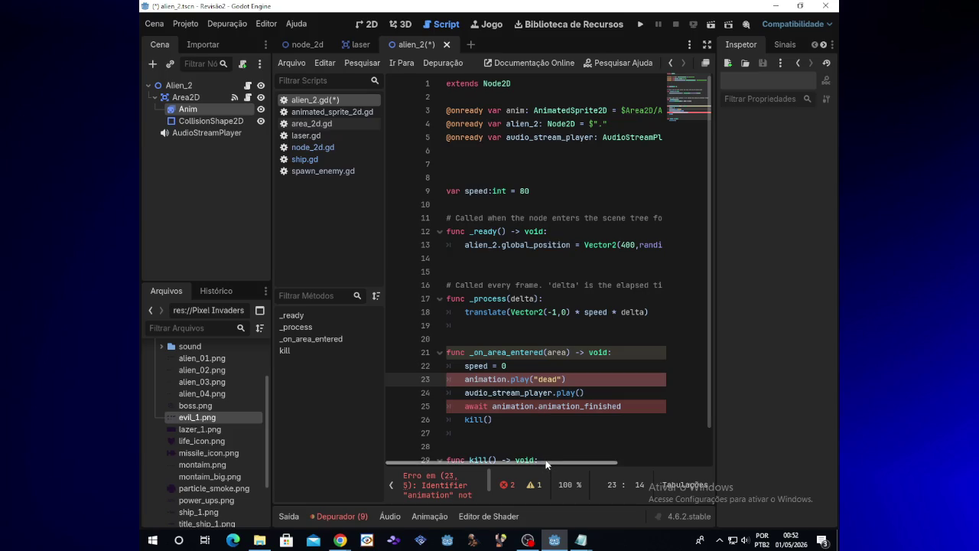
scroll(551, 459, "right", 3)
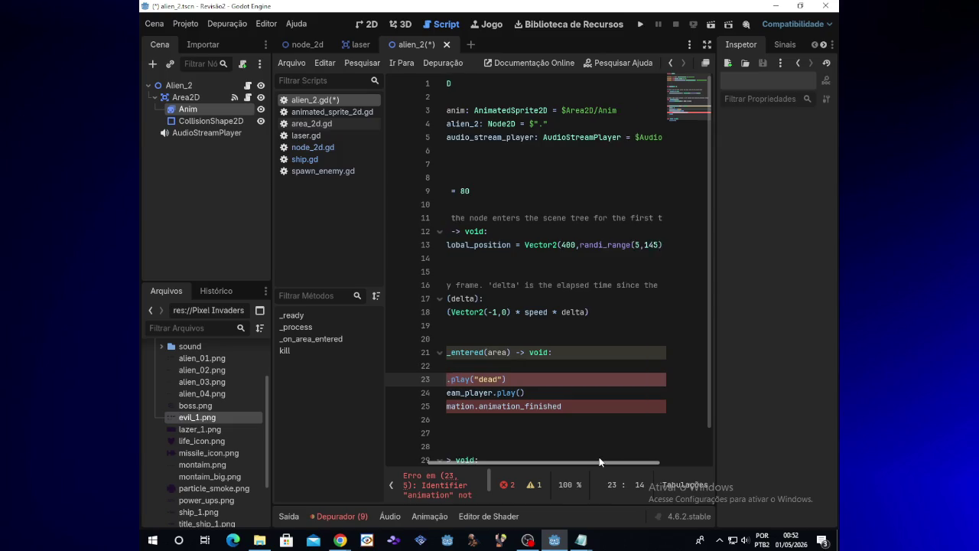
scroll(560, 457, "left", 3)
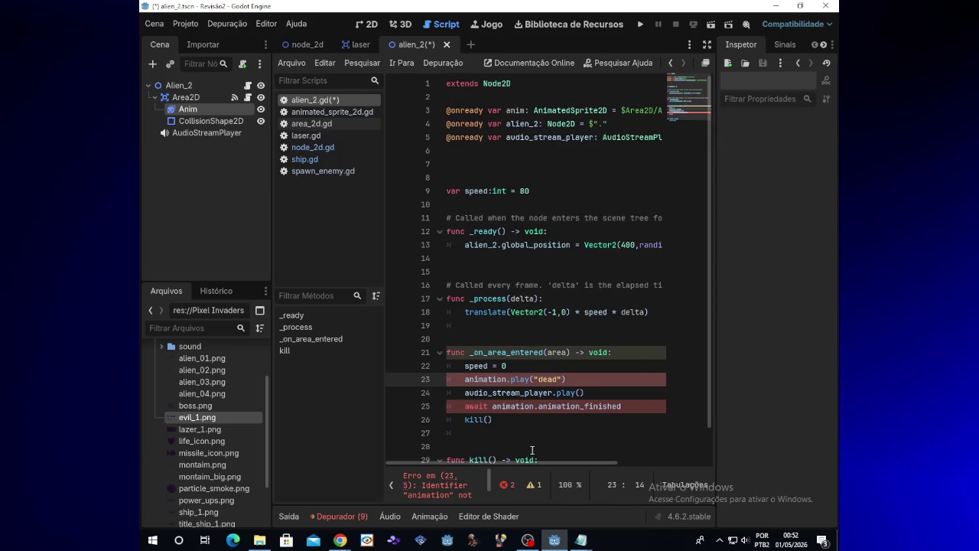
key("BackSpace")
key("BackSpace")
key("BackSpace")
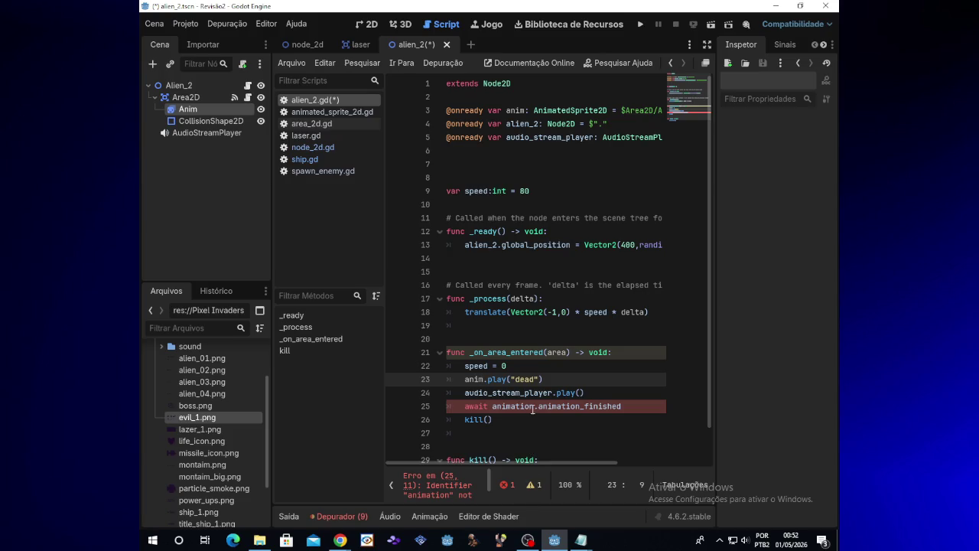
left_click(533, 408)
key("BackSpace")
key("BackSpace")
key("BackSpace")
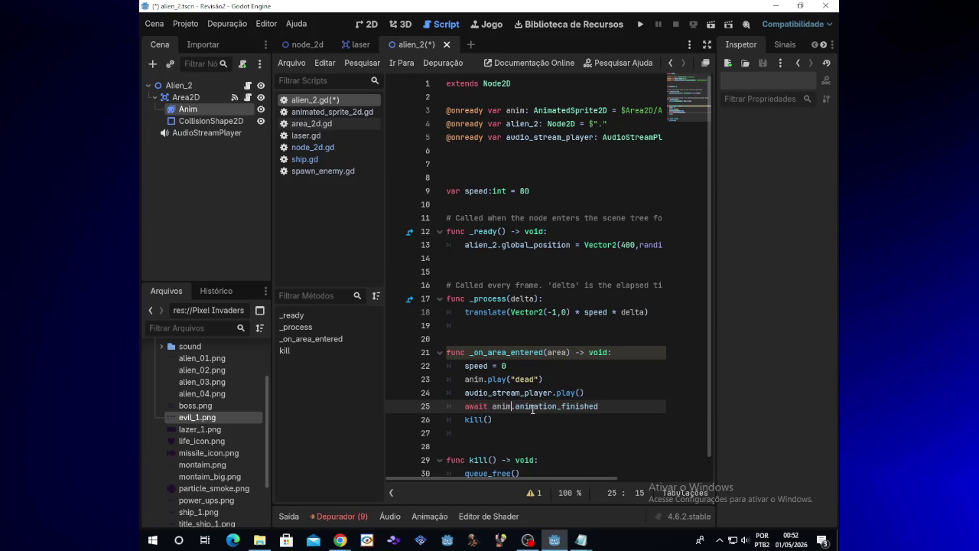
left_click(645, 25)
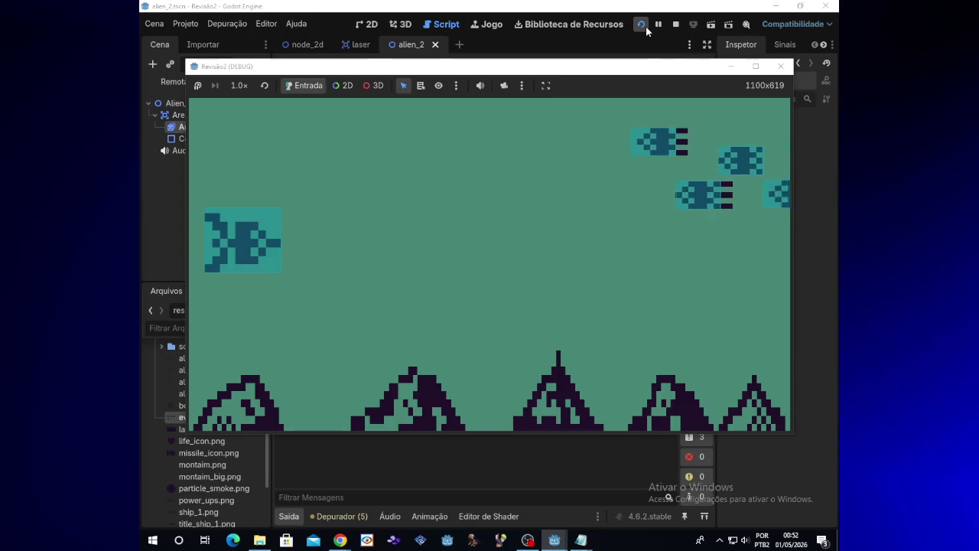
Step: Play-test the game, steering the ship up and down while firing lasers at aliens
key("Up")
key("space")
key("Up")
key("space")
key("space")
key("Down")
key("space")
key("space")
key("space")
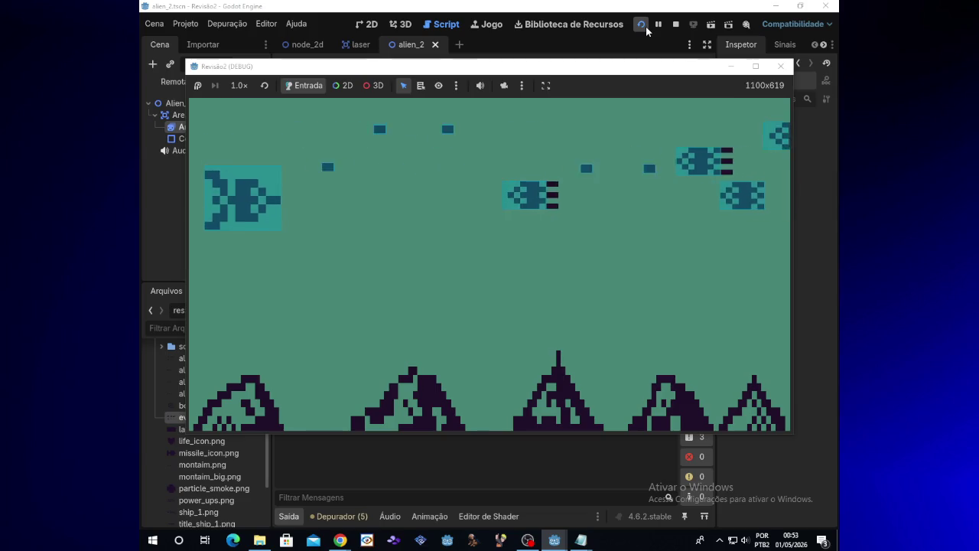
key("Up")
key("space")
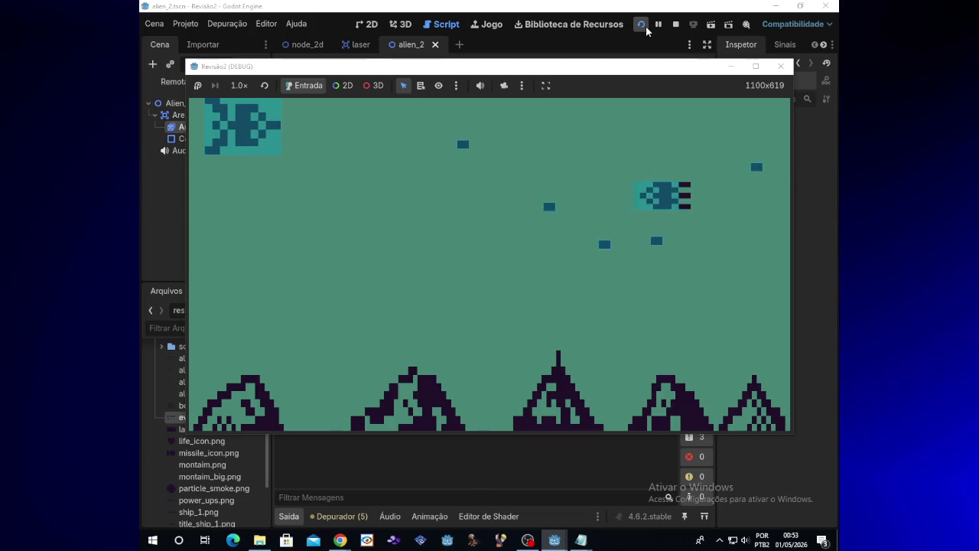
key("Down")
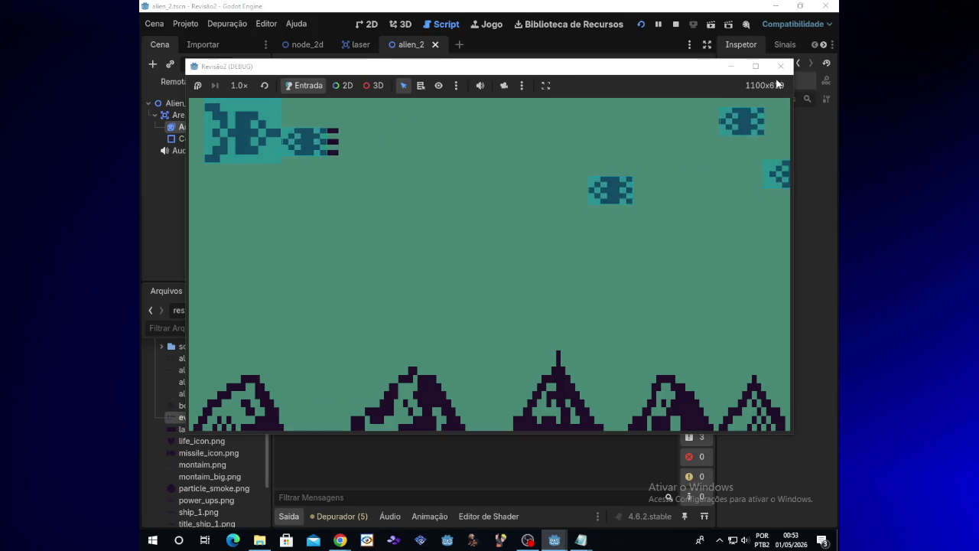
Step: Glance at the stream chat, then bring the game window back in front
mouse_move(341, 541)
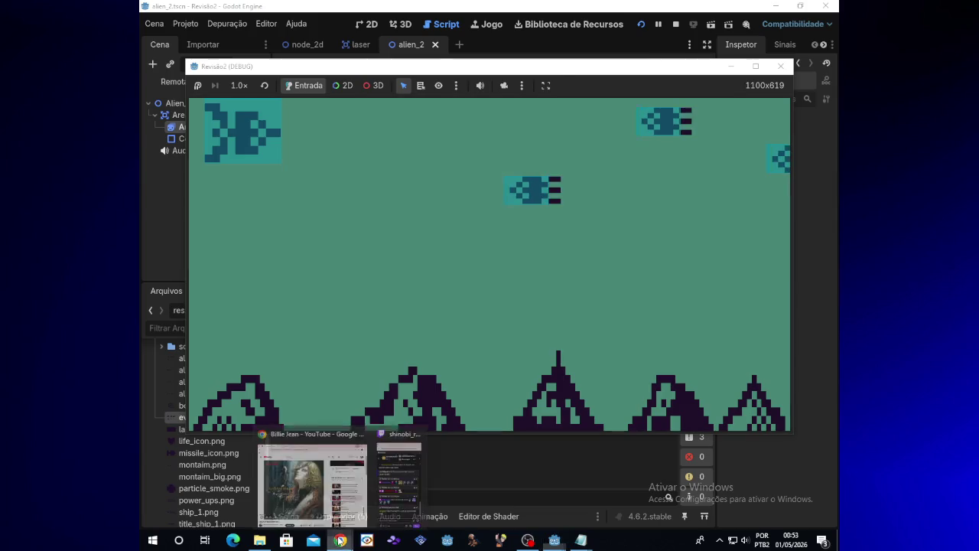
left_click(389, 498)
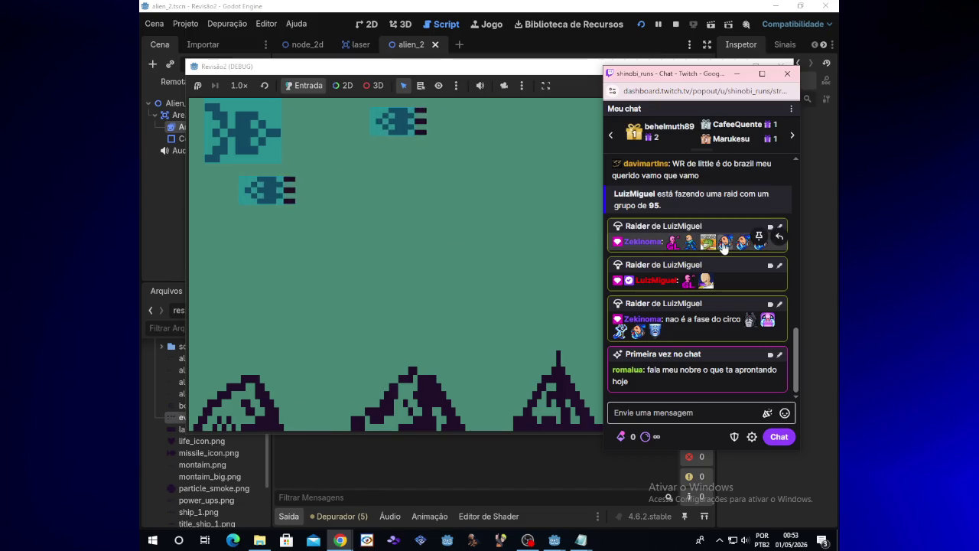
left_click(557, 347)
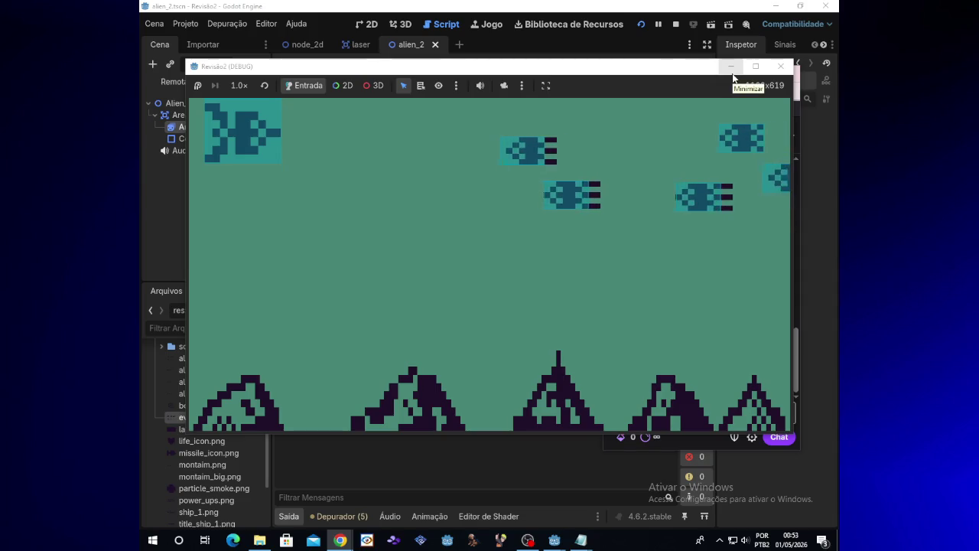
Step: Keep dodging and shooting incoming aliens, then minimize the game window
key("Down")
key("space")
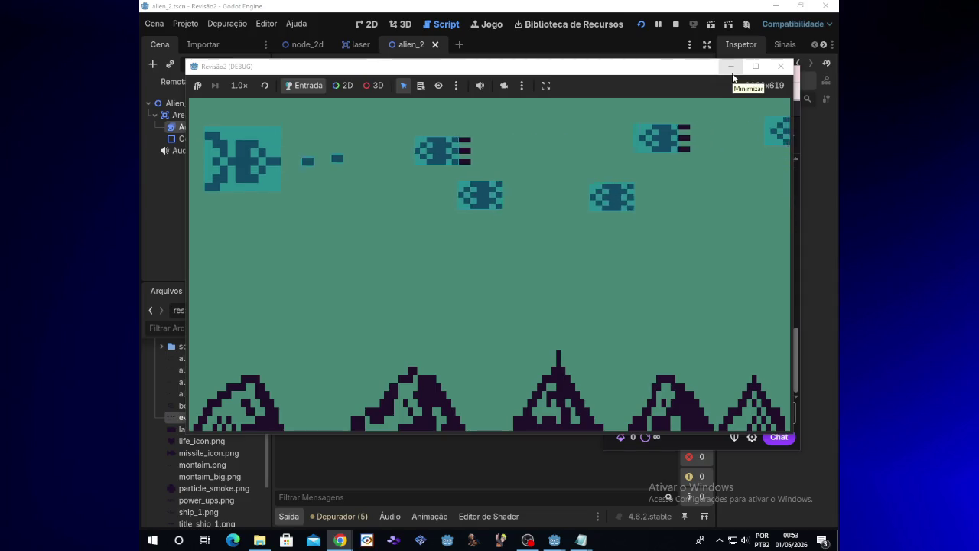
key("Down")
key("space")
key("Up")
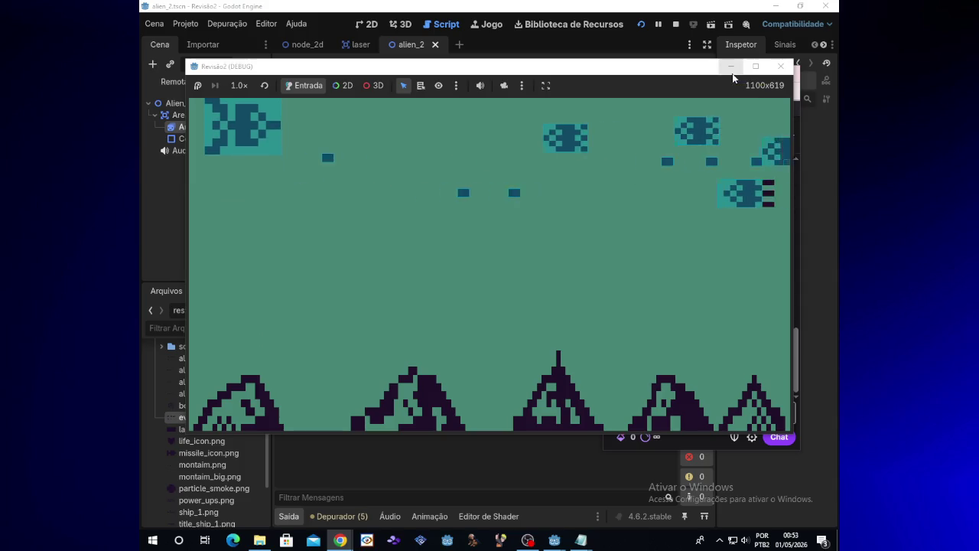
key("Down")
key("space")
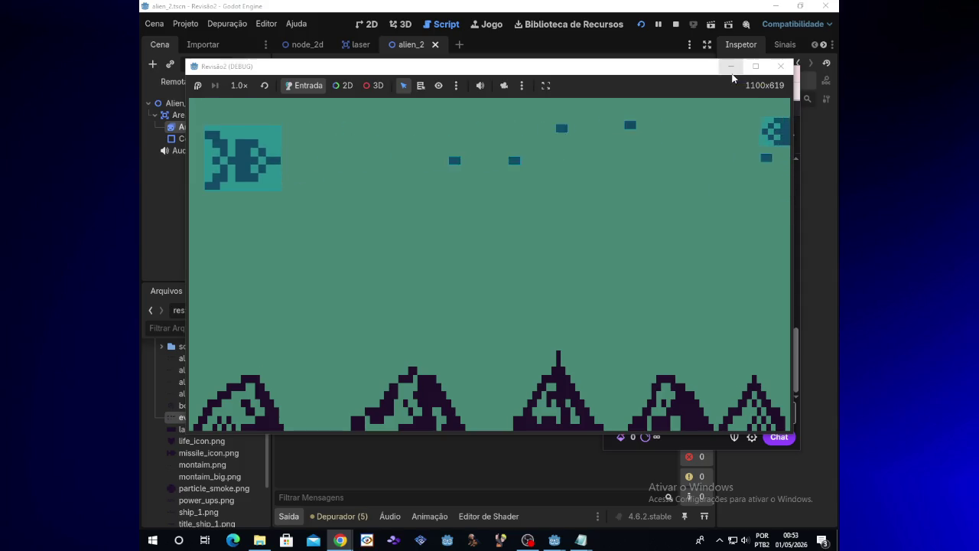
left_click(730, 66)
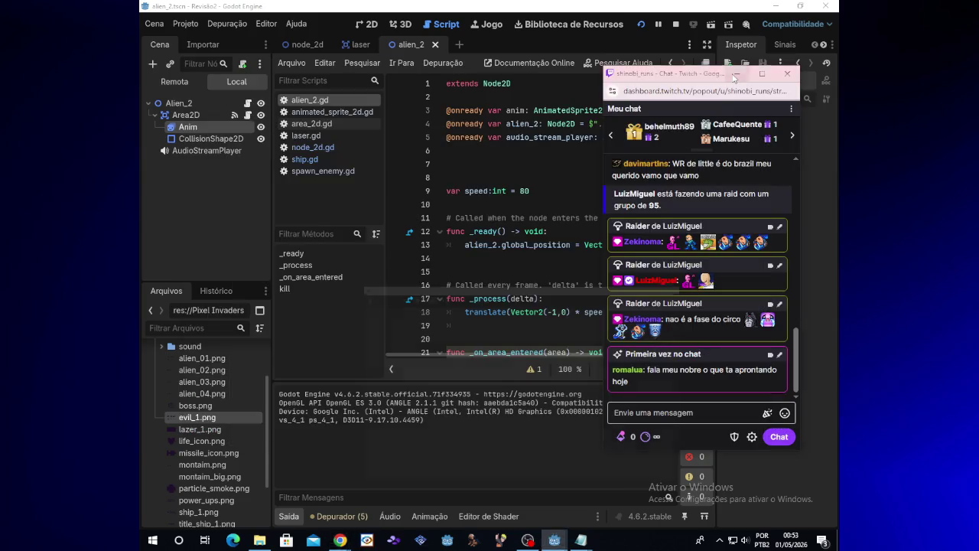
Step: Hide the chat, clear the Errors list, rerun the game, and return to the Debugger
left_click(737, 74)
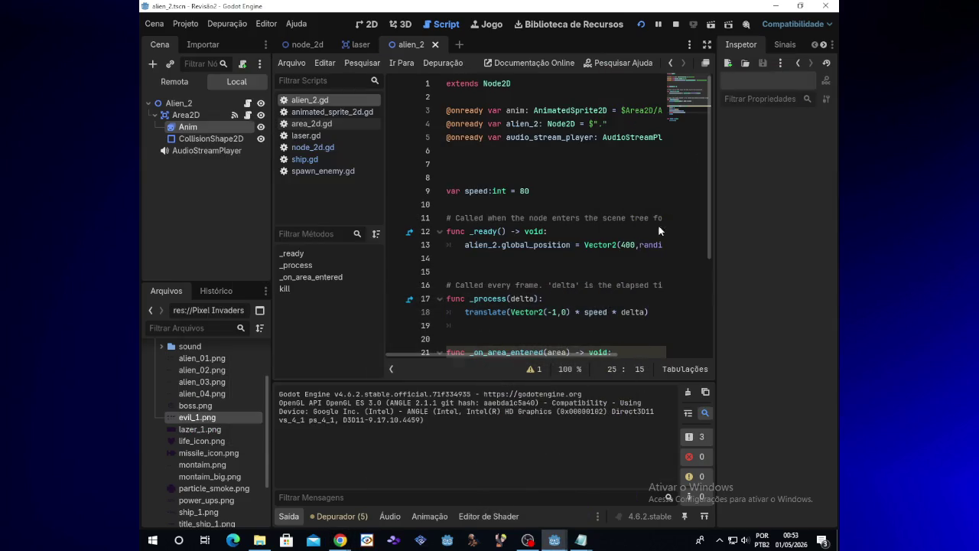
scroll(621, 333, "down", 2)
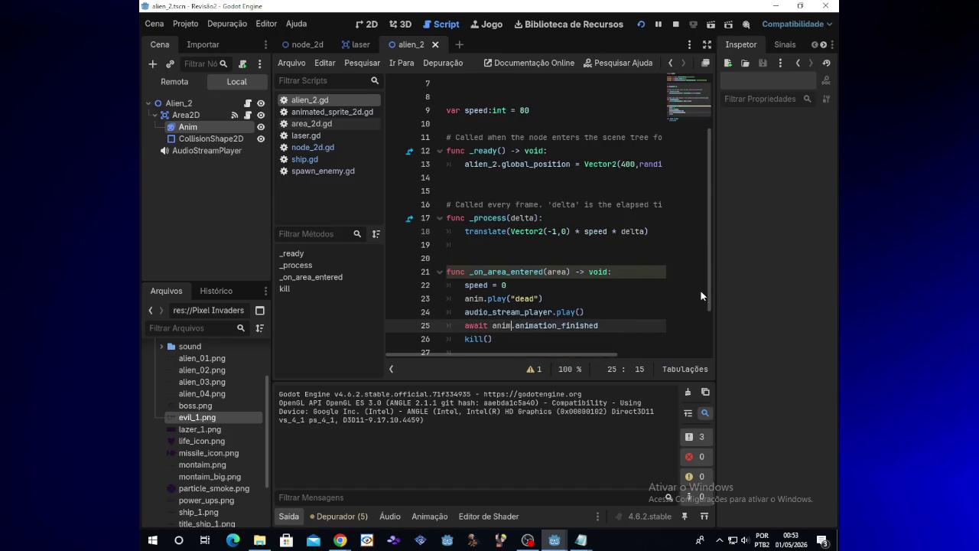
left_click(335, 517)
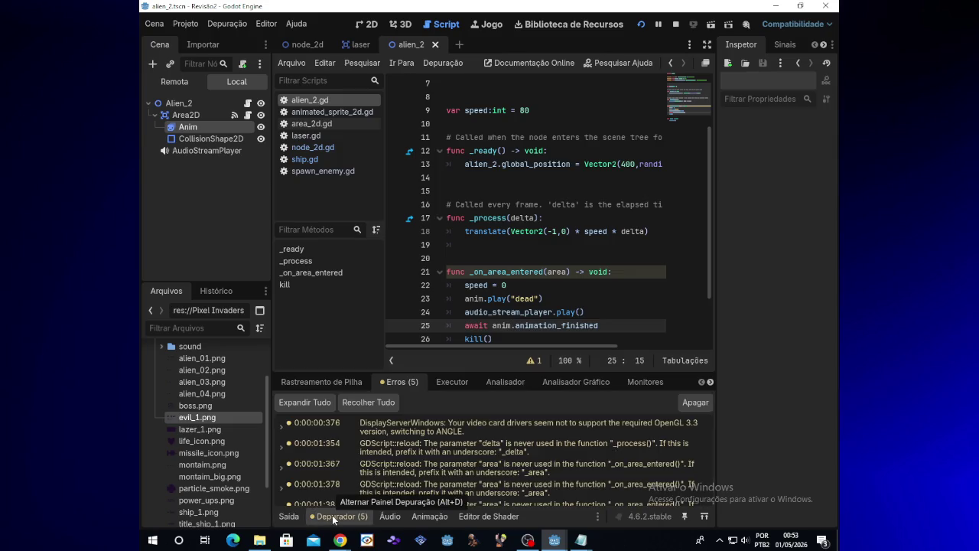
left_click(703, 404)
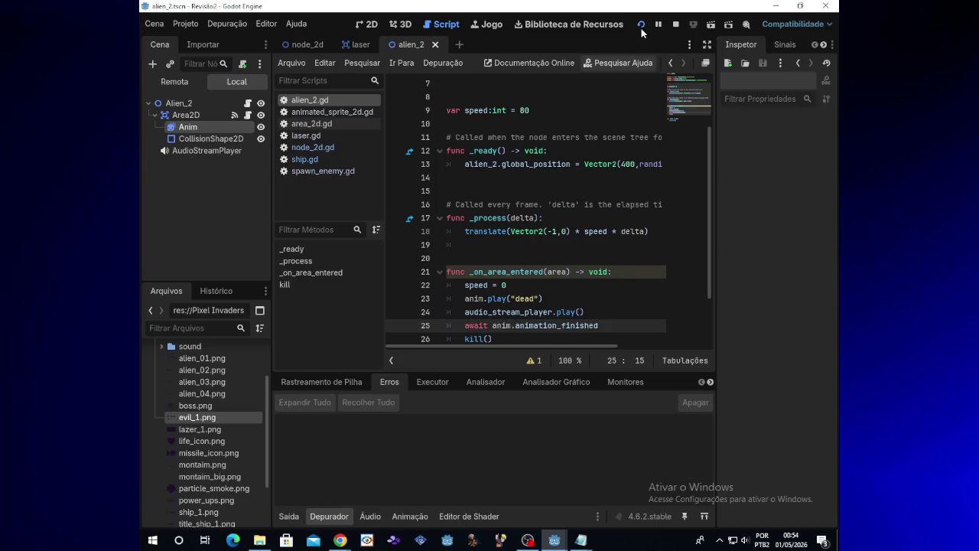
left_click(641, 24)
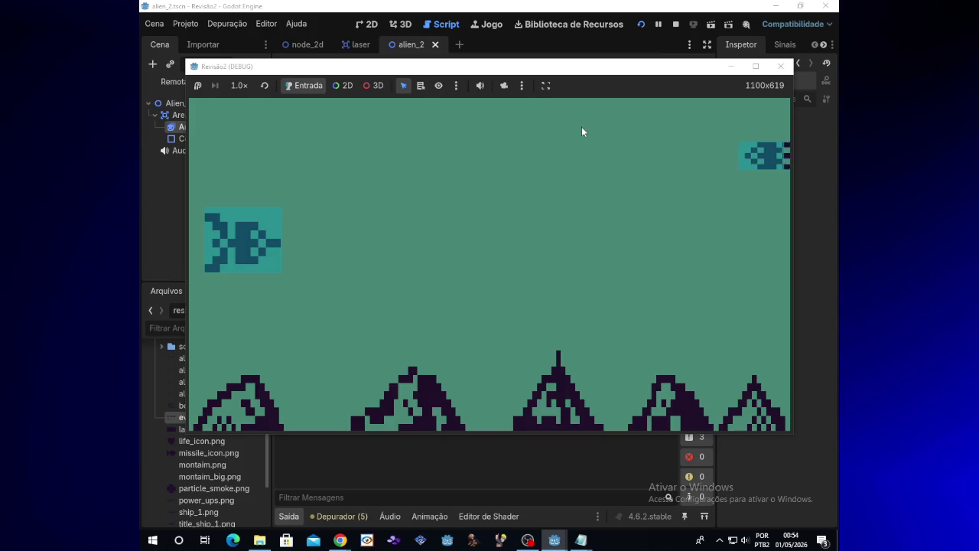
left_click(357, 519)
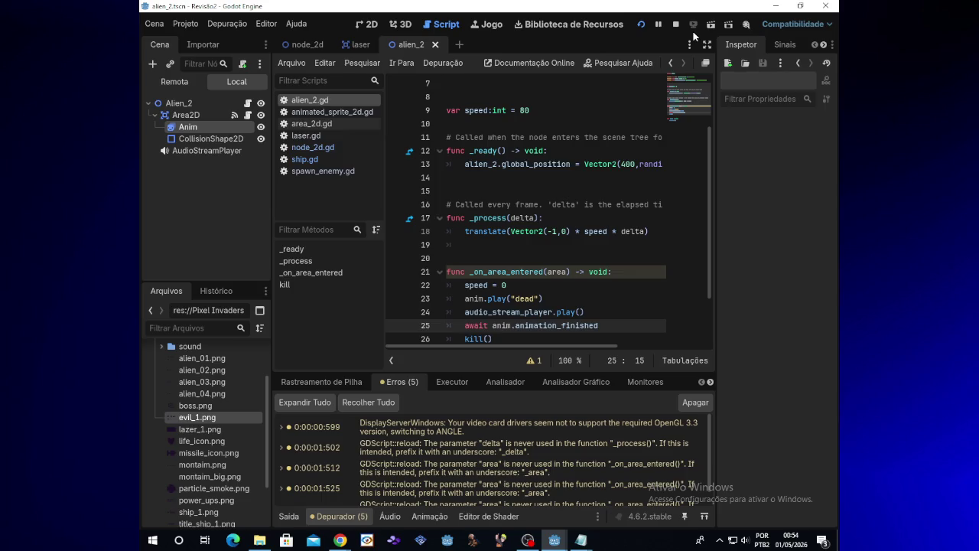
Step: Place the caret on alien_2.gd's _process header line
left_click(542, 218)
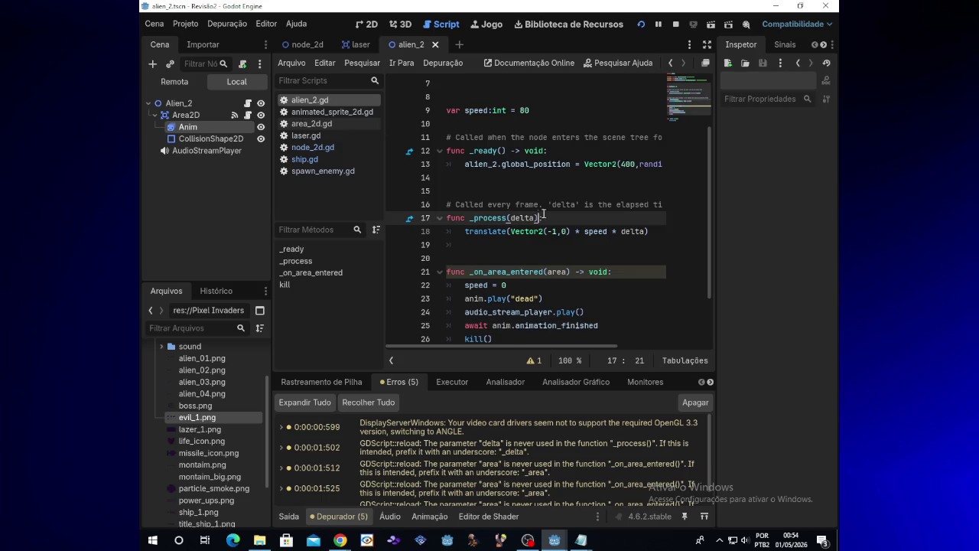
scroll(541, 218, "down", 2)
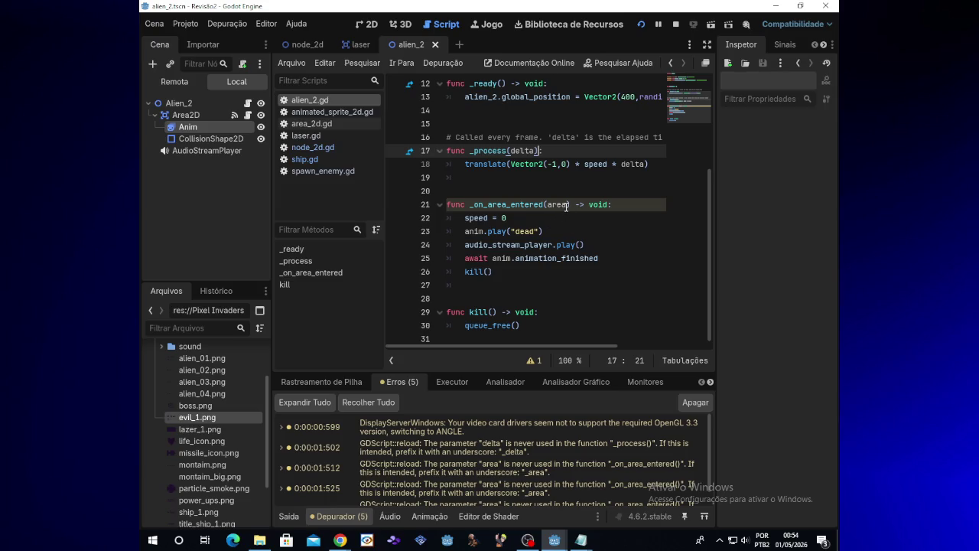
scroll(560, 212, "up", 4)
scroll(562, 213, "down", 3)
scroll(564, 213, "up", 2)
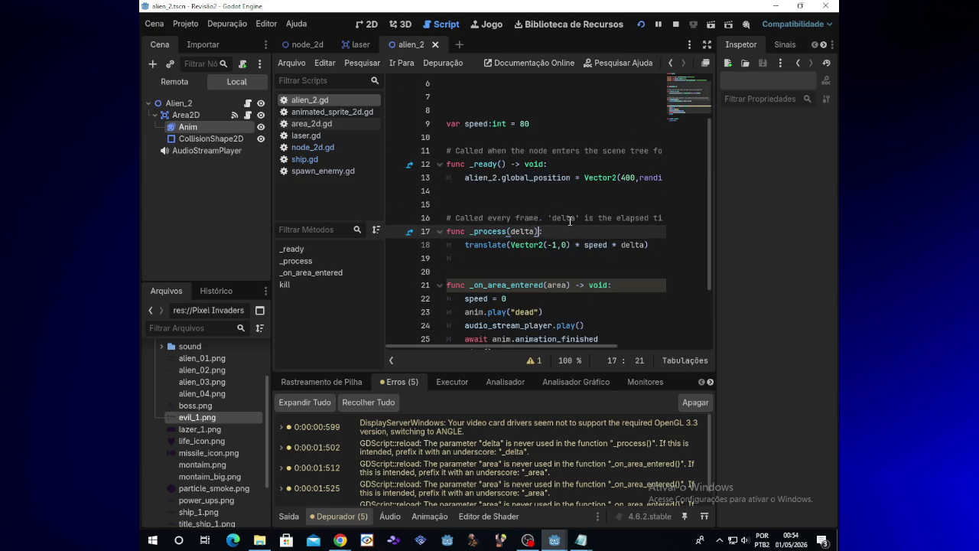
Step: Copy 'func _process(delta: float) -> void' from the Alien_1 Notepad notes, then return to Godot
mouse_move(582, 540)
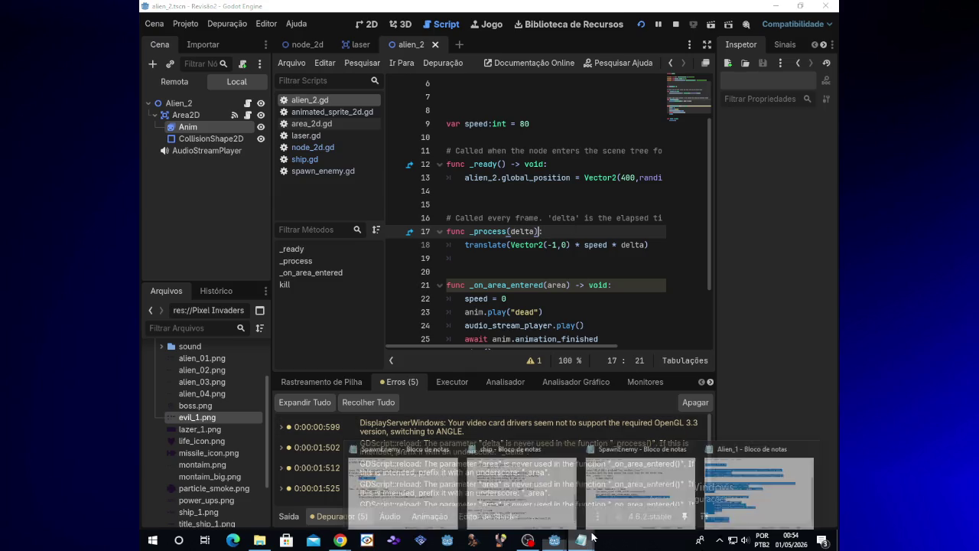
left_click(728, 493)
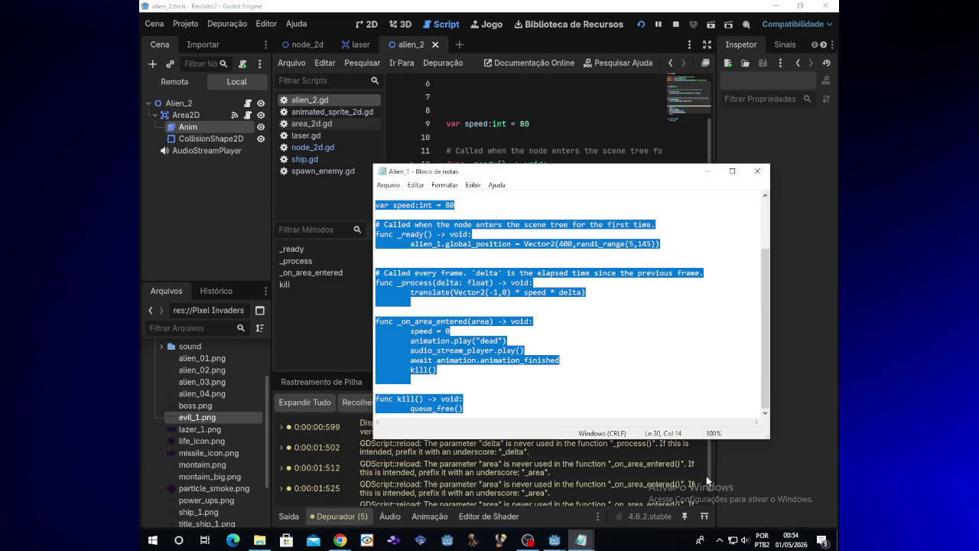
left_click(554, 313)
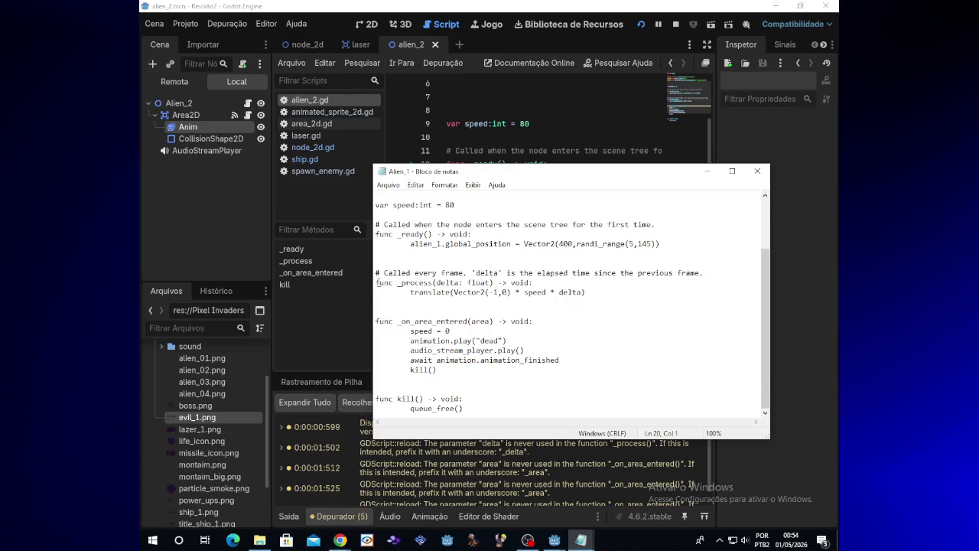
left_click_drag(376, 283, 530, 283)
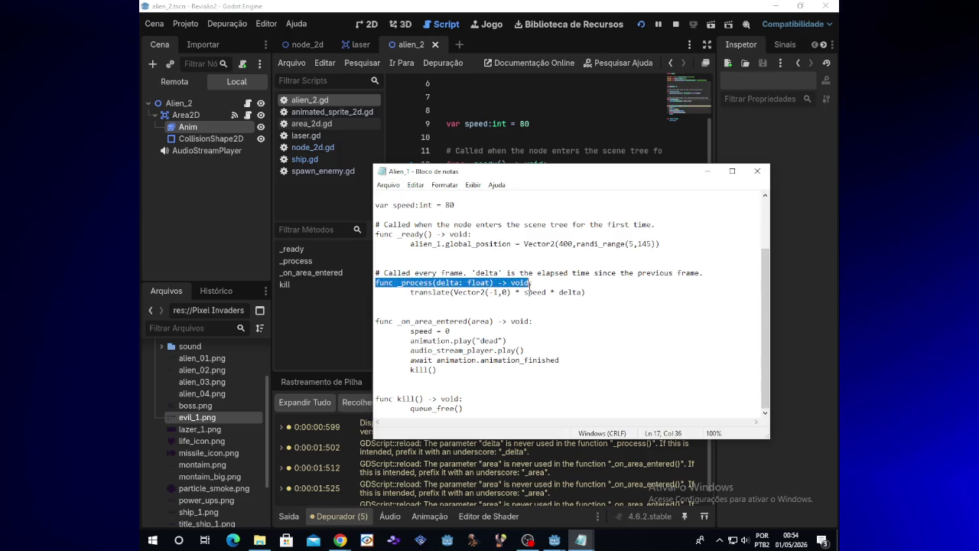
left_click(688, 201)
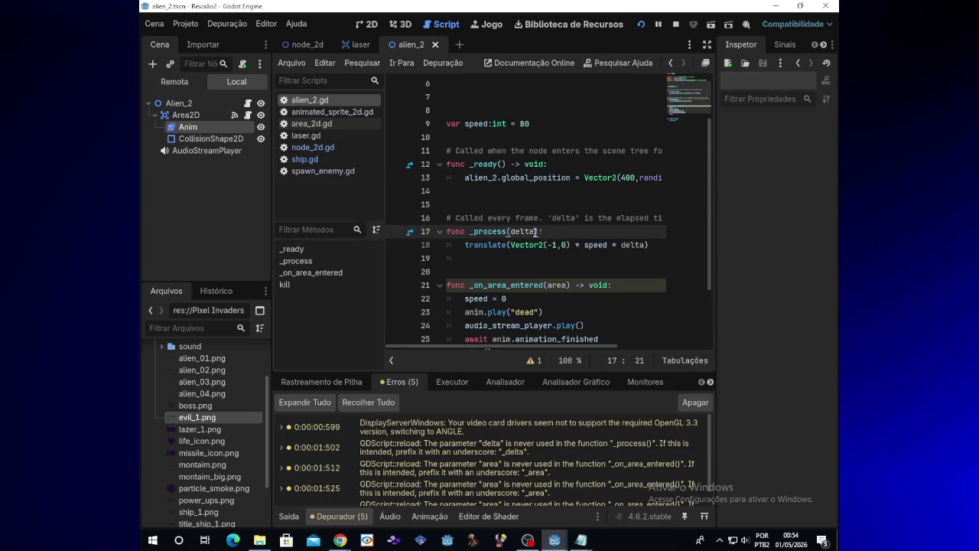
Step: Replace line 17 with the pasted 'func _process(delta: float) -> void:' header and test-run the game
key("BackSpace")
key("BackSpace")
key("BackSpace")
key("Return")
type("func _process(delta: float) -> void:")
left_click(642, 26)
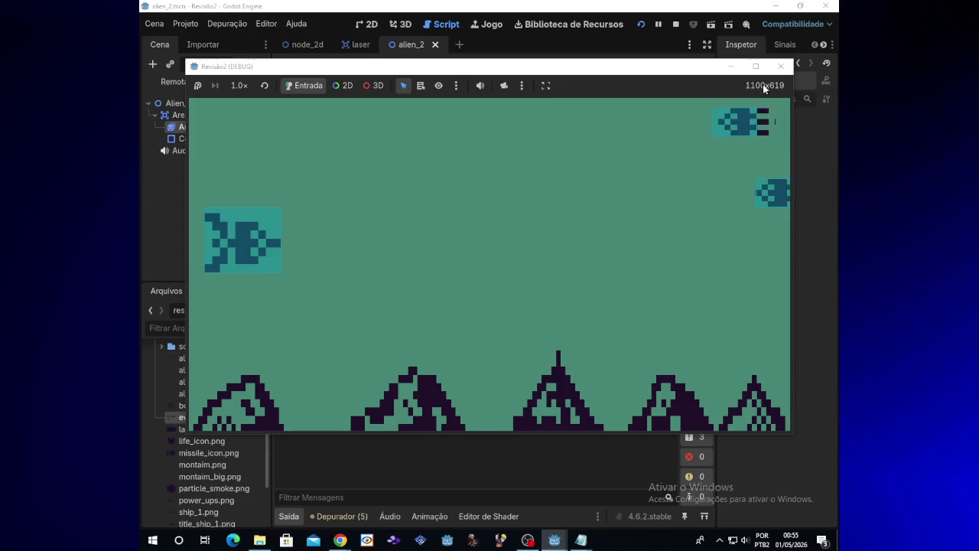
left_click(781, 65)
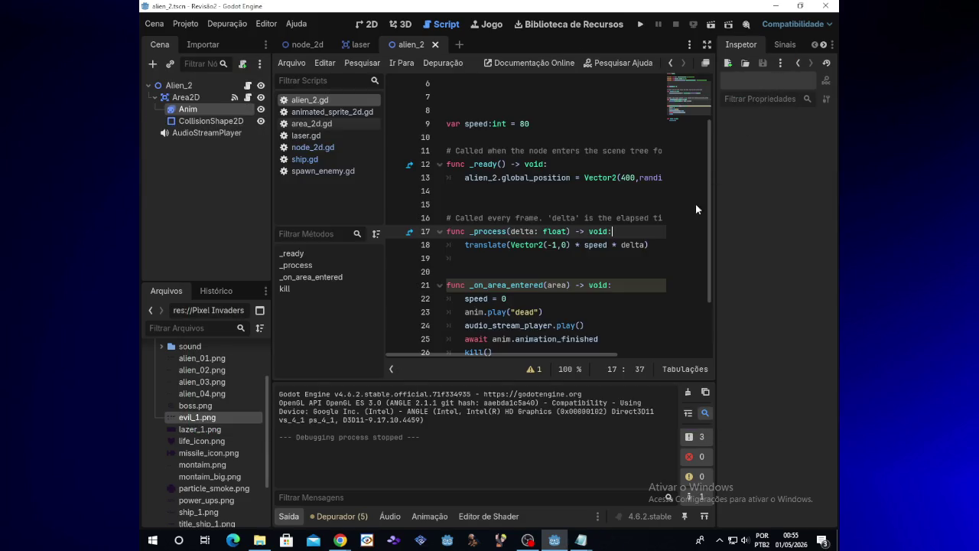
Step: Jump to the unused delta warning in node_2d.gd and save the file
left_click(341, 516)
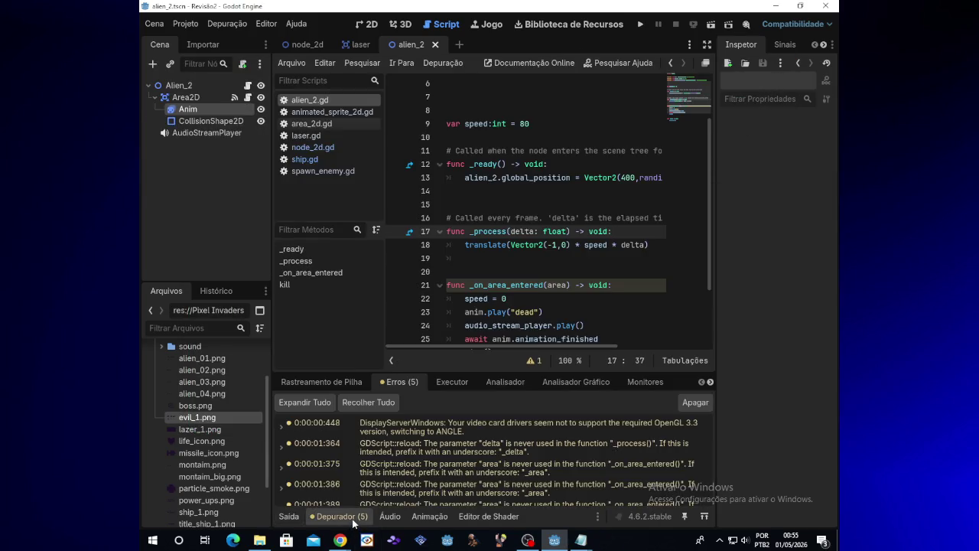
left_click(419, 443)
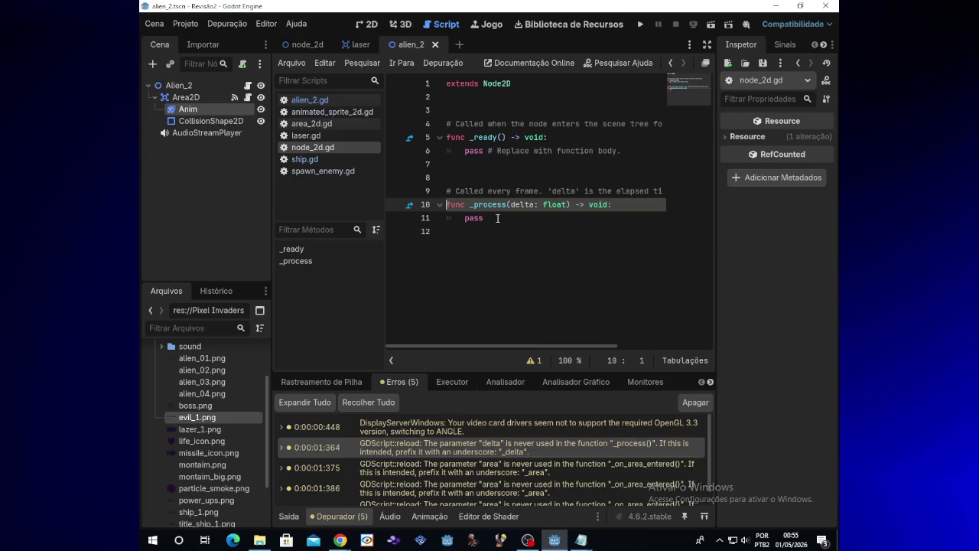
key("BackSpace")
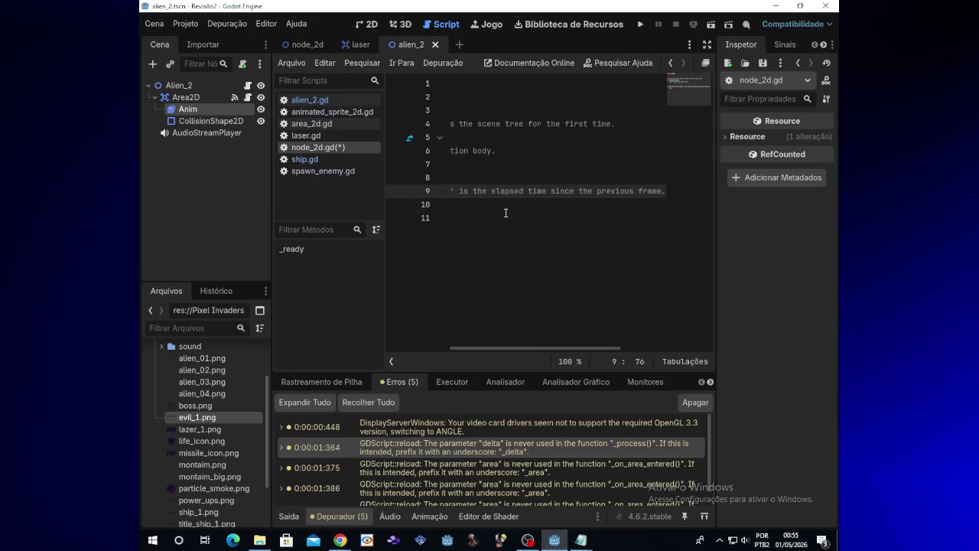
key("Return")
key("ctrl+s")
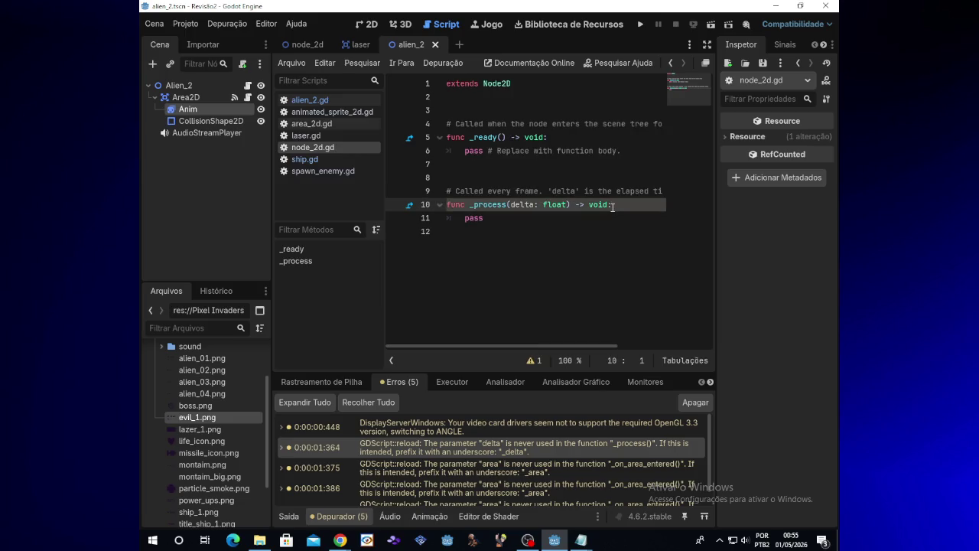
Step: Delete node_2d.gd's empty _process function and test-run the game
left_click_drag(565, 213, 445, 202)
key("BackSpace")
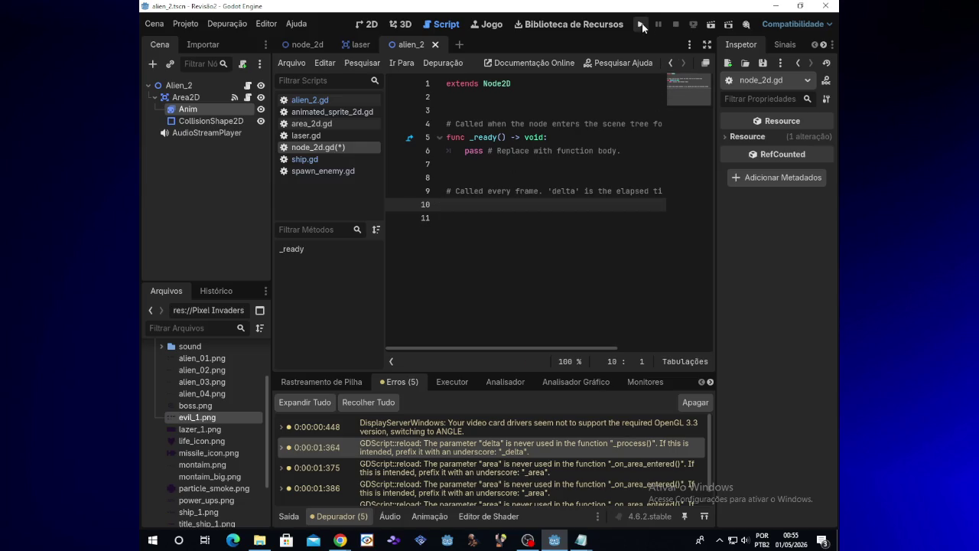
left_click(642, 23)
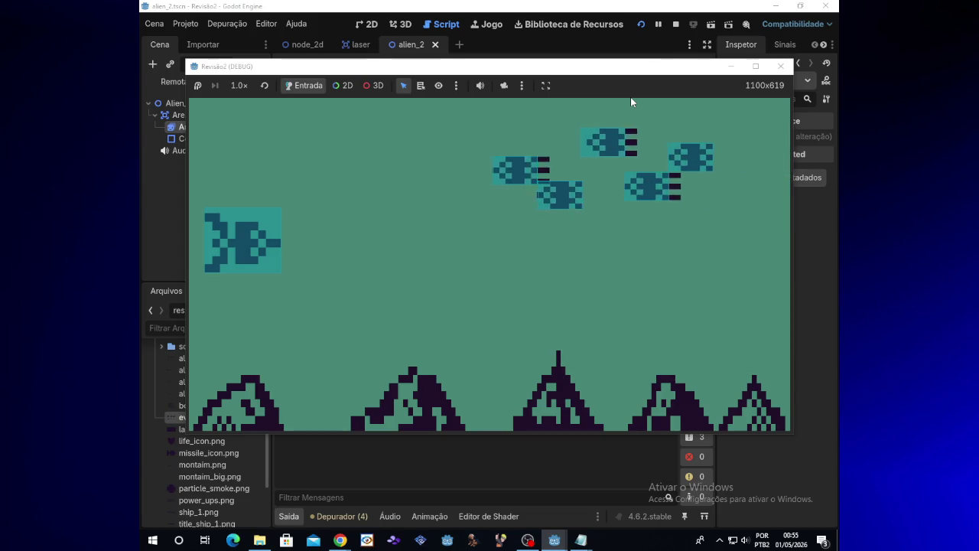
left_click(780, 66)
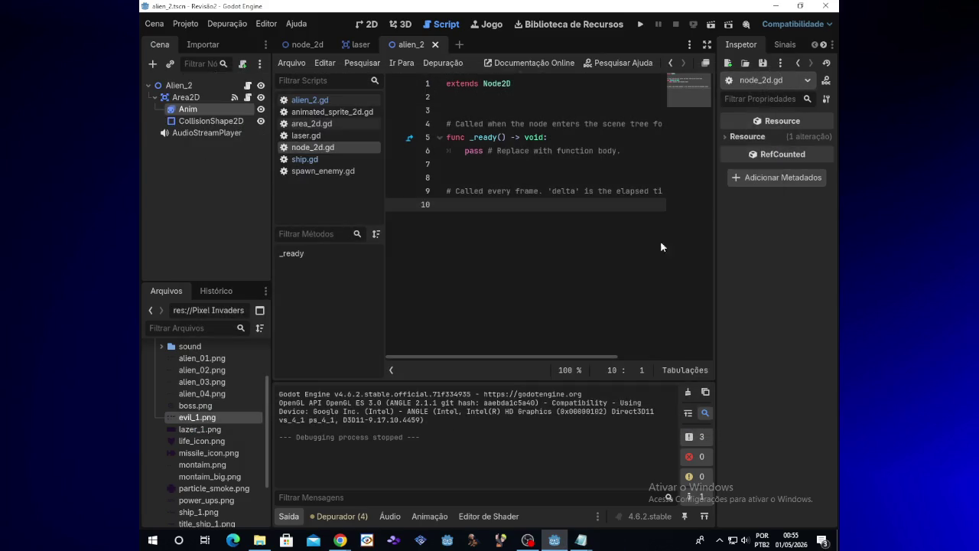
Step: Jump to laser.gd's unused area warning, then briefly open and close the Revisão2 Laser notes
left_click(353, 516)
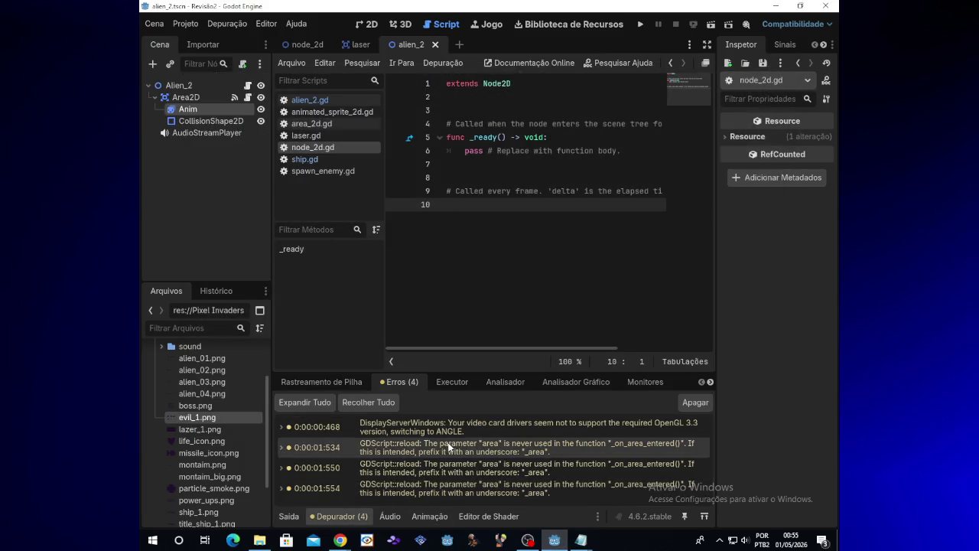
left_click(662, 453)
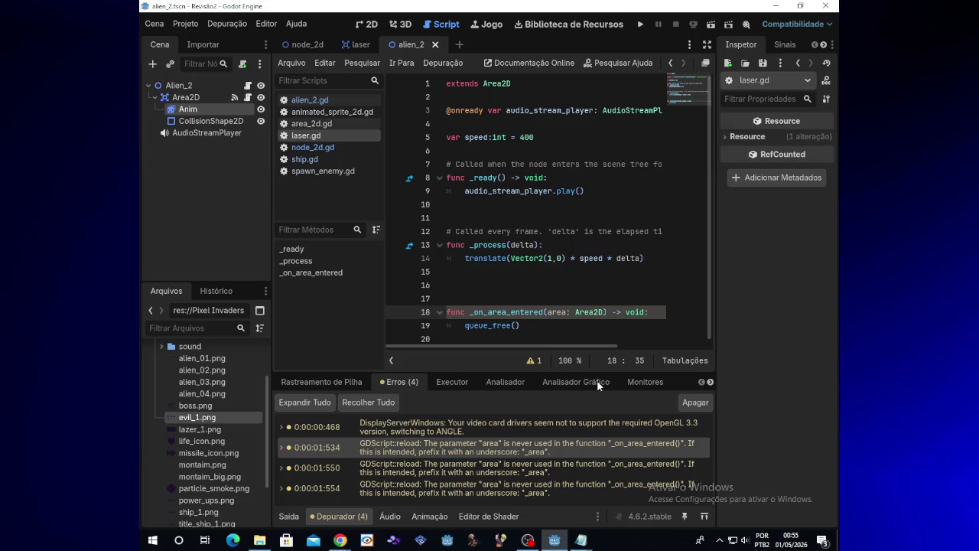
mouse_move(582, 541)
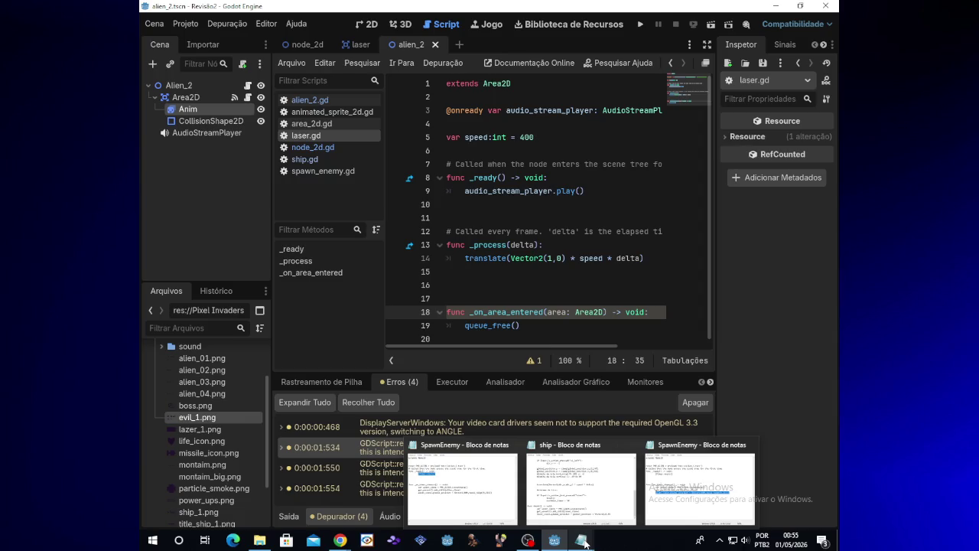
left_click(259, 540)
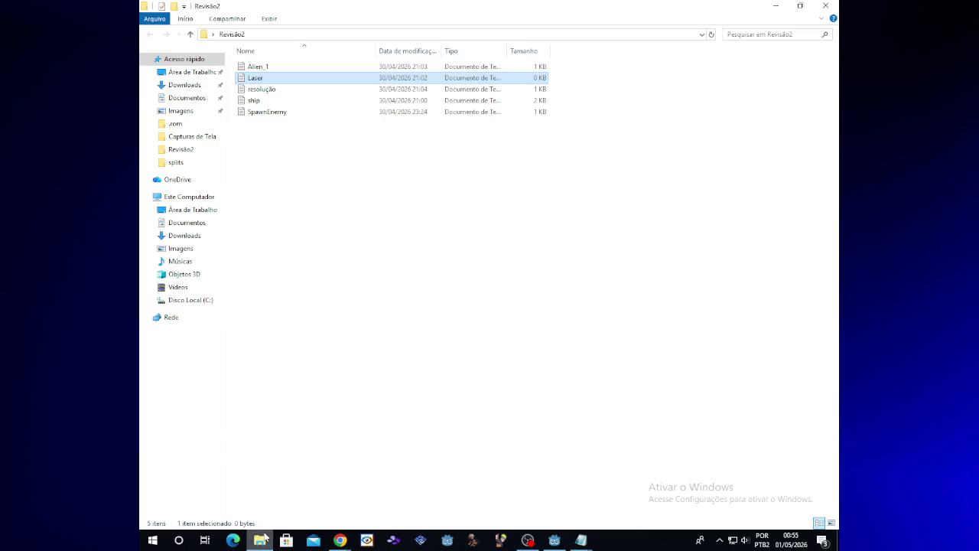
double_click(295, 79)
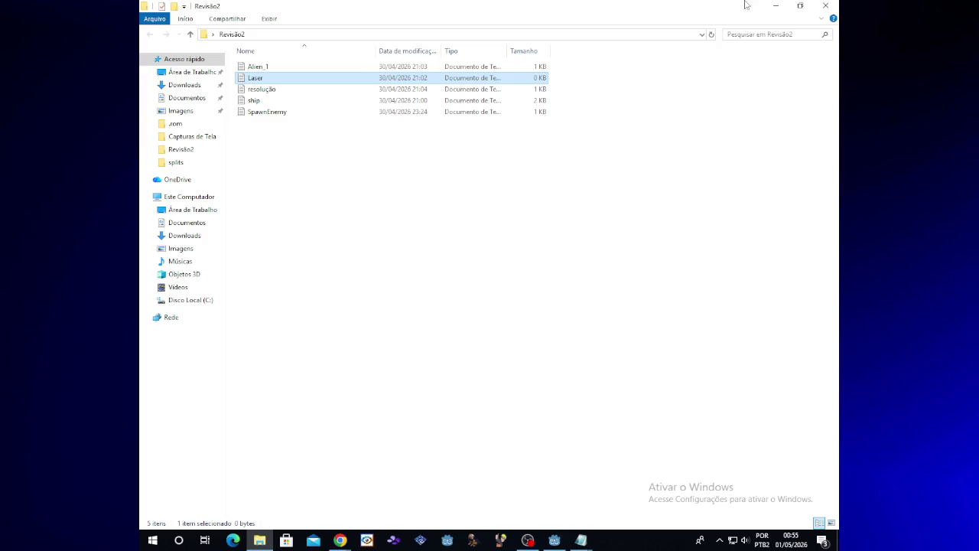
left_click(775, 6)
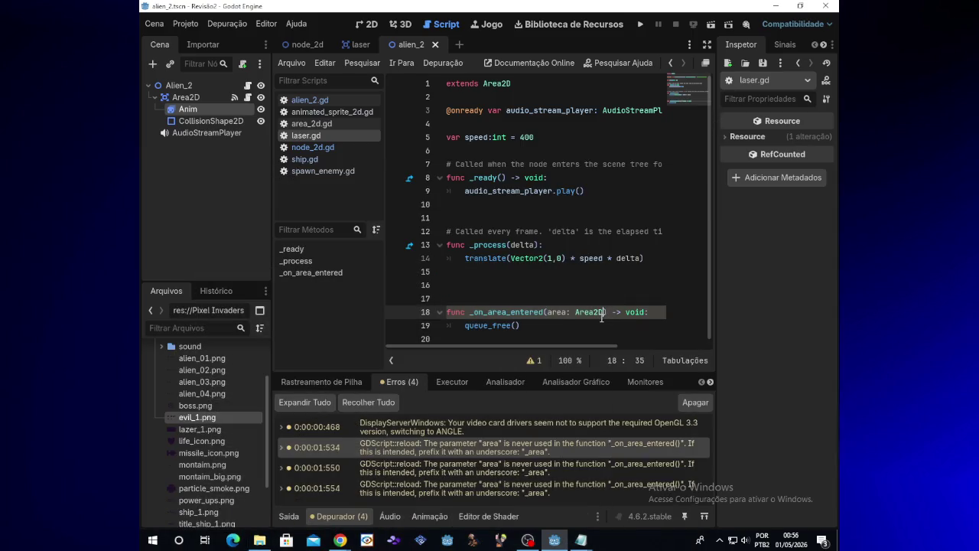
Step: Remove 'area: Area2D' from _on_area_entered, test-run the game, and review the remaining warnings
mouse_move(604, 312)
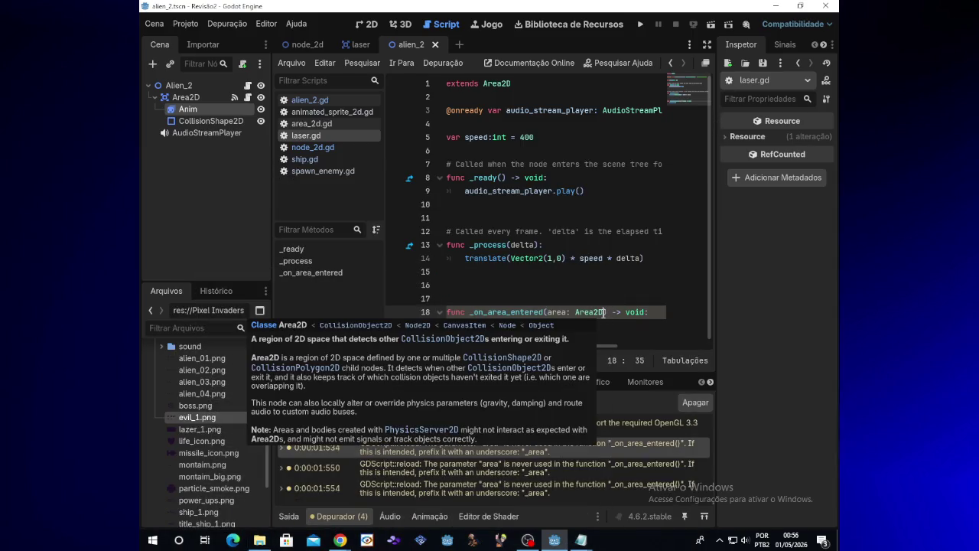
key("BackSpace")
key("BackSpace")
key("BackSpace")
key("BackSpace")
key("BackSpace")
key("BackSpace")
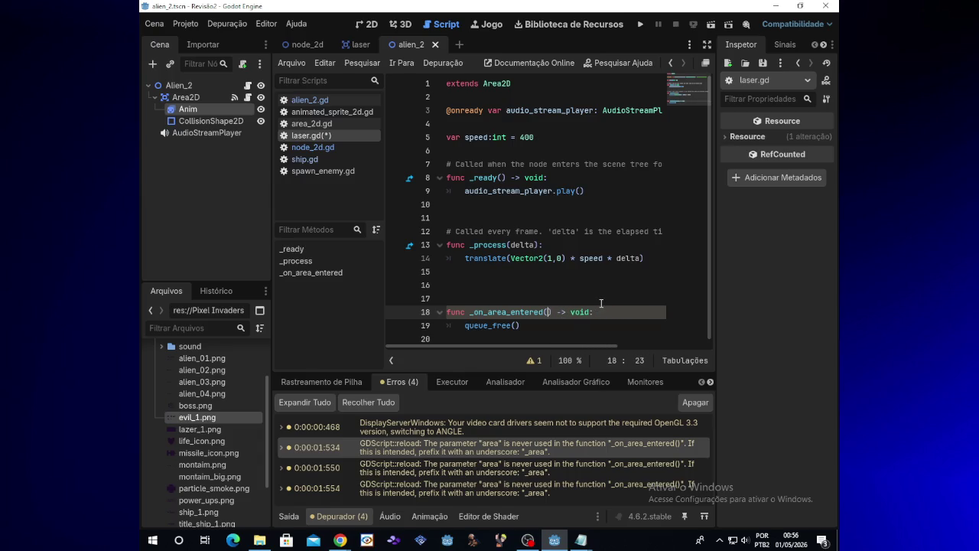
left_click(637, 24)
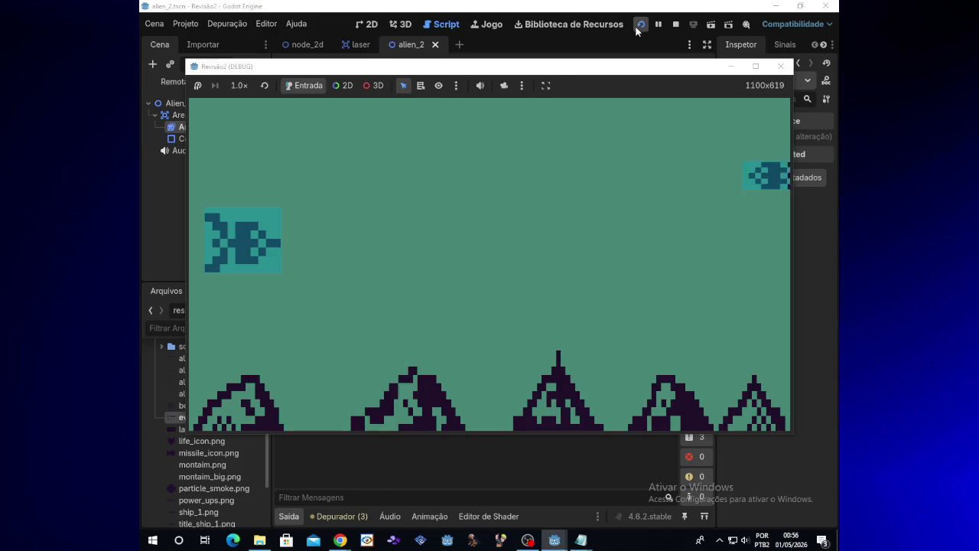
left_click(781, 67)
left_click(338, 521)
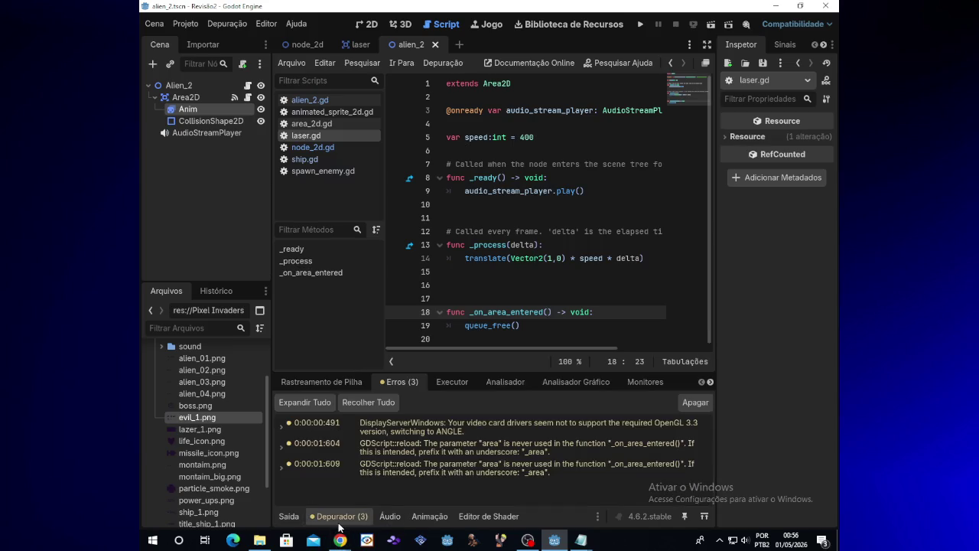
Step: Jump to alien_2.gd line 21, expand the unused-parameter warning details, then view Twitch chat
left_click(517, 451)
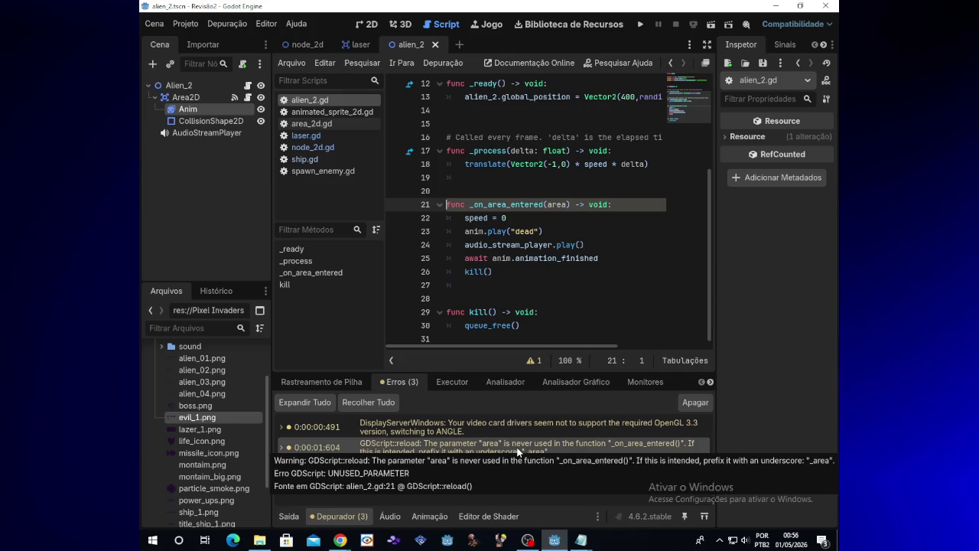
double_click(520, 432)
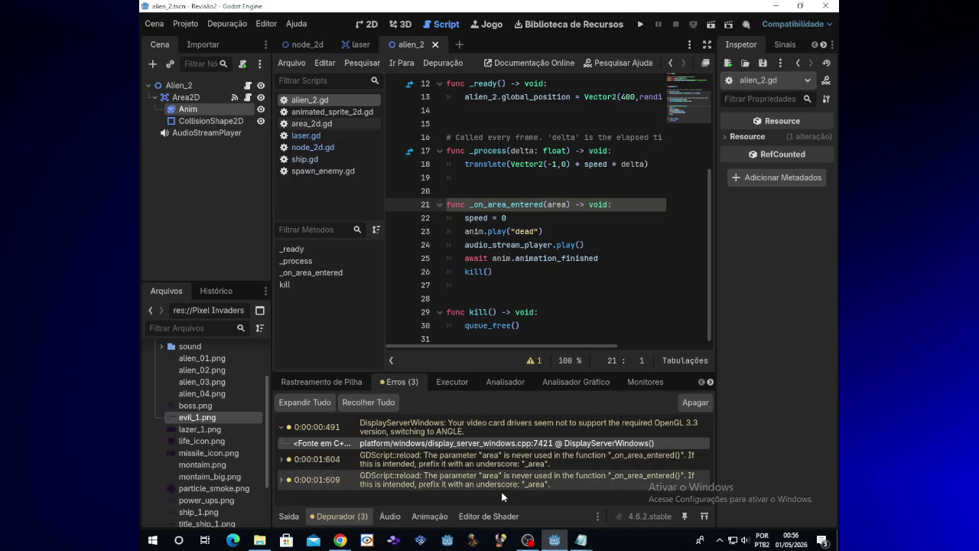
double_click(514, 465)
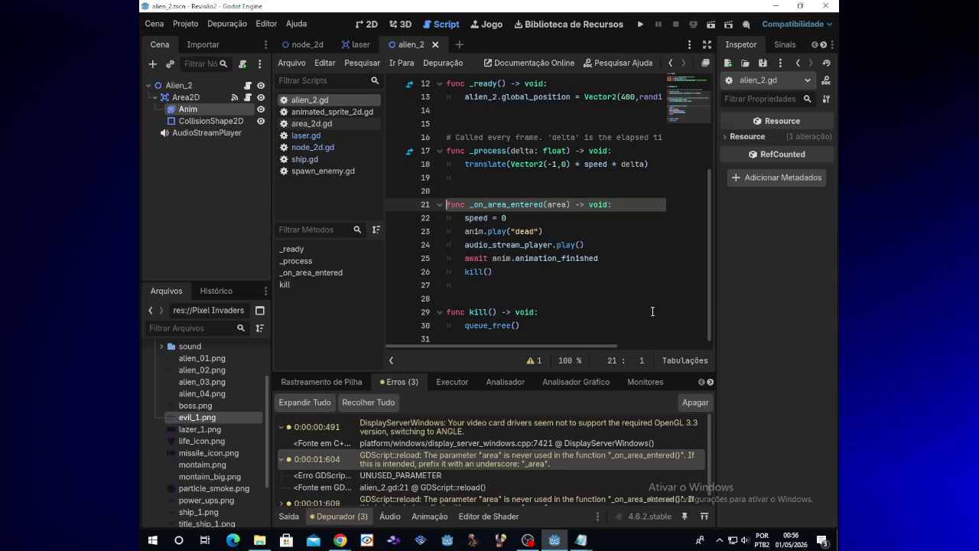
scroll(537, 435, "down", 1)
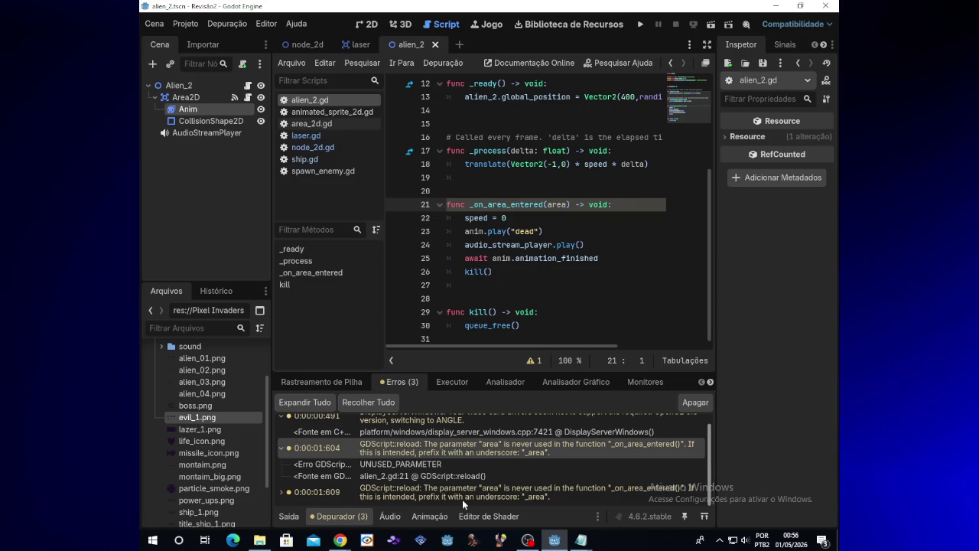
mouse_move(339, 540)
left_click(382, 512)
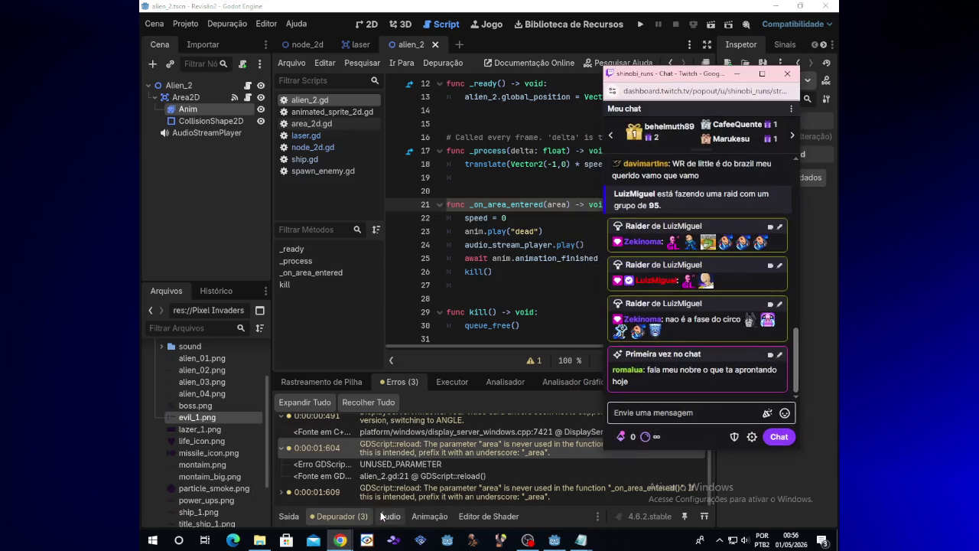
left_click(739, 75)
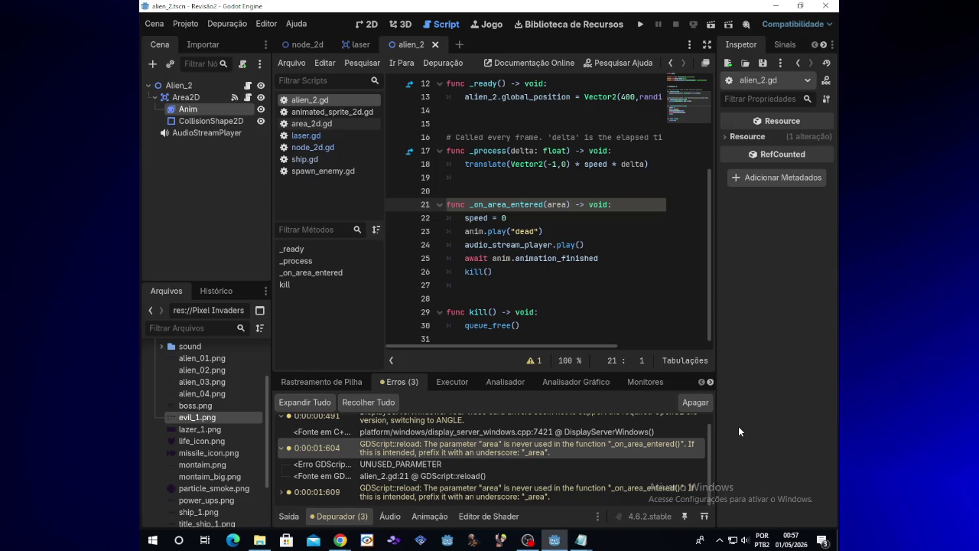
Step: Rename line 21's area parameter to _area, test-run the game, and check the two warnings
left_click(548, 205)
type("_")
left_click(633, 27)
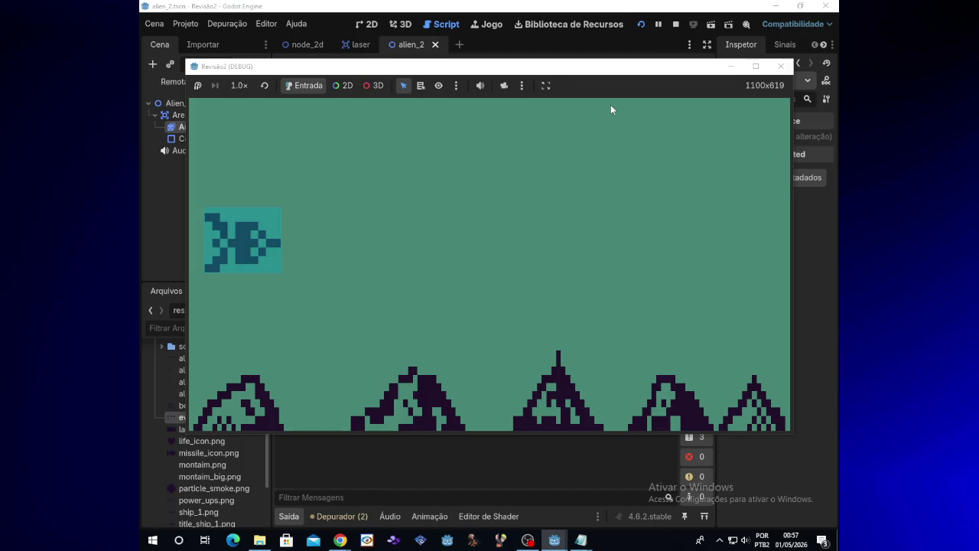
left_click(781, 66)
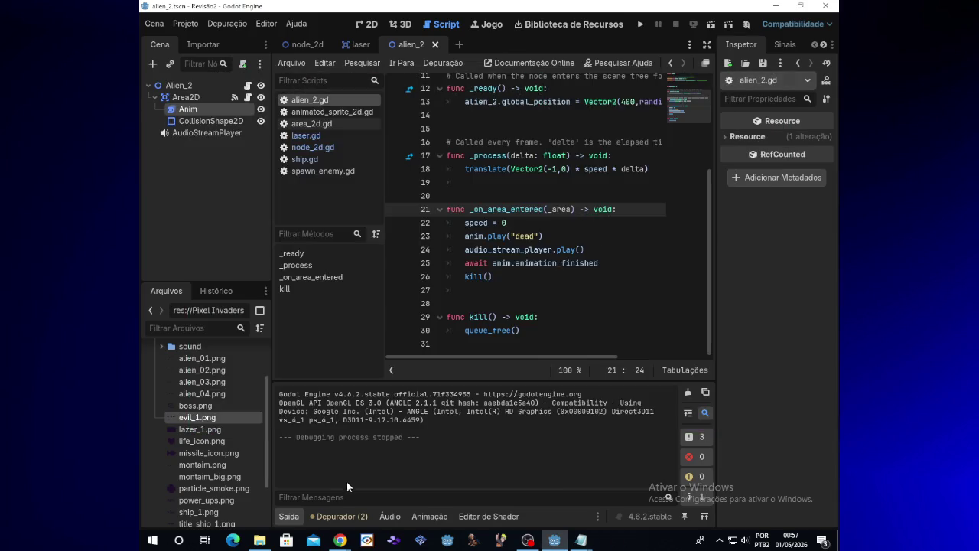
left_click(345, 513)
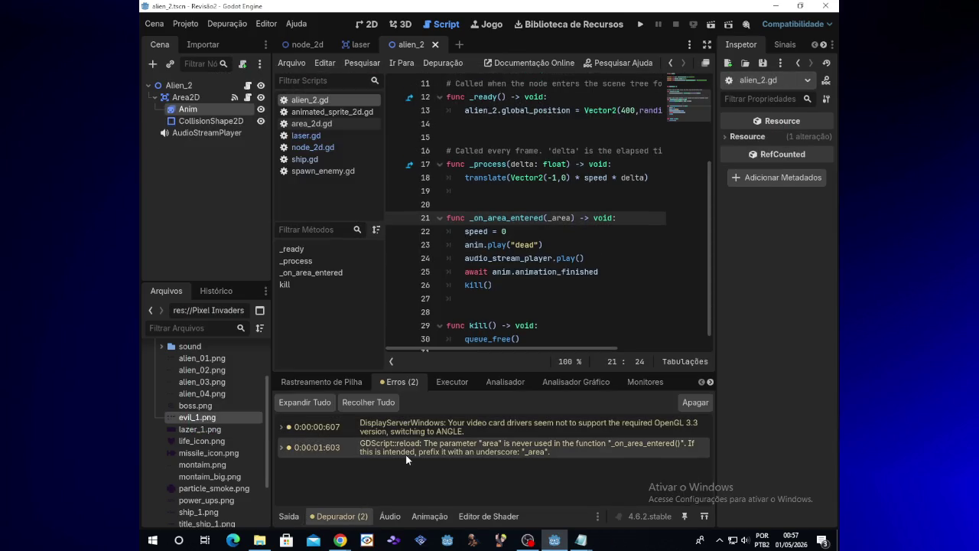
Step: Jump to area_2d.gd's unused area warning and prefix the line 4 parameter with an underscore
double_click(406, 458)
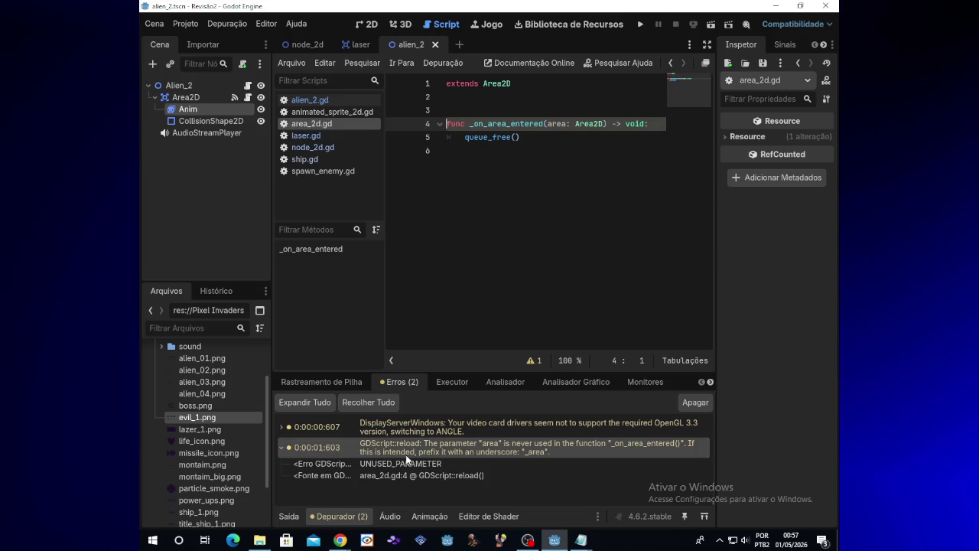
left_click(548, 123)
type("_")
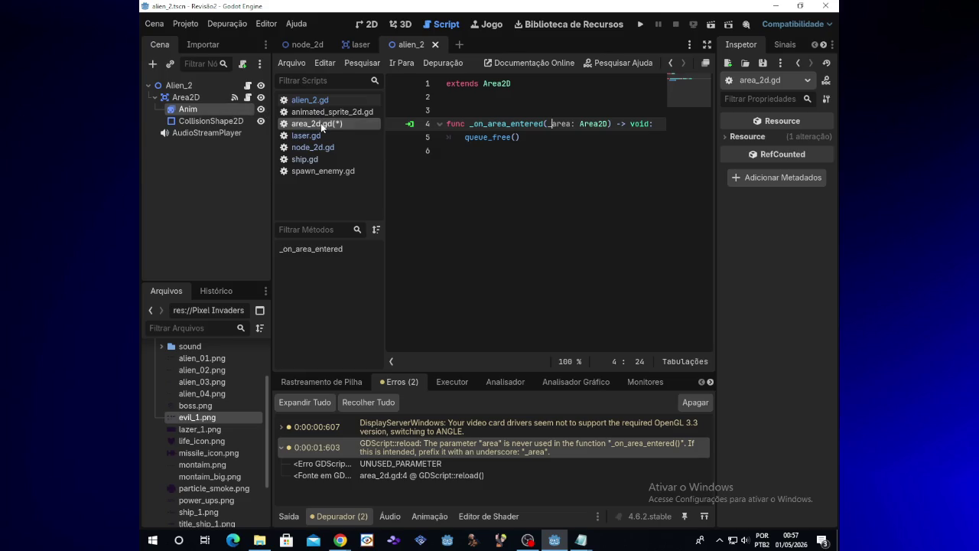
Step: Switch between the laser, node_2d and alien_2 scenes
left_click(358, 46)
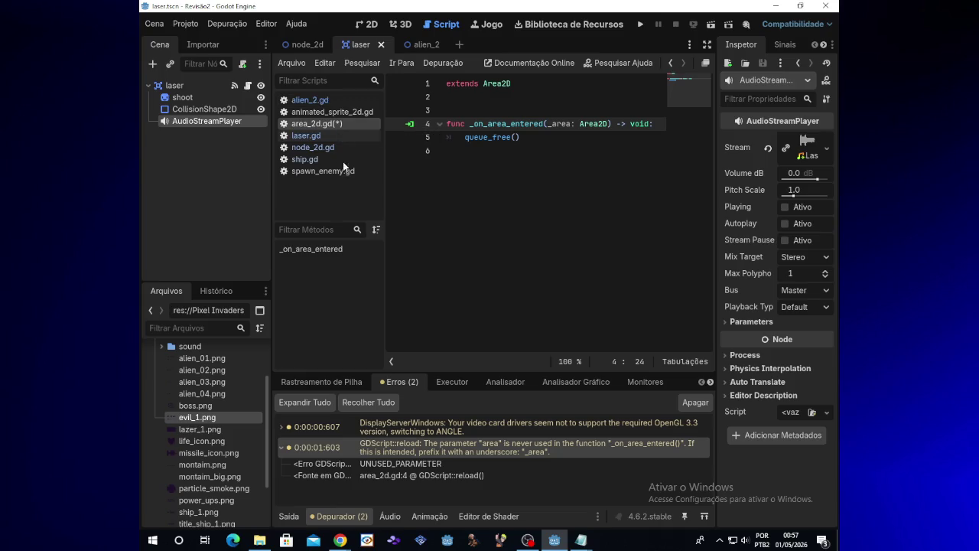
left_click(305, 48)
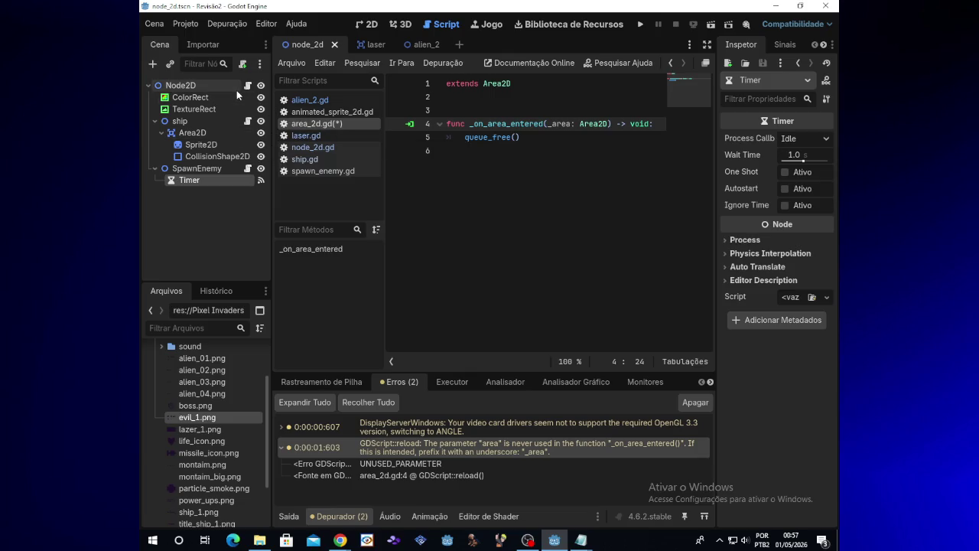
left_click(422, 47)
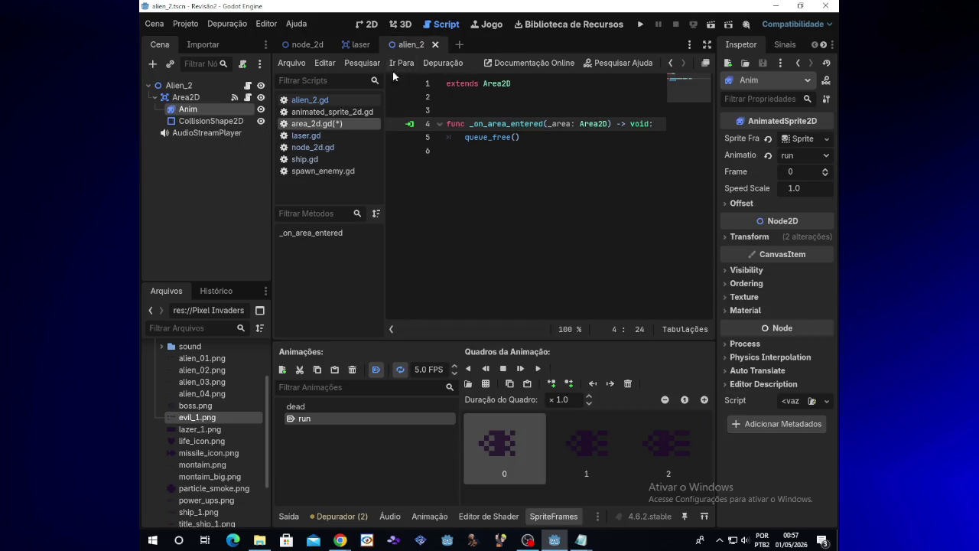
Step: Close area_2d.gd from the script list, discarding its unsaved changes
right_click(328, 124)
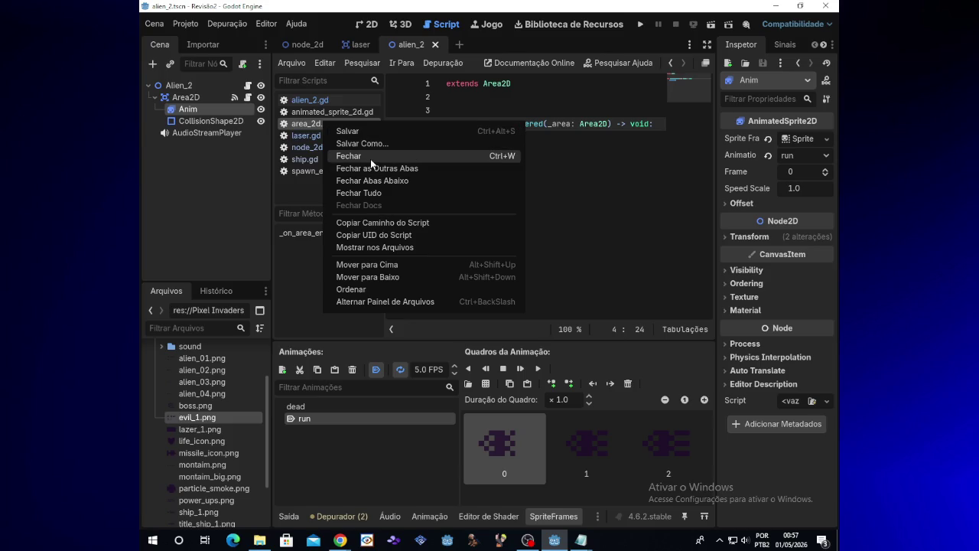
left_click(370, 158)
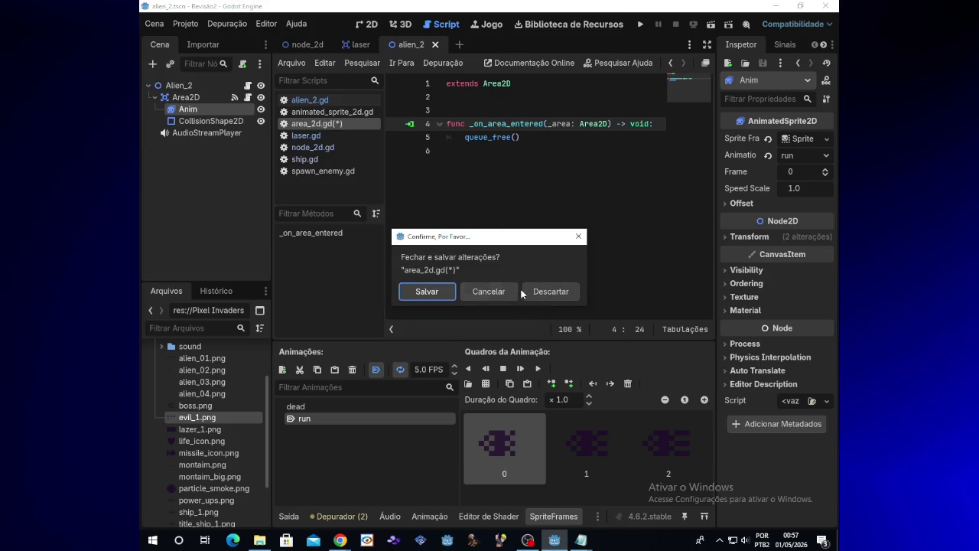
left_click(539, 293)
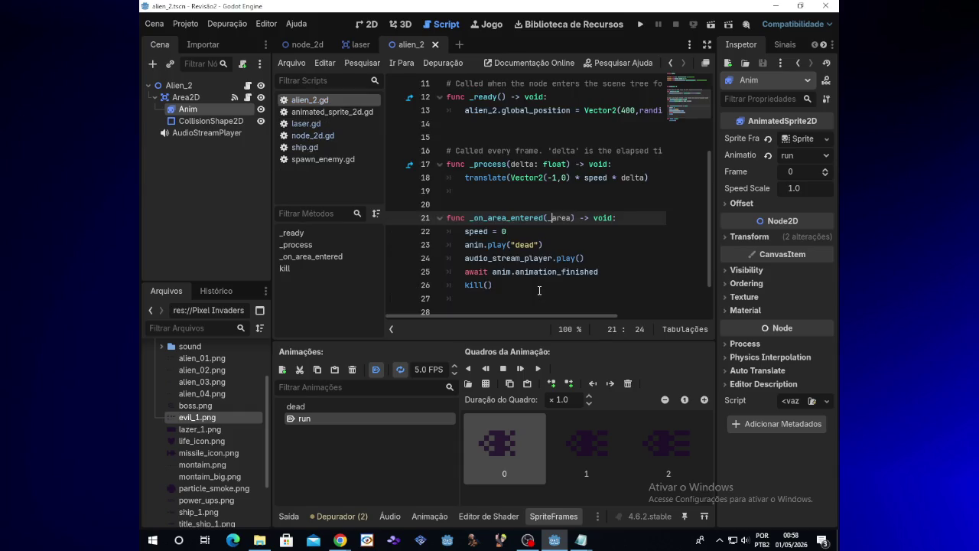
Step: Run the game, watch the aliens drift in from the right, then close the game window
left_click(641, 26)
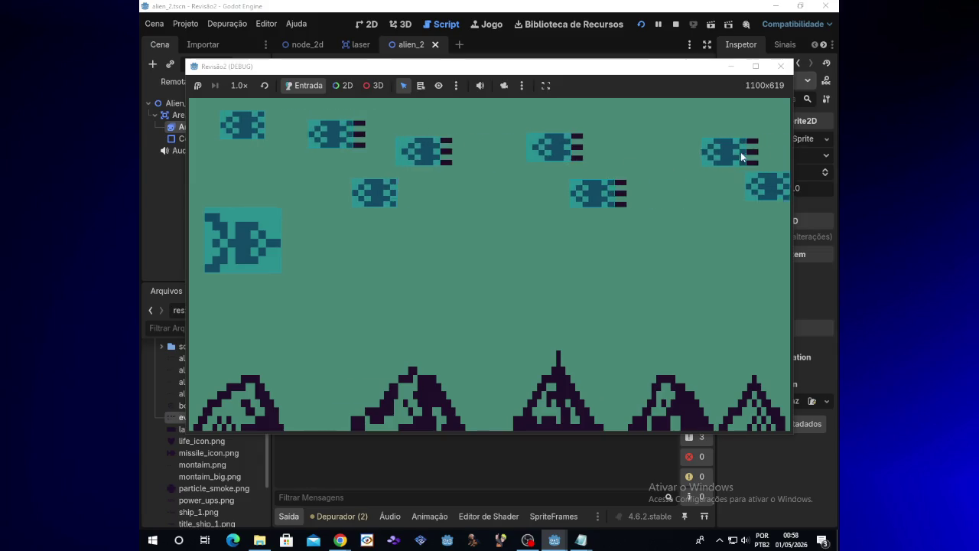
left_click(783, 71)
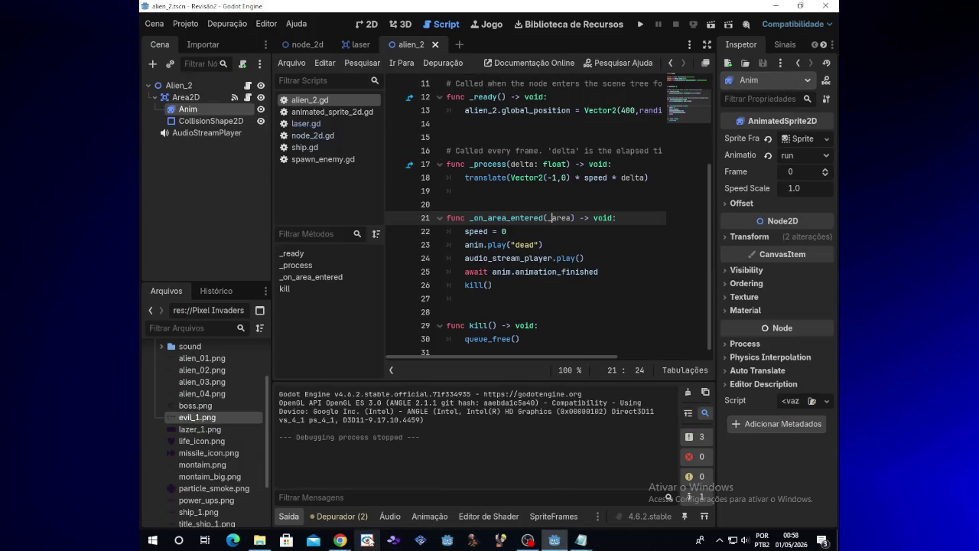
mouse_move(340, 540)
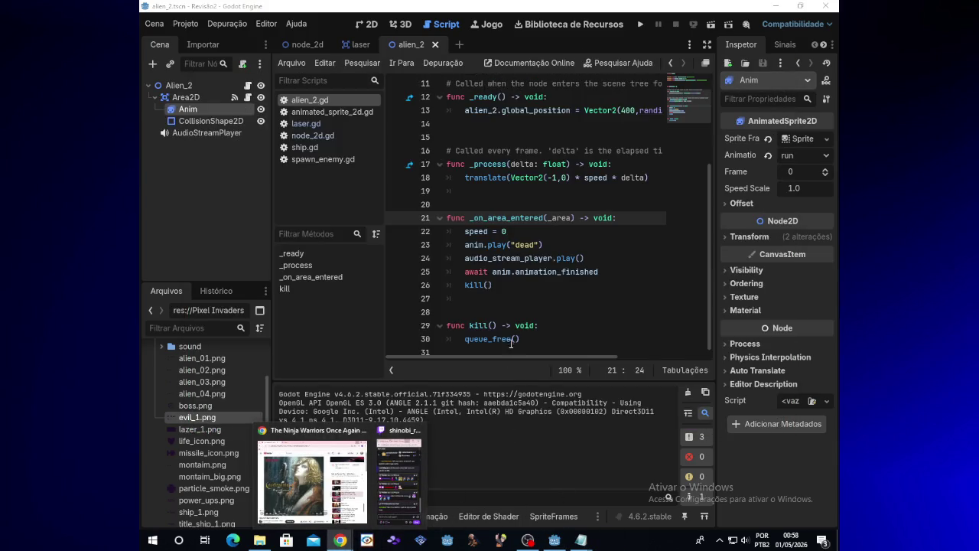
left_click(405, 464)
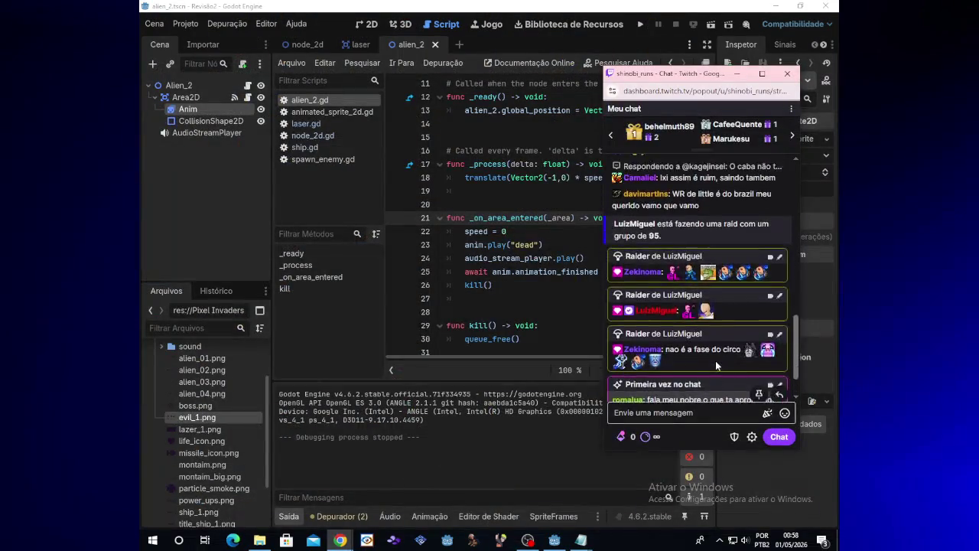
scroll(716, 359, "up", 3)
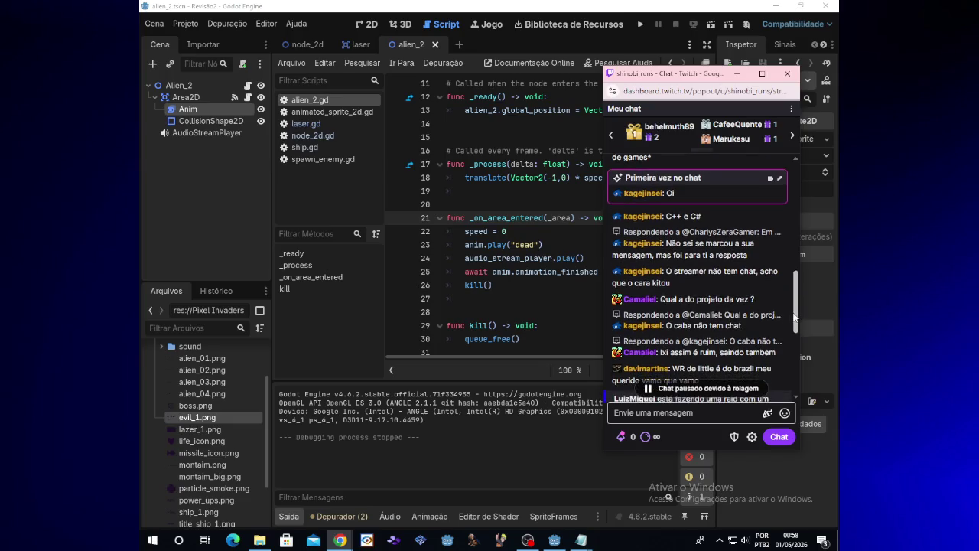
left_click_drag(796, 317, 794, 382)
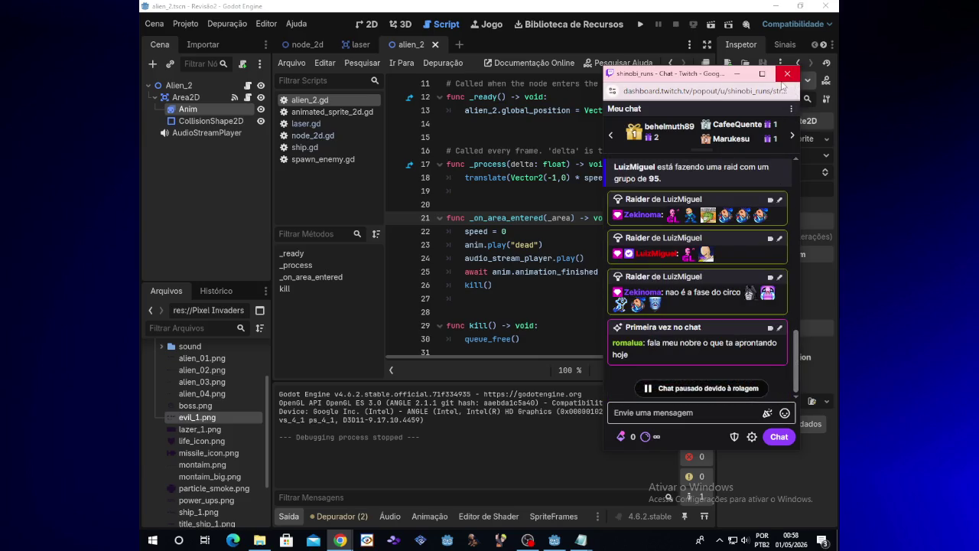
left_click(739, 74)
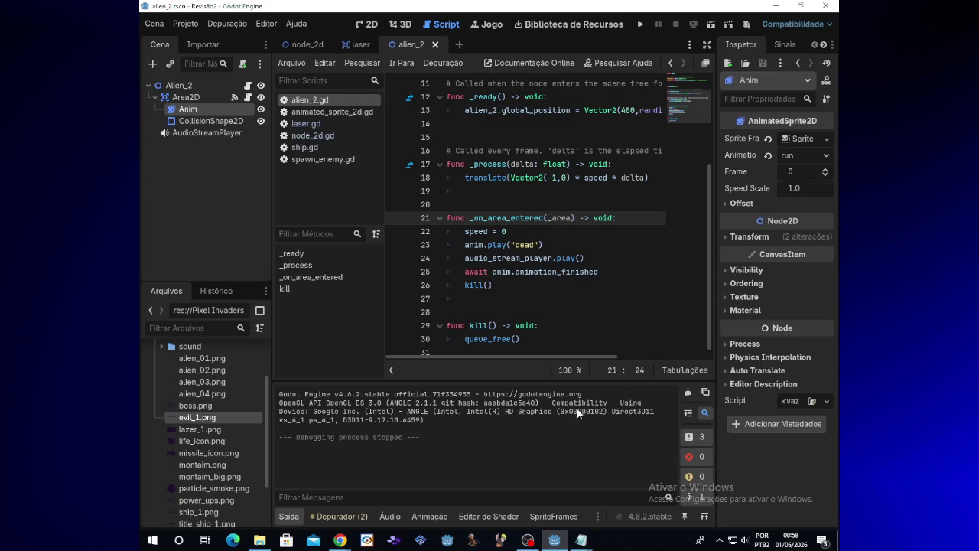
Step: Check the queue_free and await lines in alien_2.gd, run the game, and open the debugger's error list
left_click(524, 338)
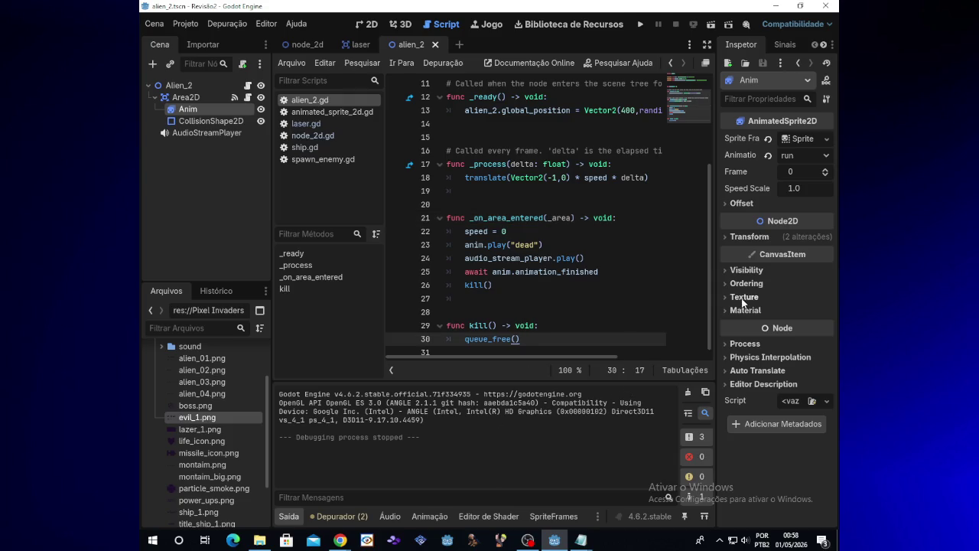
mouse_move(713, 305)
left_mouse_down()
mouse_move(708, 261)
mouse_move(701, 338)
left_mouse_up()
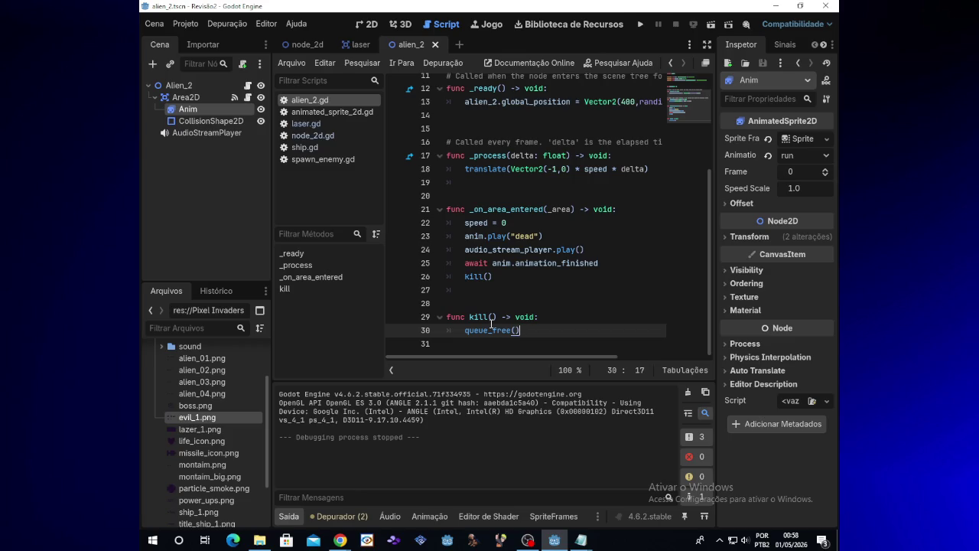
left_click(515, 263)
left_click(641, 24)
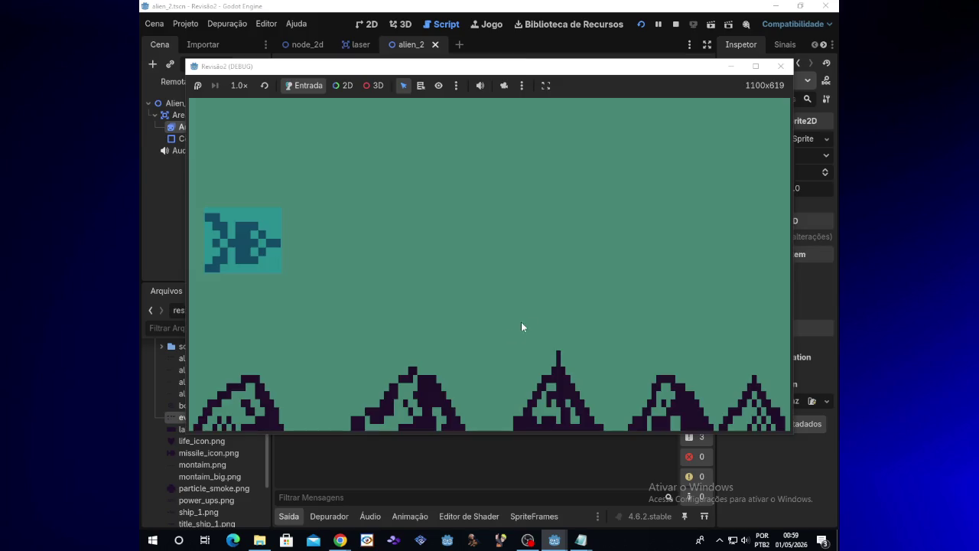
left_click(360, 517)
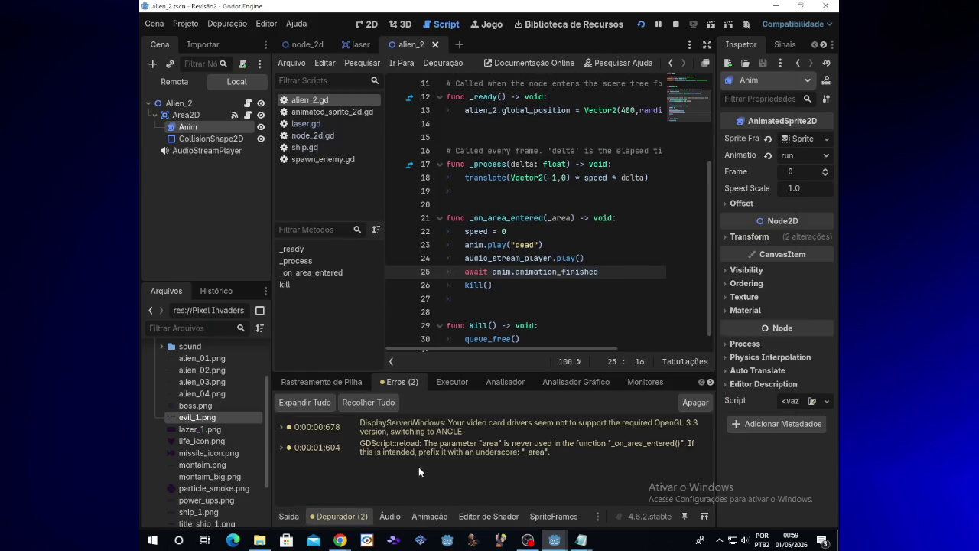
Step: Jump to the warning, rename area to _area on area_2d.gd line 4, and rerun the game
double_click(462, 446)
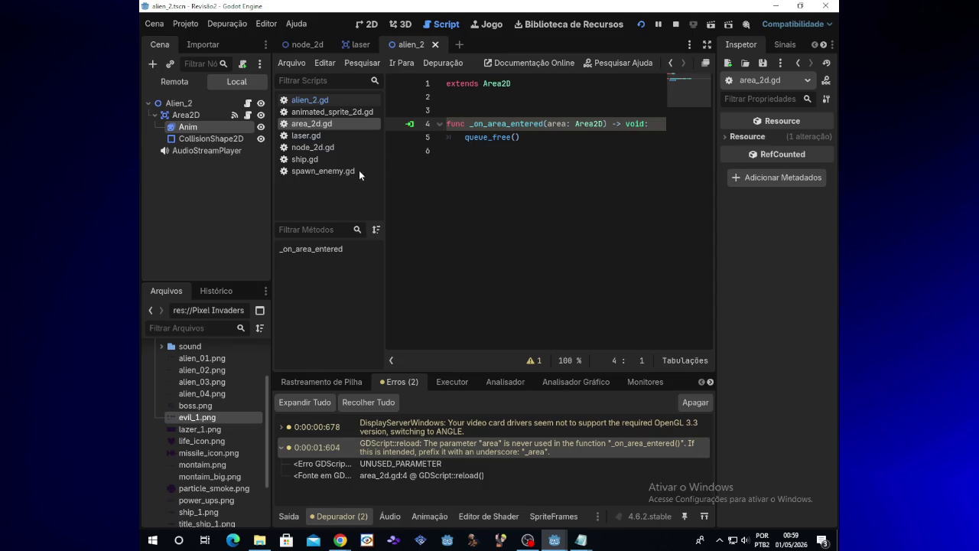
left_click(213, 116)
left_click(247, 114)
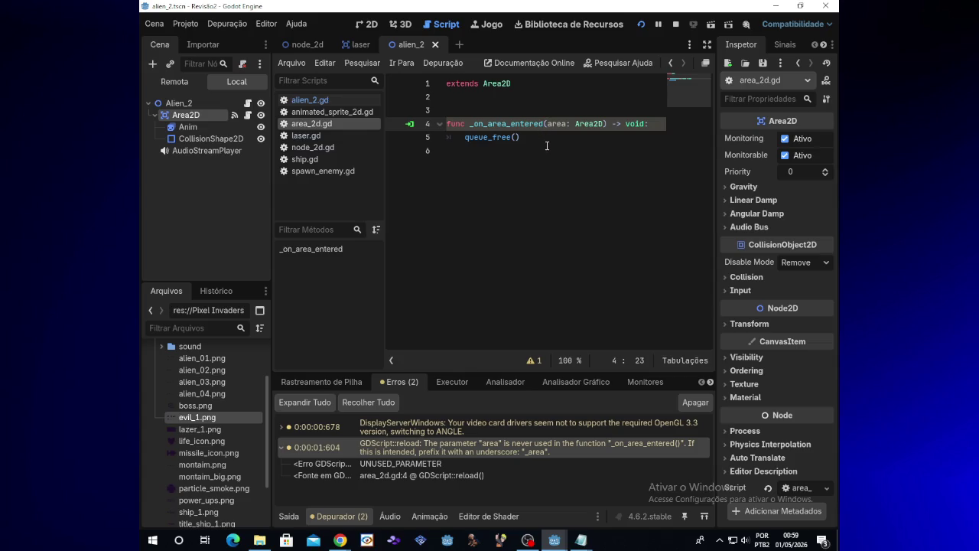
type("_")
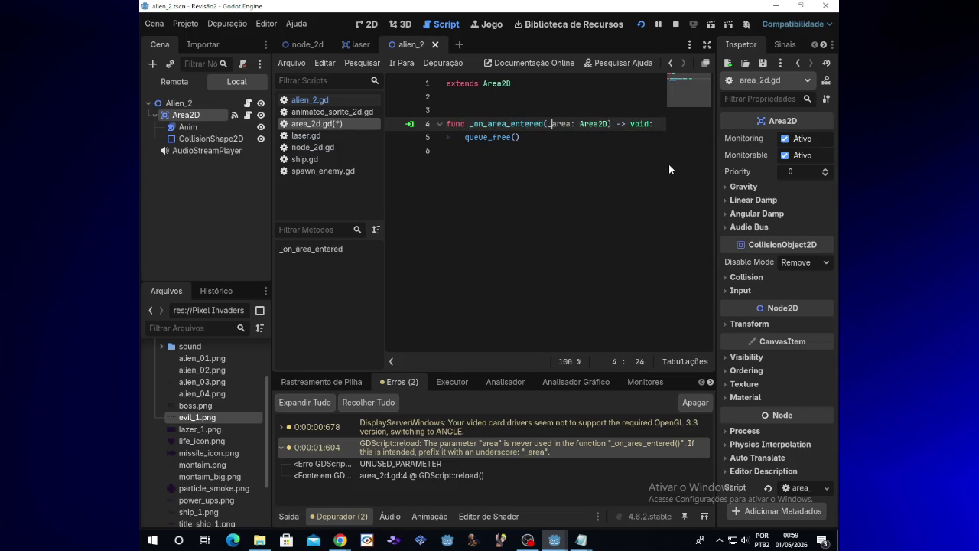
left_click(646, 25)
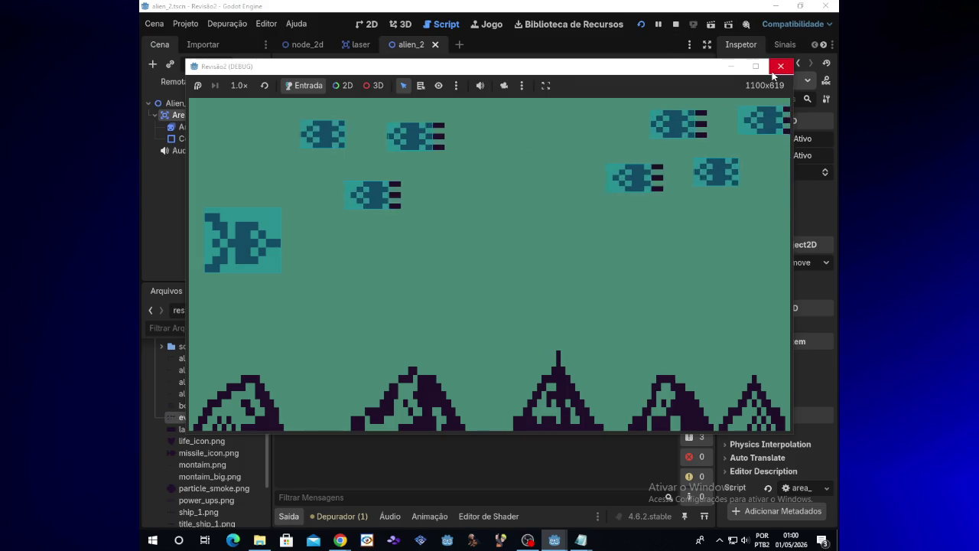
Step: Close the running game, resume the Twitch chat, and switch to the node_2d main scene tab
left_click(725, 70)
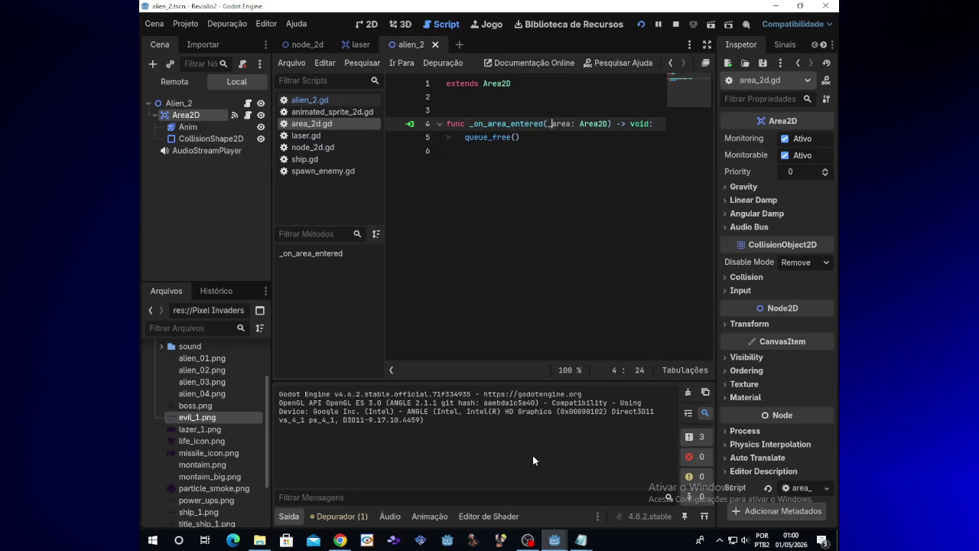
mouse_move(340, 540)
left_click(398, 459)
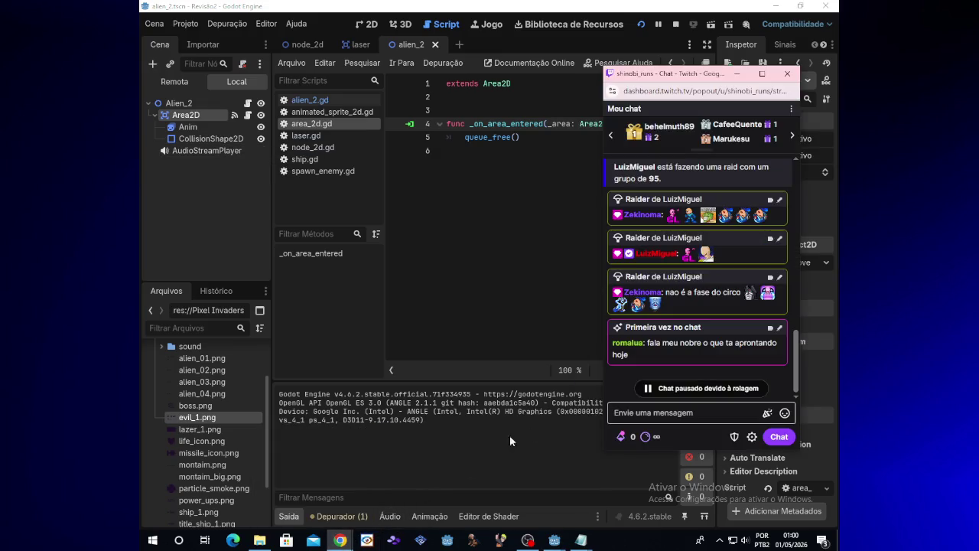
left_click(657, 390)
left_click(516, 447)
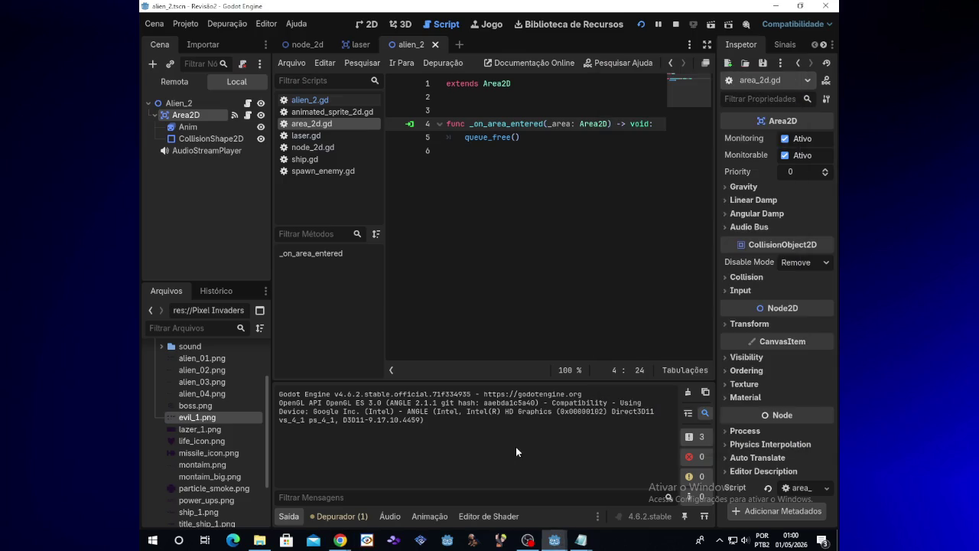
left_click(298, 45)
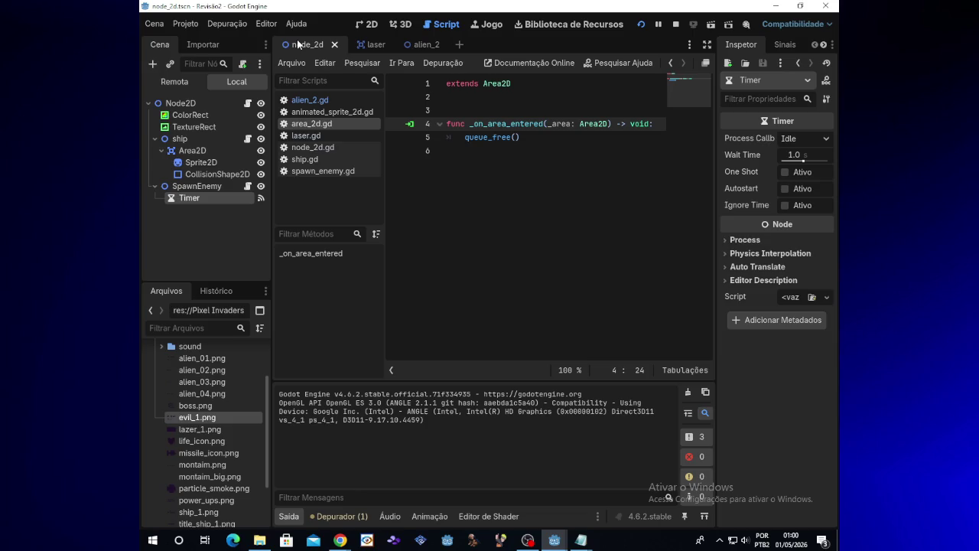
Step: Select the ship's Area2D node in the main scene and run the game
left_click(455, 150)
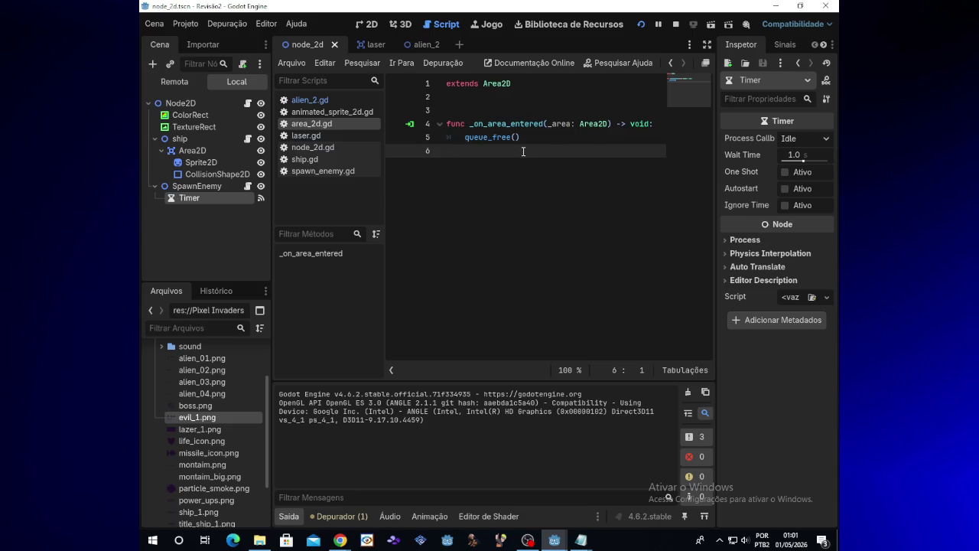
left_click(236, 152)
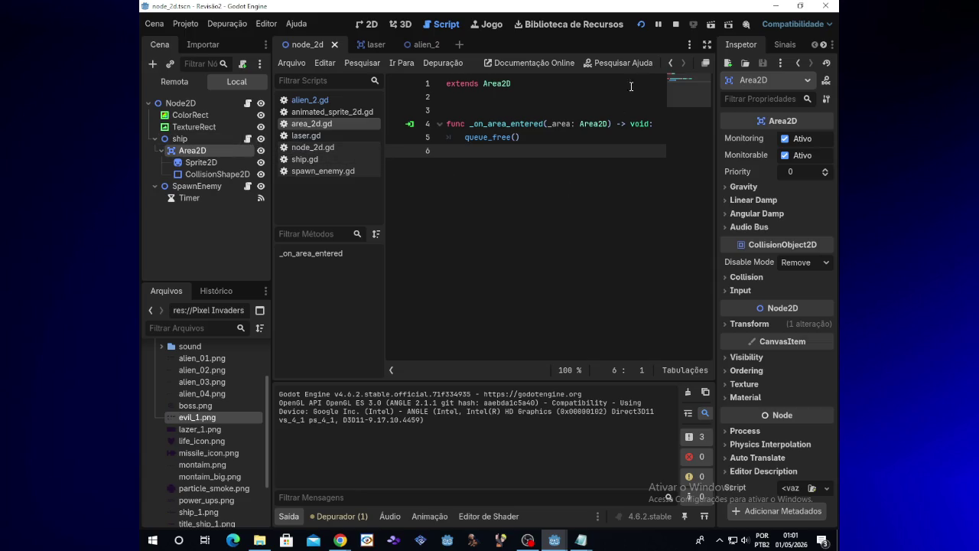
left_click(644, 28)
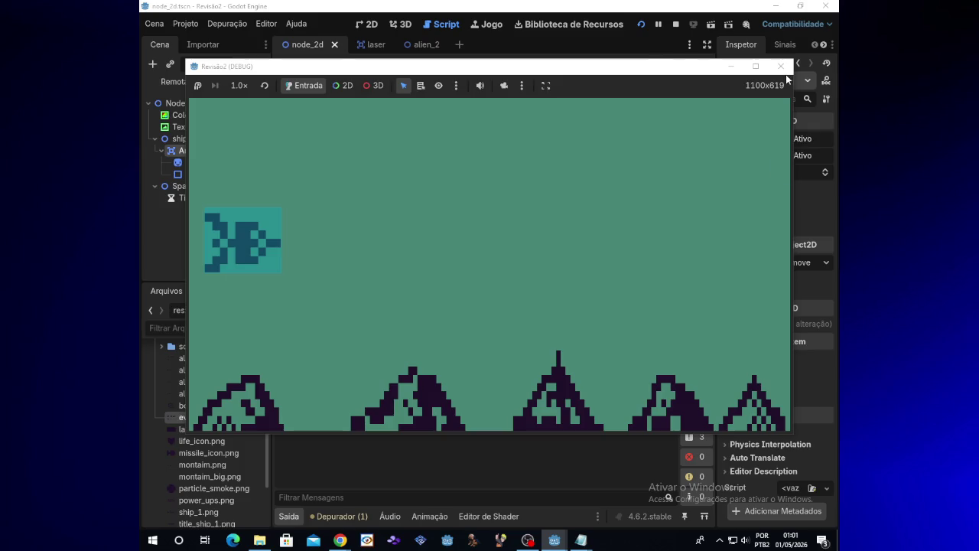
Step: Close the game window and switch over to the YouTube music window in Chrome
left_click(790, 71)
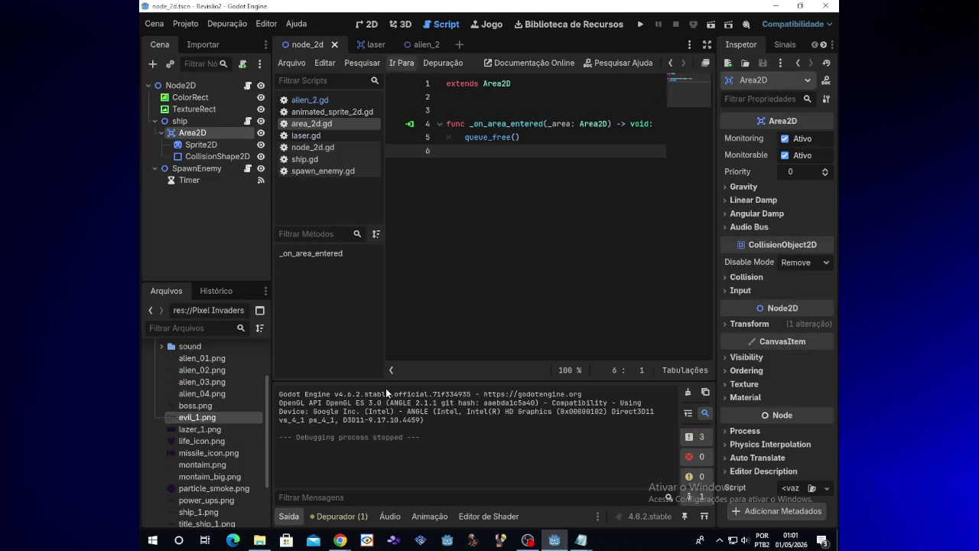
mouse_move(340, 540)
left_click(387, 511)
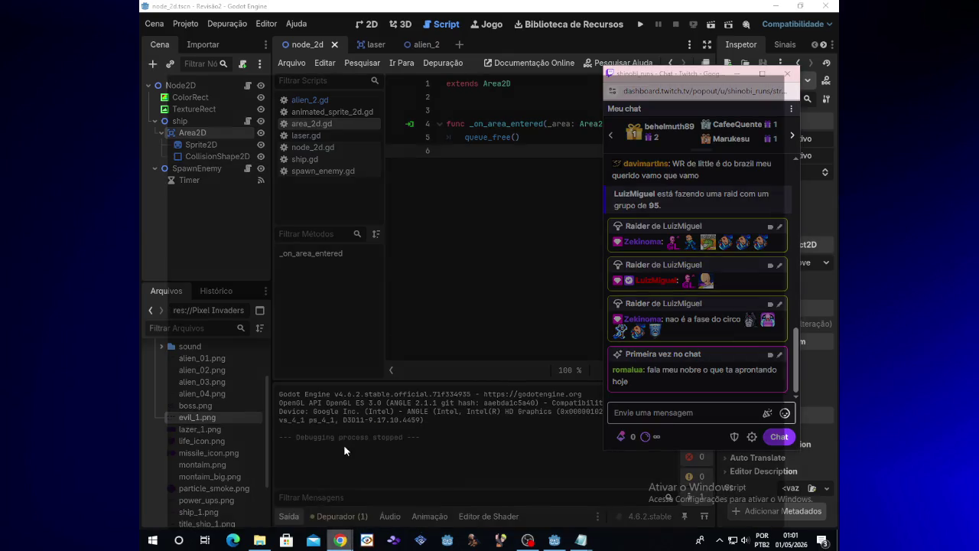
left_click(344, 444)
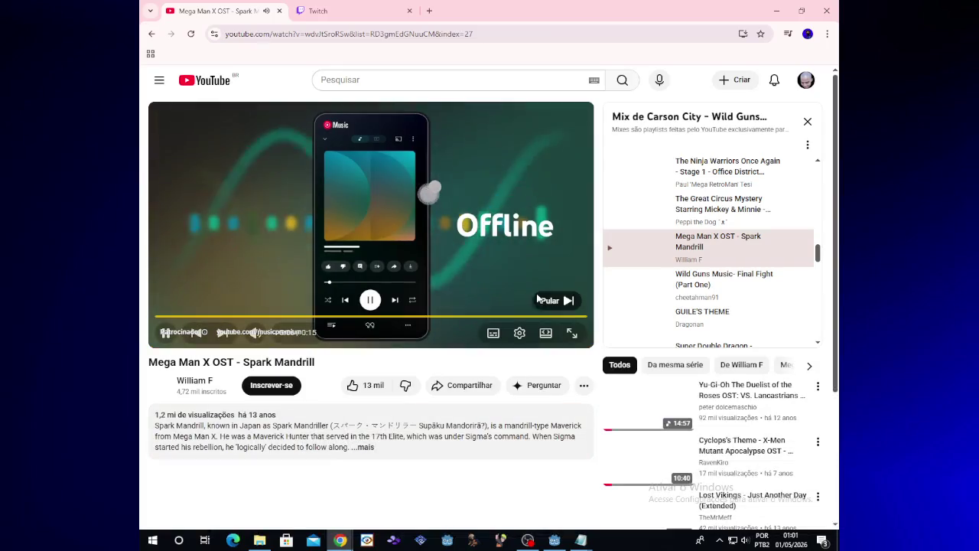
Step: Skip the ad so Mega Man X 'Spark Mandrill' plays, minimize Chrome, and bring Godot forward
left_click(540, 299)
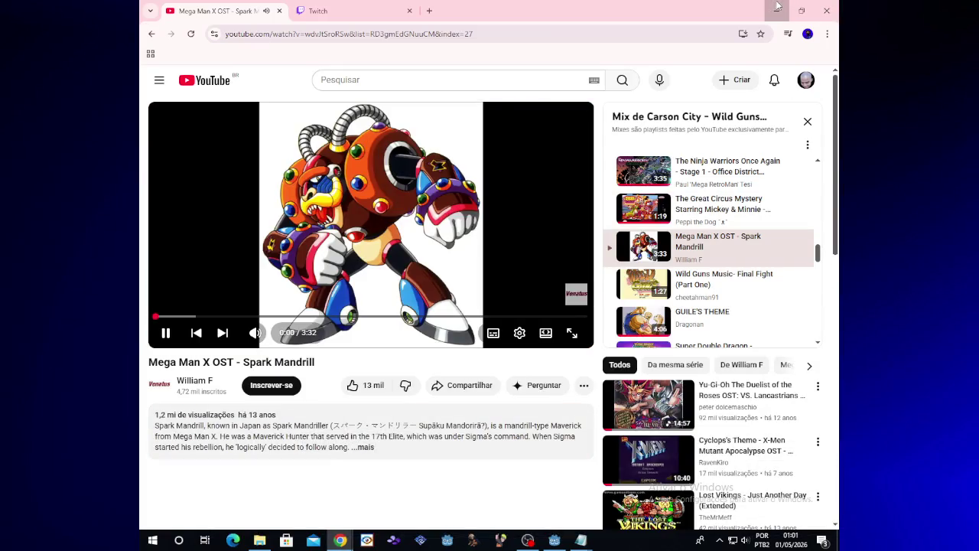
left_click(777, 7)
left_click(509, 434)
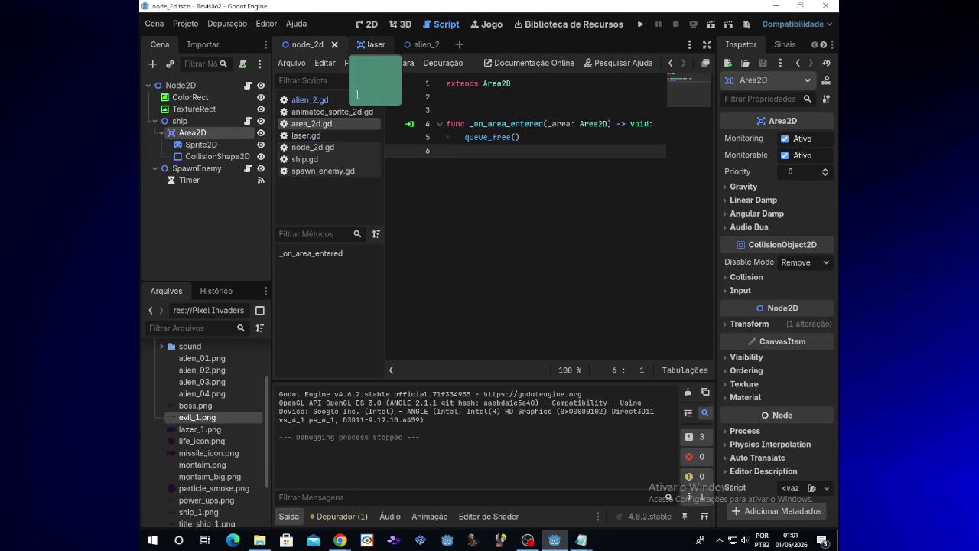
Step: Switch to the alien_2 scene and compare its scripts, ending on area_2d.gd
left_click(428, 45)
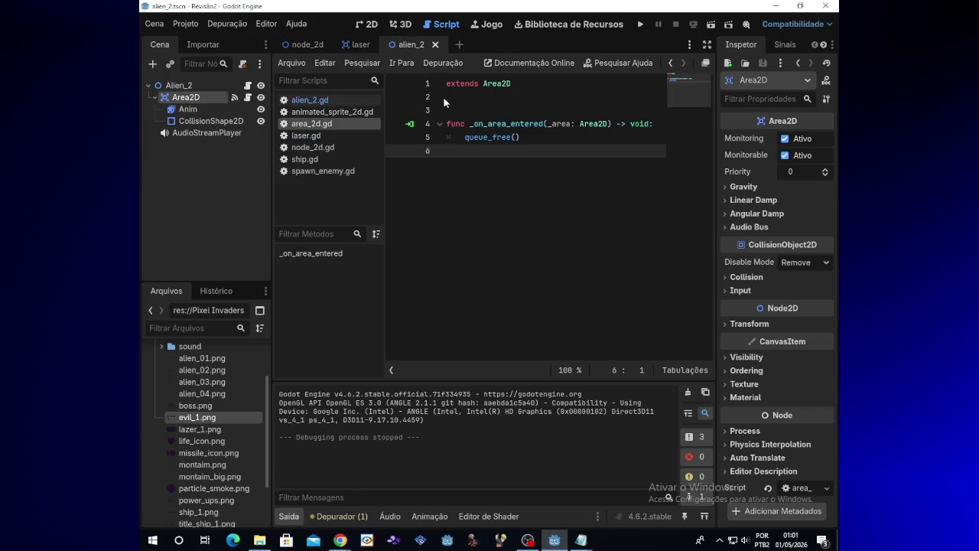
left_click(248, 87)
left_click(248, 97)
left_click(248, 86)
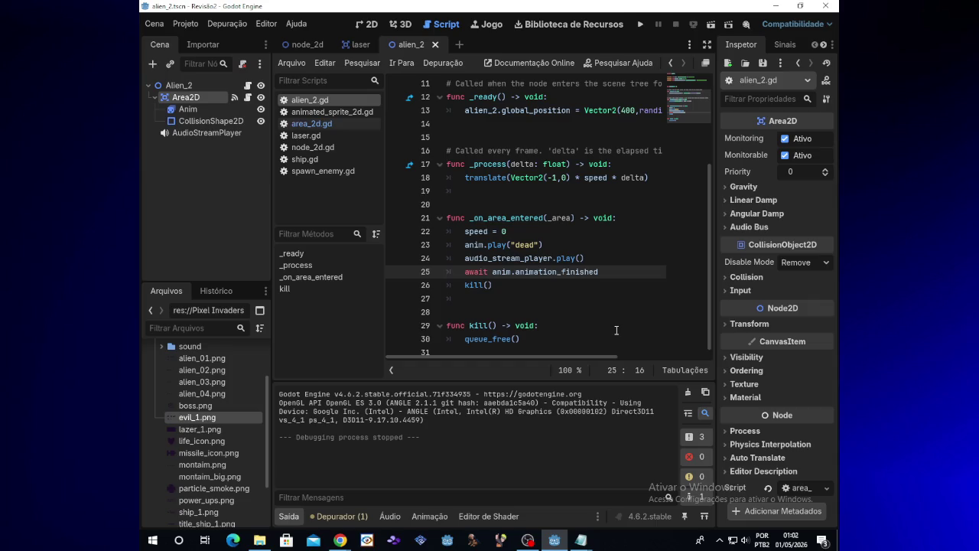
scroll(602, 336, "down", 1)
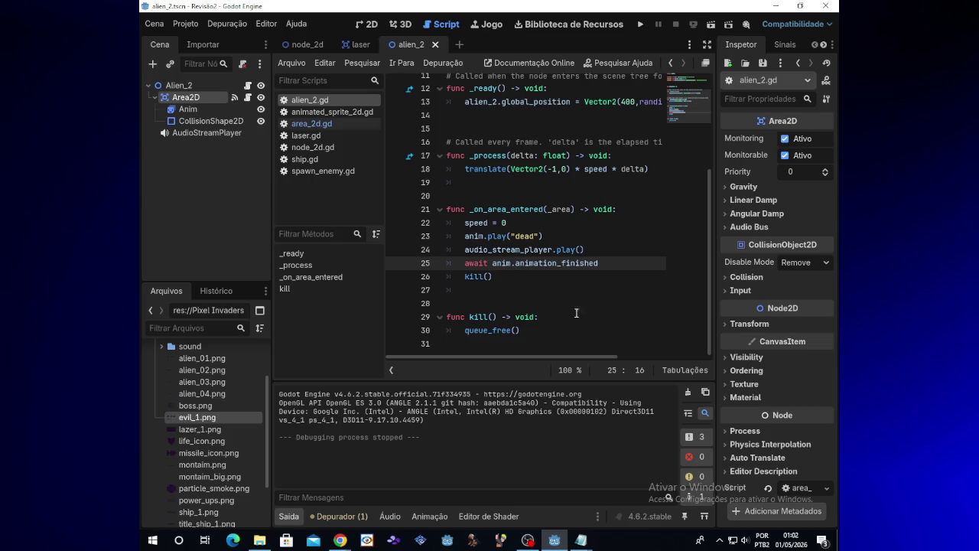
left_click(247, 98)
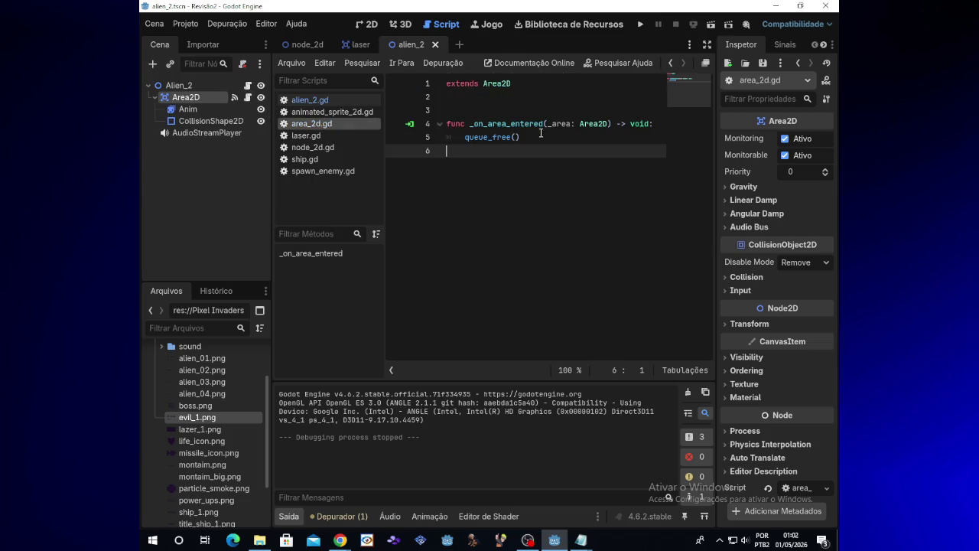
Step: Delete the _on_area_entered function and blank lines, leaving extends Area2D, then run the game
left_click_drag(541, 133, 427, 124)
key("BackSpace")
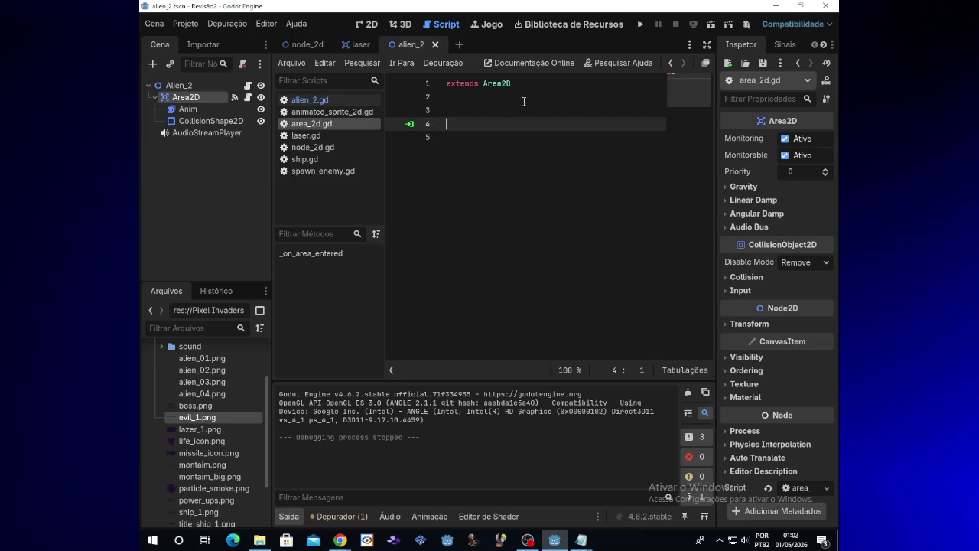
key("BackSpace")
key("BackSpace")
left_click(640, 25)
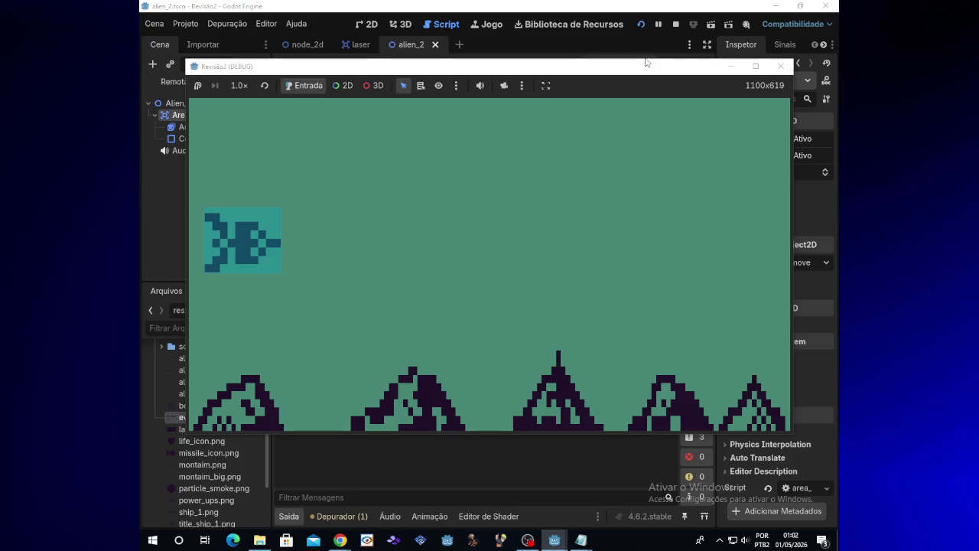
Step: Fly the ship up and down while firing lasers at the incoming aliens
key("Up")
key("space")
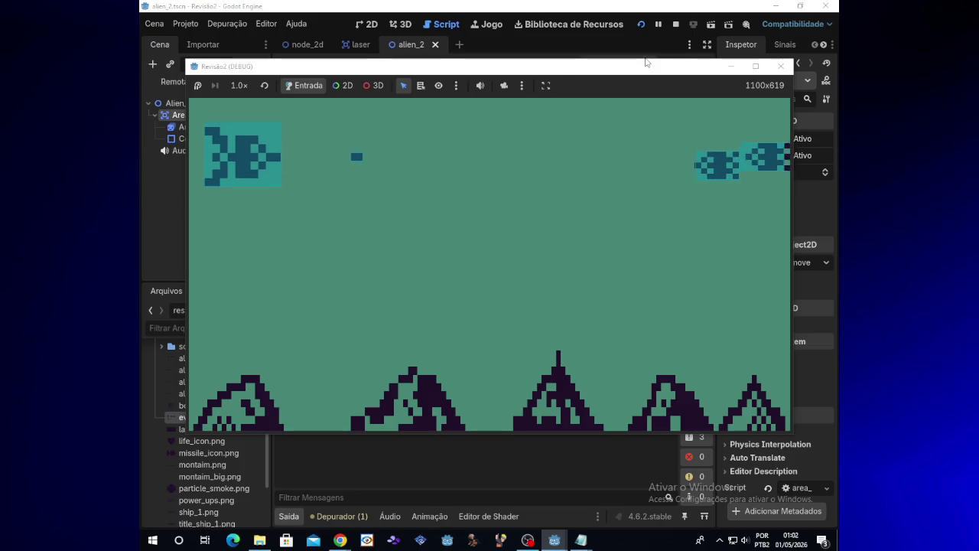
key("space")
key("space")
key("space")
key("Up")
key("space")
key("space")
key("space")
key("Down")
key("Down")
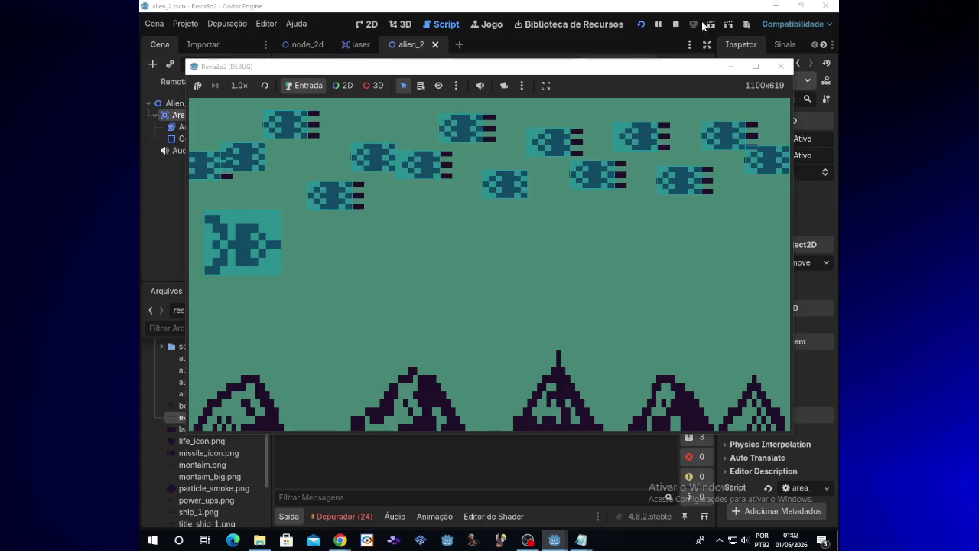
Step: Stop the game and switch through the scene tabs to the node_2d main scene
left_click(780, 67)
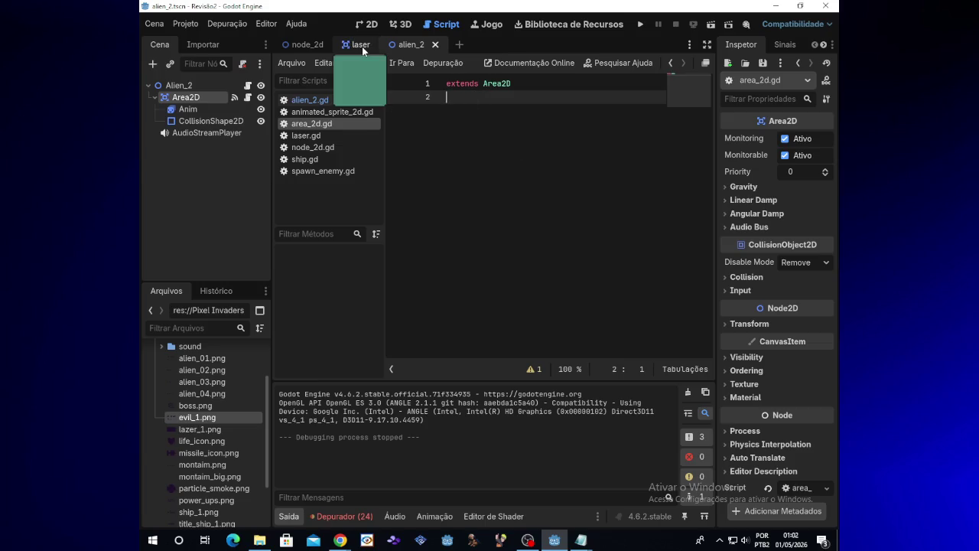
left_click(325, 63)
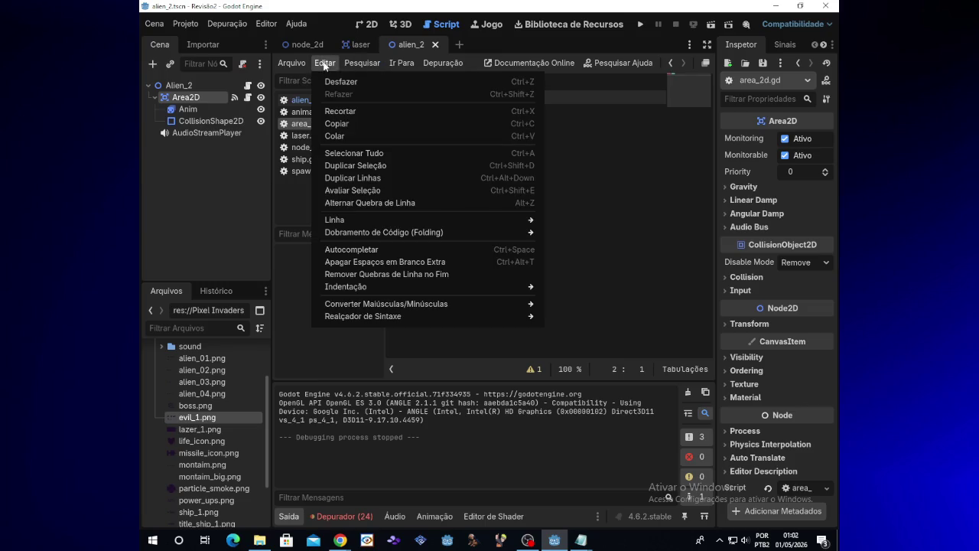
mouse_move(286, 62)
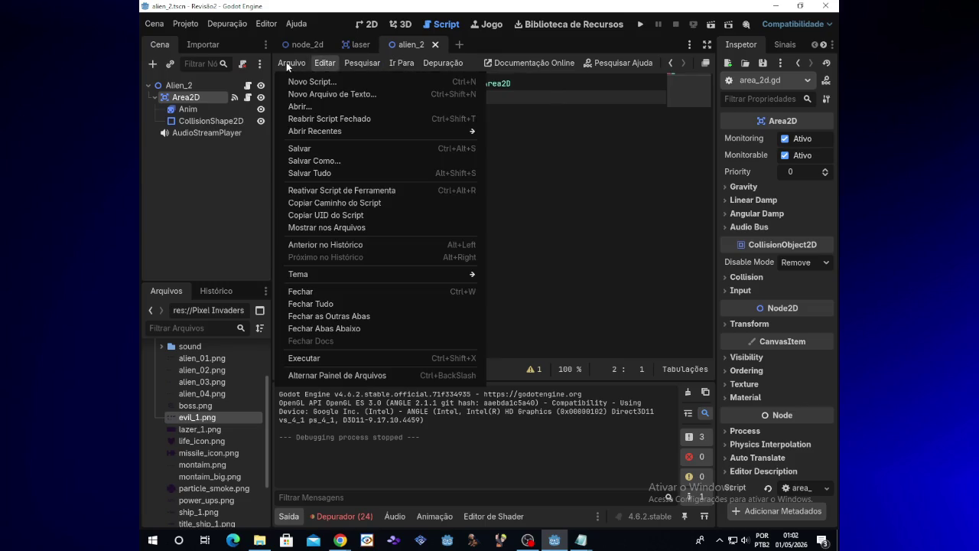
left_click(306, 45)
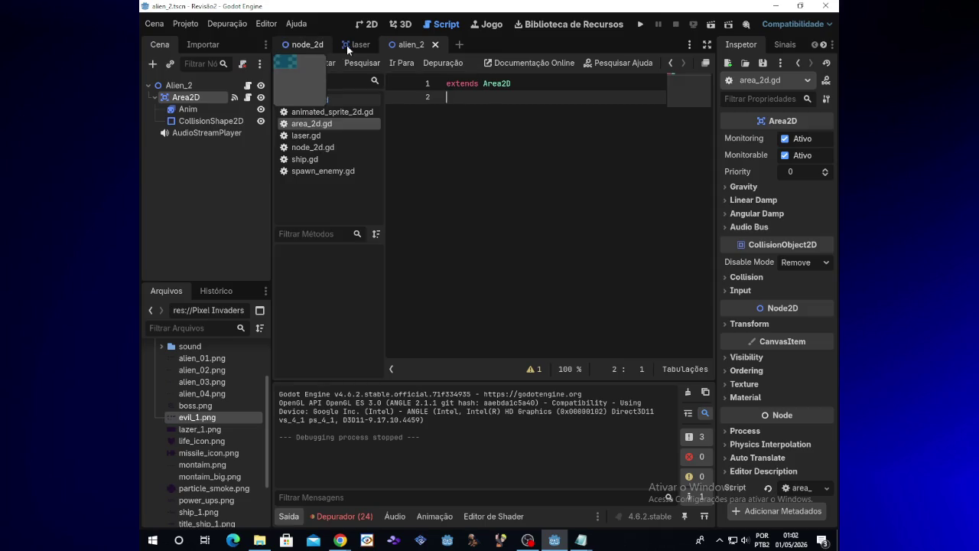
left_click(351, 45)
left_click(300, 47)
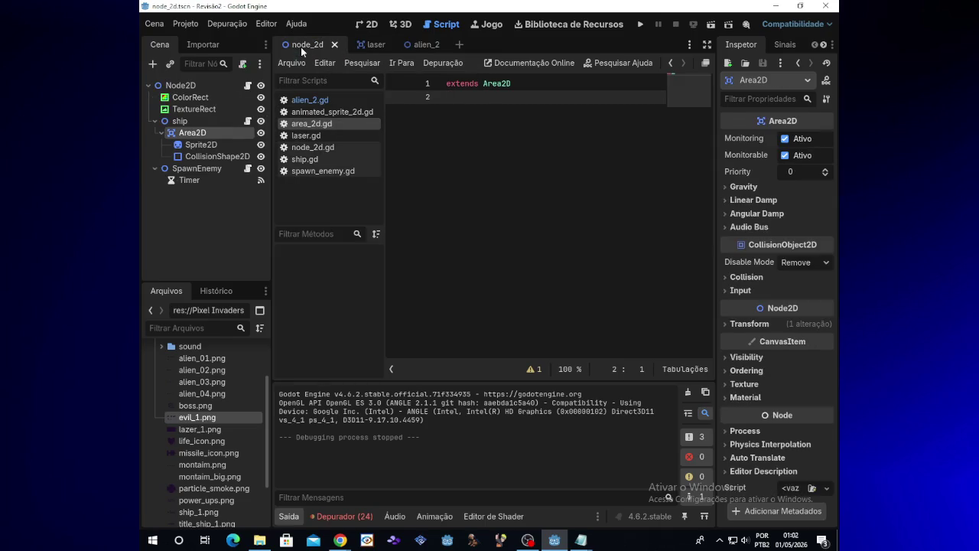
Step: Glance at the stream chat and return focus to the Godot editor
mouse_move(340, 540)
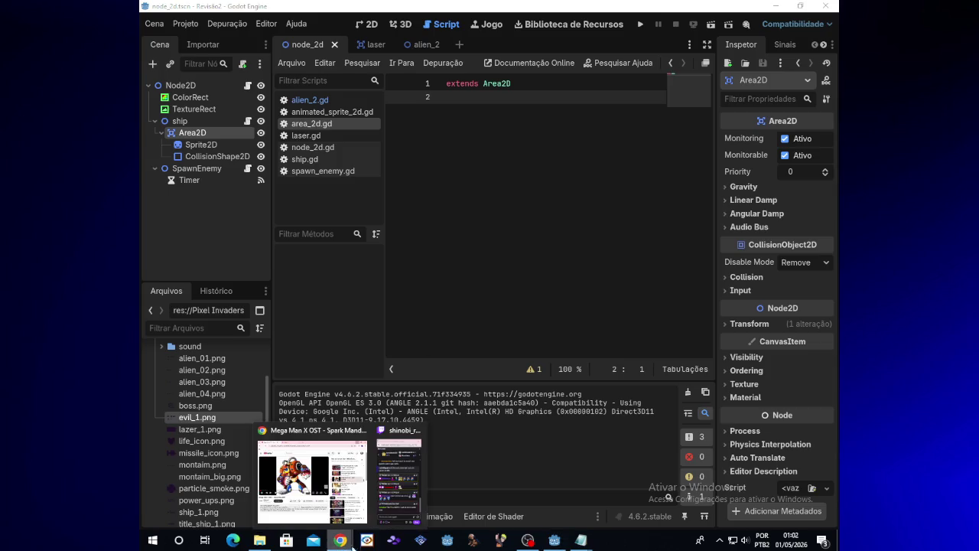
left_click(388, 518)
left_click(476, 304)
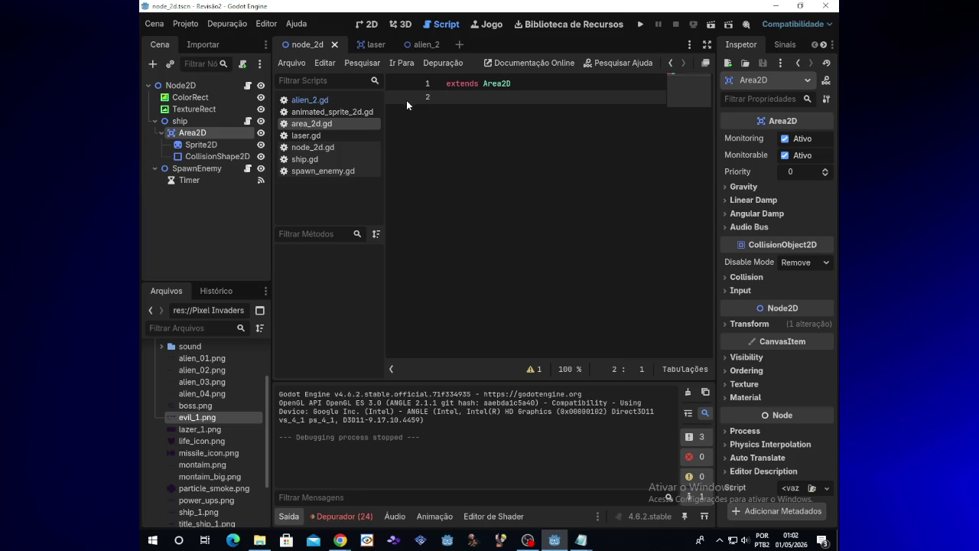
Step: Inspect the ship's Sprite2D and CollisionShape2D nodes, then select the ship node
left_click(190, 145)
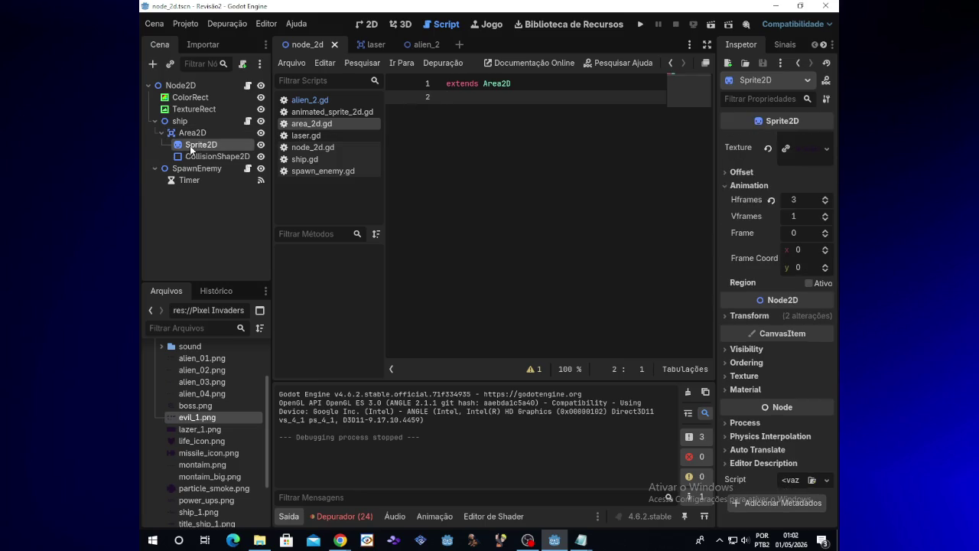
left_click(199, 157)
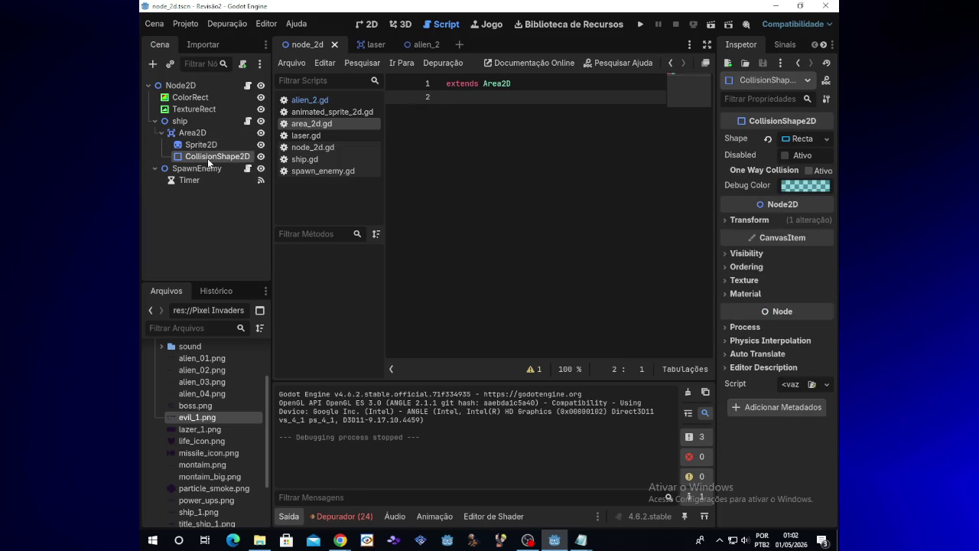
left_click(227, 122)
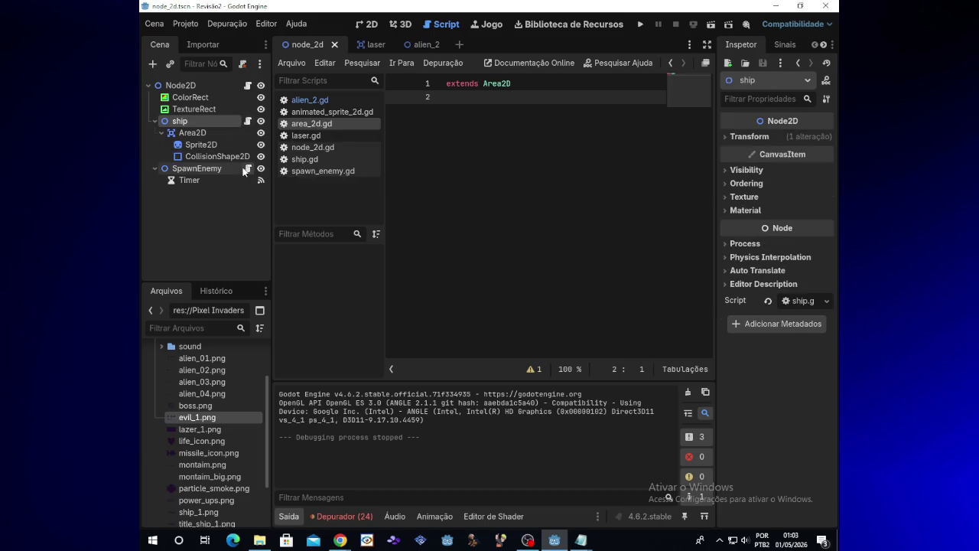
Step: In spawn_enemy.gd line 14, set randi_range's minimum spawn height to 100 and run the game
left_click(246, 169)
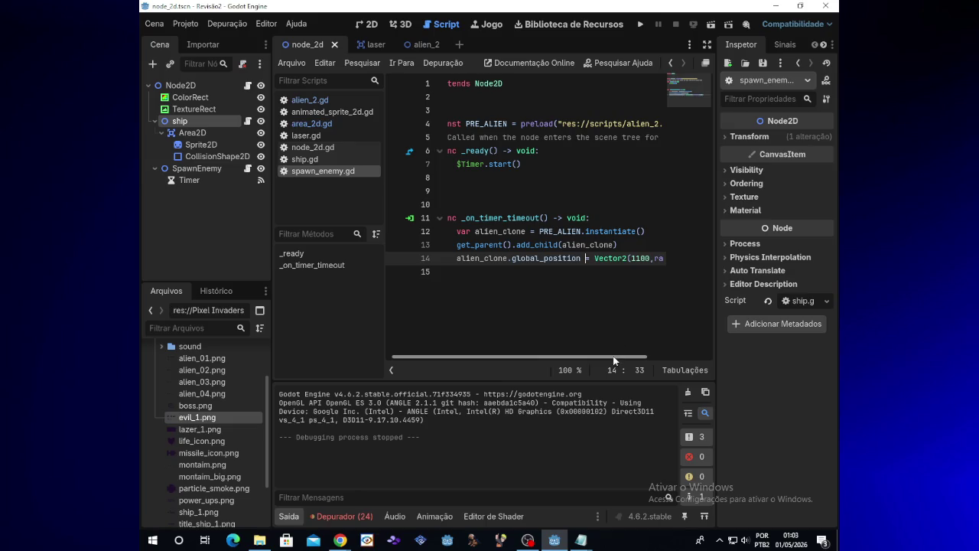
left_click_drag(623, 358, 678, 352)
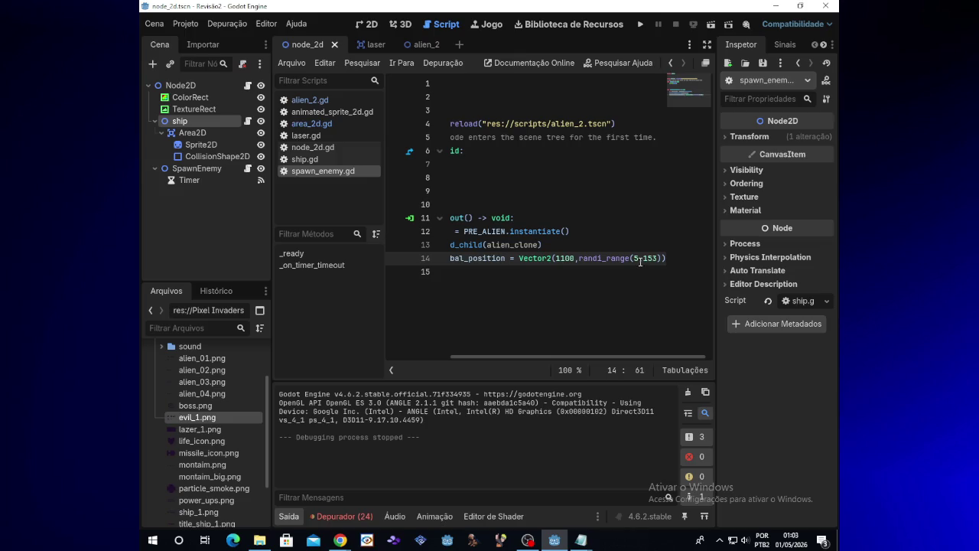
key("BackSpace")
type("100")
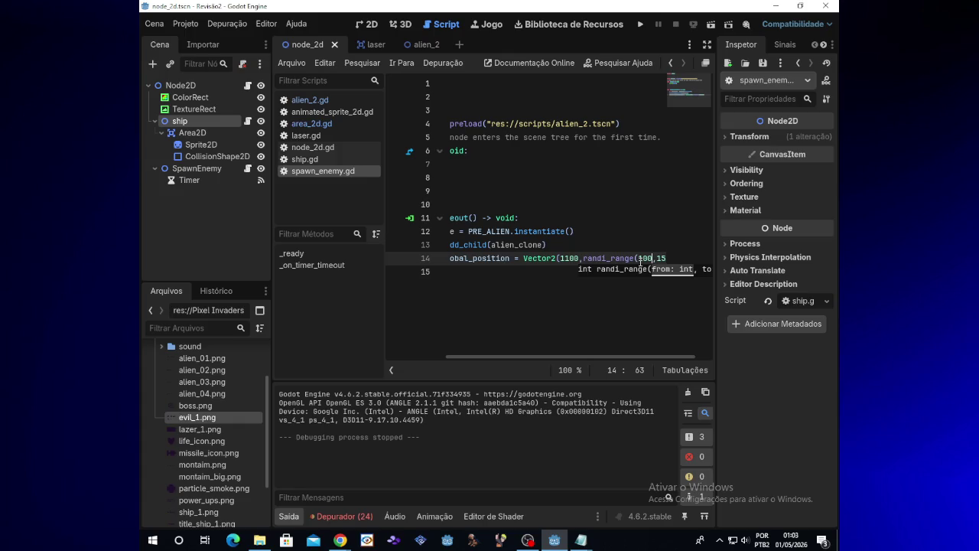
left_click_drag(633, 356, 678, 353)
type("3))")
left_click(640, 258)
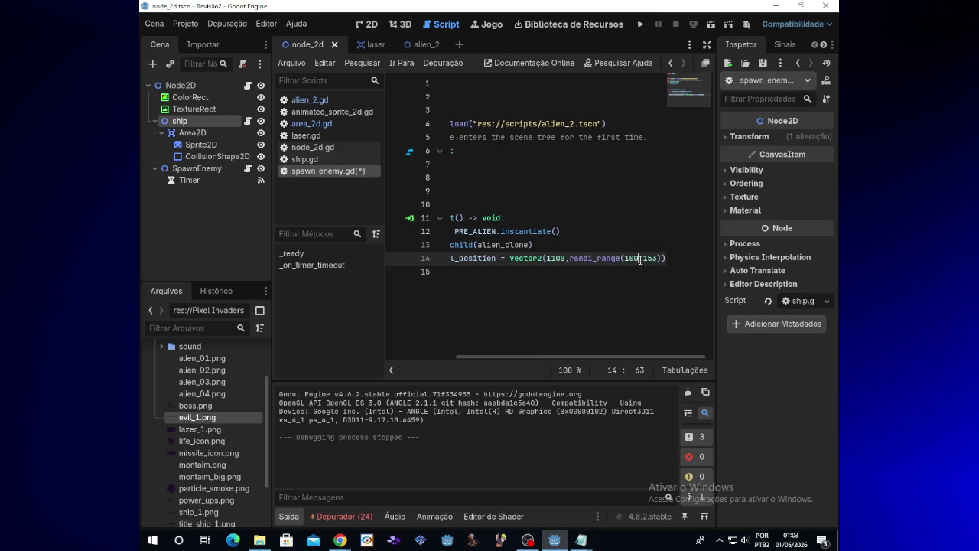
left_click(646, 24)
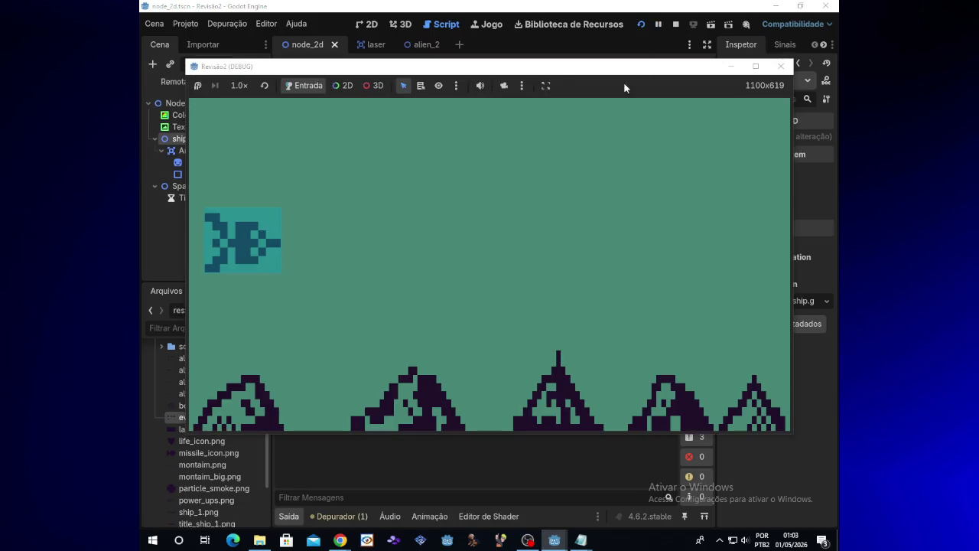
Step: Stop the game, change the minimum to -5 for randi_range(-5,153), and run again
left_click(781, 68)
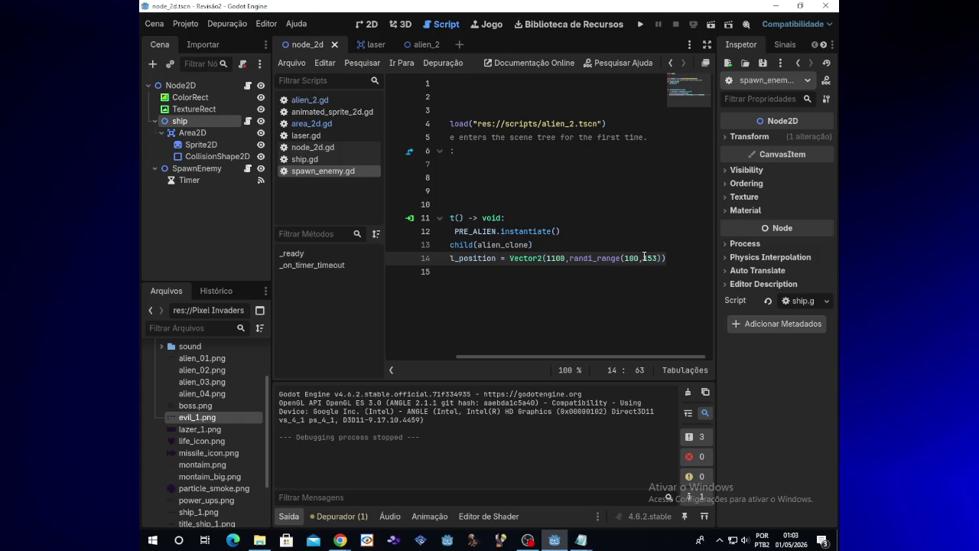
key("BackSpace")
key("BackSpace")
key("BackSpace")
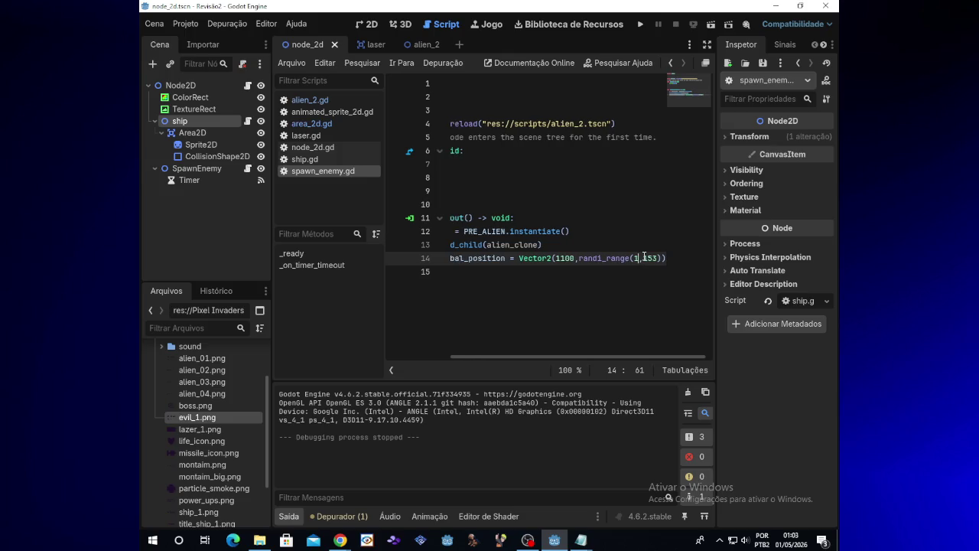
type("-5")
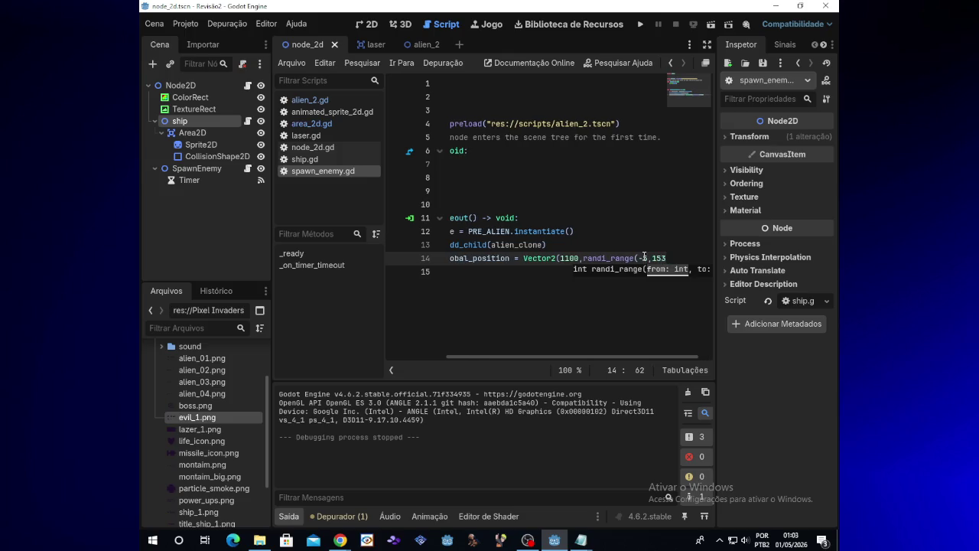
left_click(641, 25)
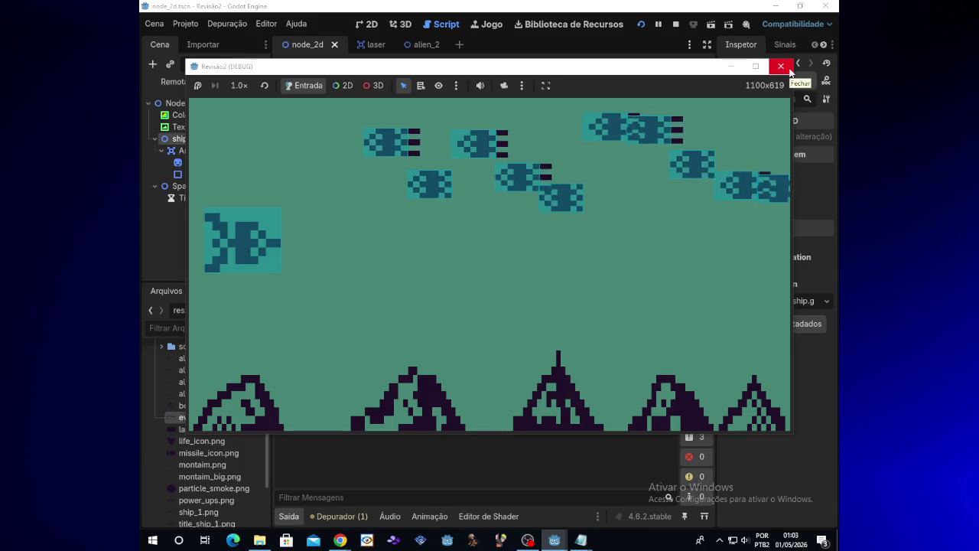
Step: Close the game and open alien_2.gd in the alien_2 scene
left_click(789, 71)
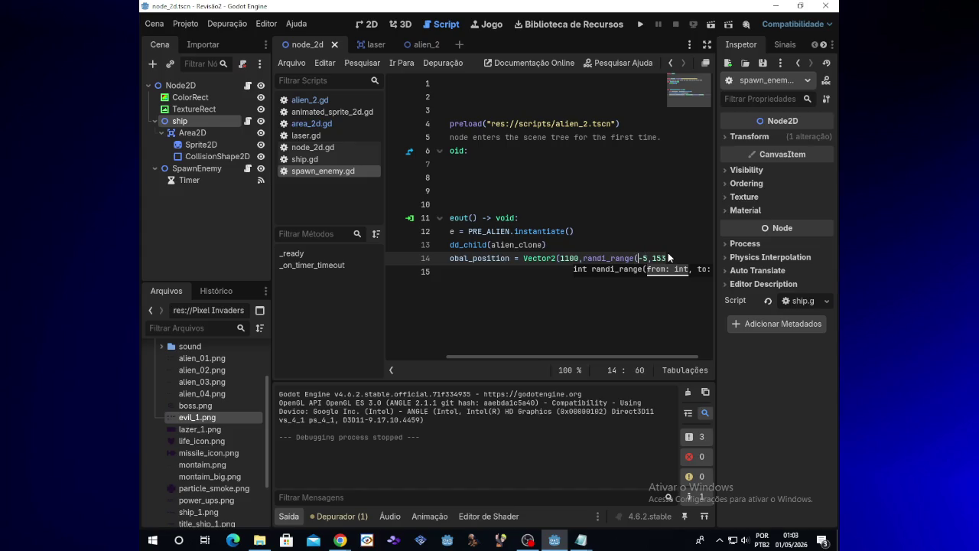
left_click(427, 45)
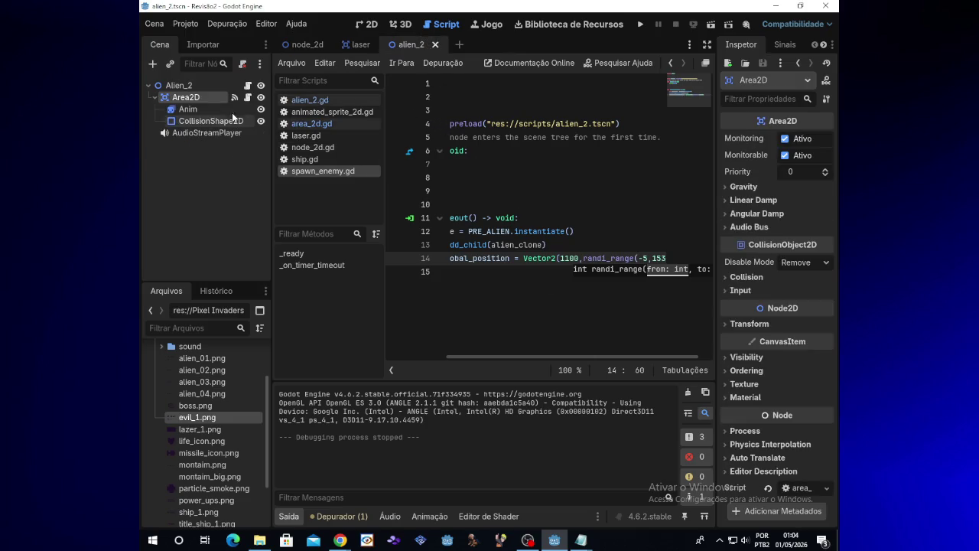
left_click(247, 87)
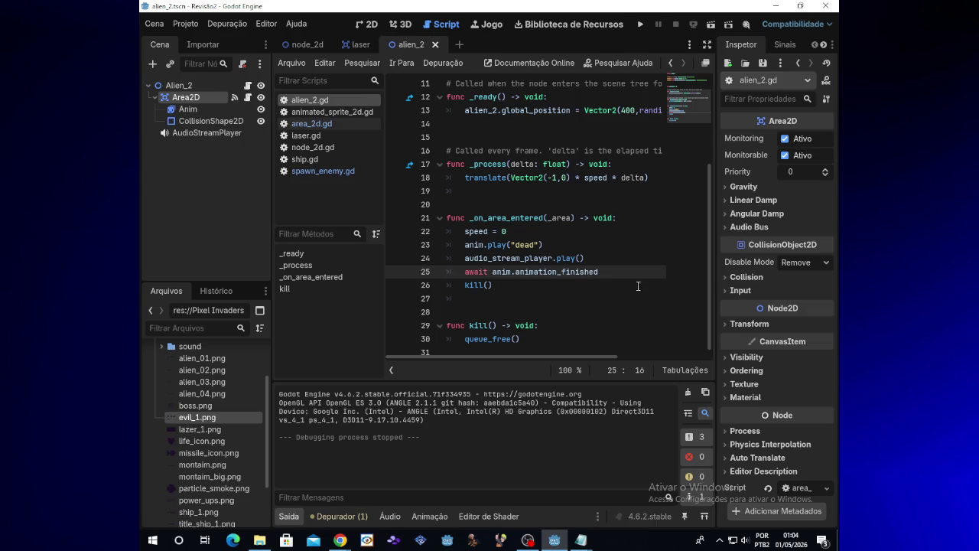
Step: Pull up the SpawnEnemy reference notes in Notepad, then hide them
left_click_drag(556, 360, 584, 359)
left_click(574, 547)
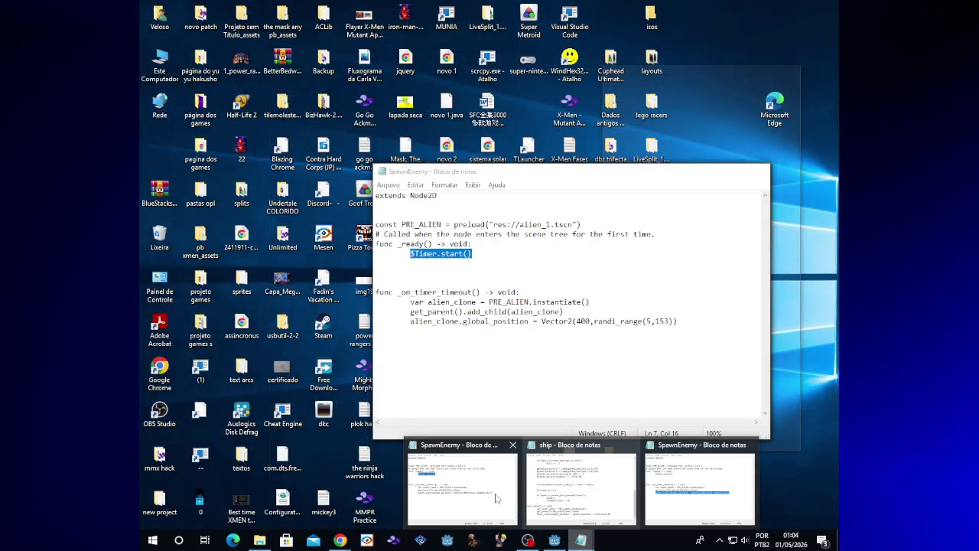
left_click(482, 492)
left_click(631, 322)
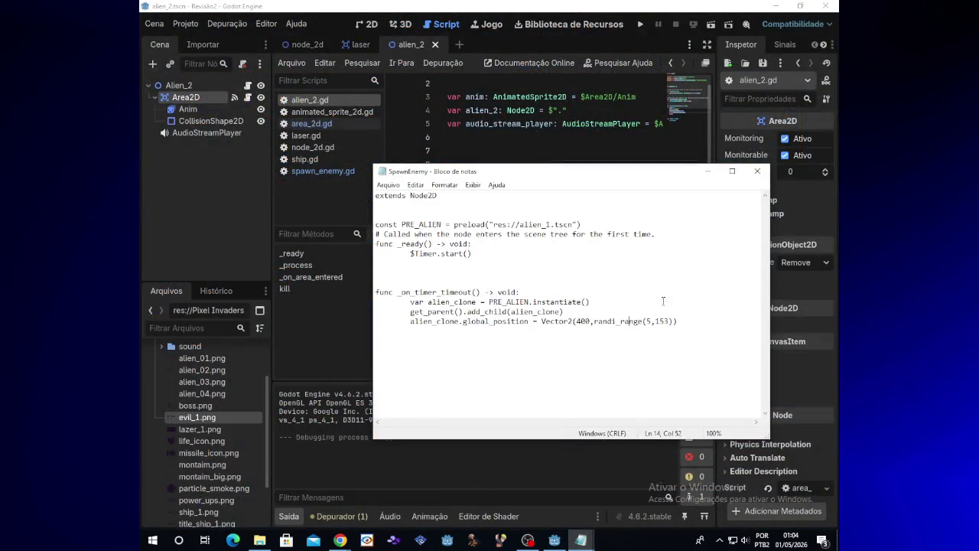
left_click(707, 171)
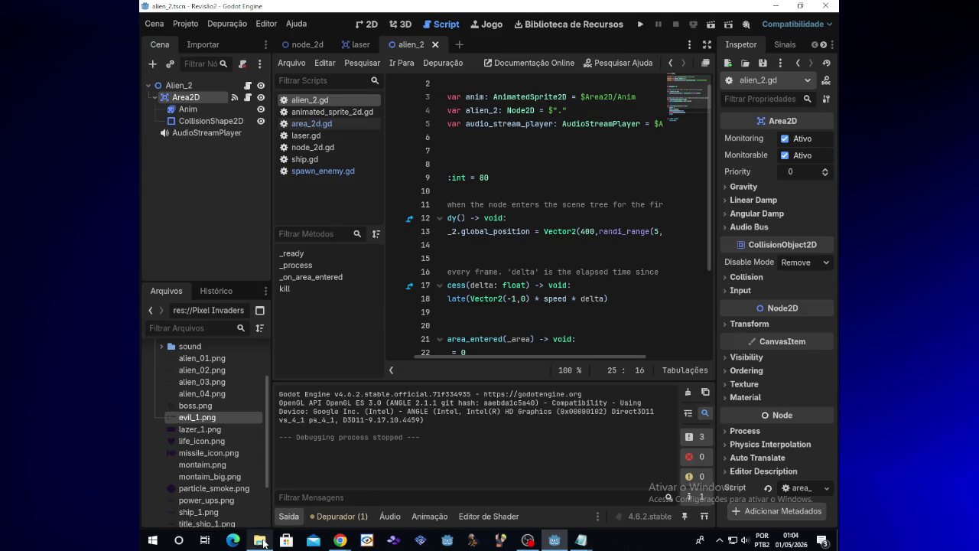
Step: Open the Alien_1 notes from the Revisão2 folder, review them, and close Notepad
mouse_move(260, 540)
left_click(274, 503)
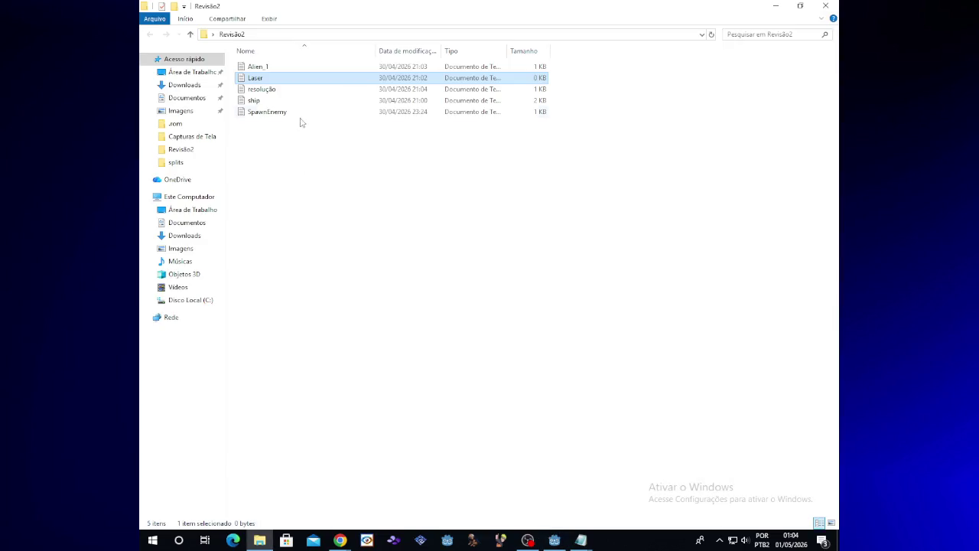
double_click(302, 68)
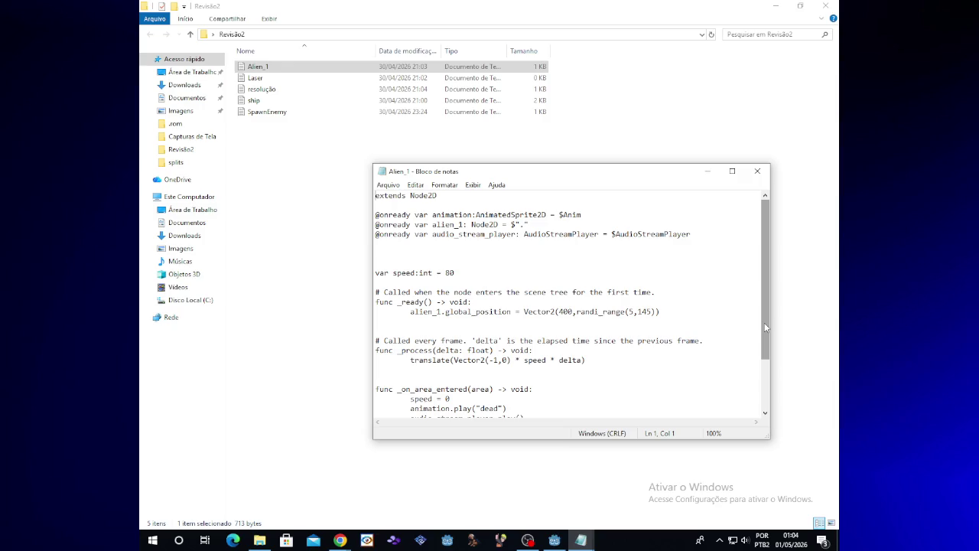
left_click(757, 170)
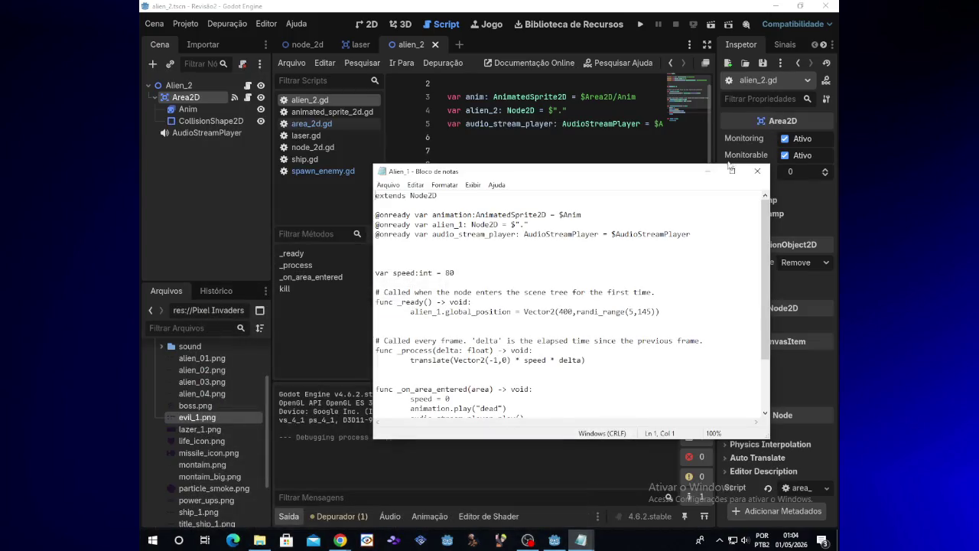
Step: Scroll the script and switch back to the node_2d scene with Ctrl+Tab
scroll(706, 298, "down", 2)
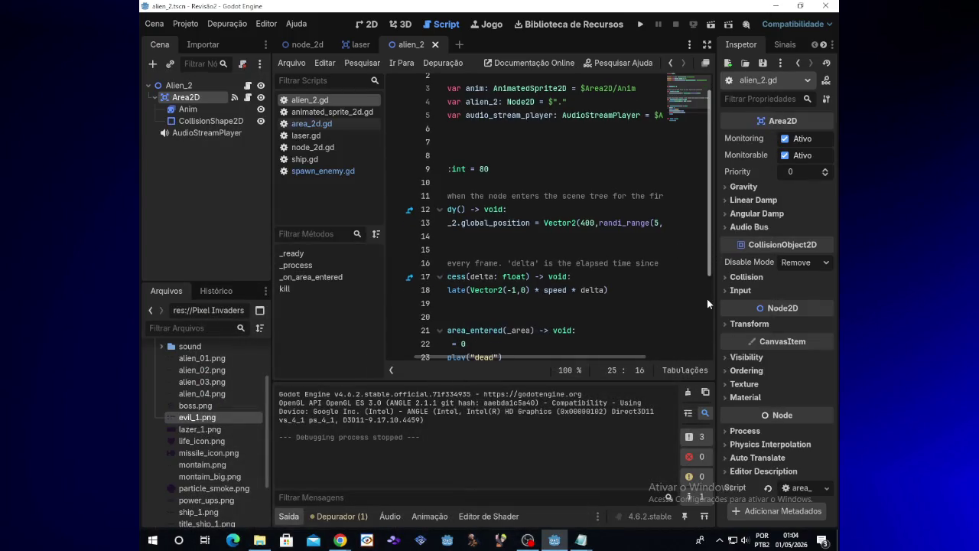
scroll(705, 330, "down", 2)
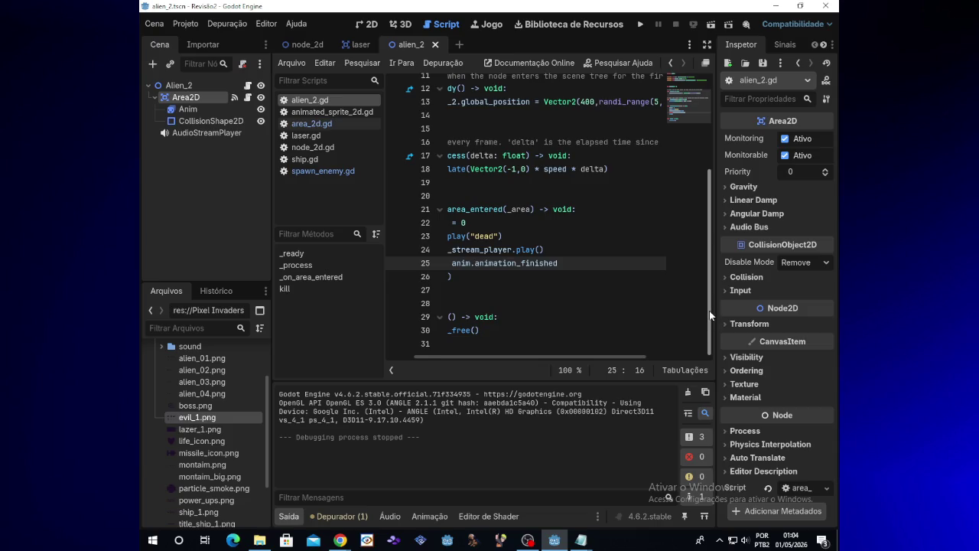
key("ctrl+Tab")
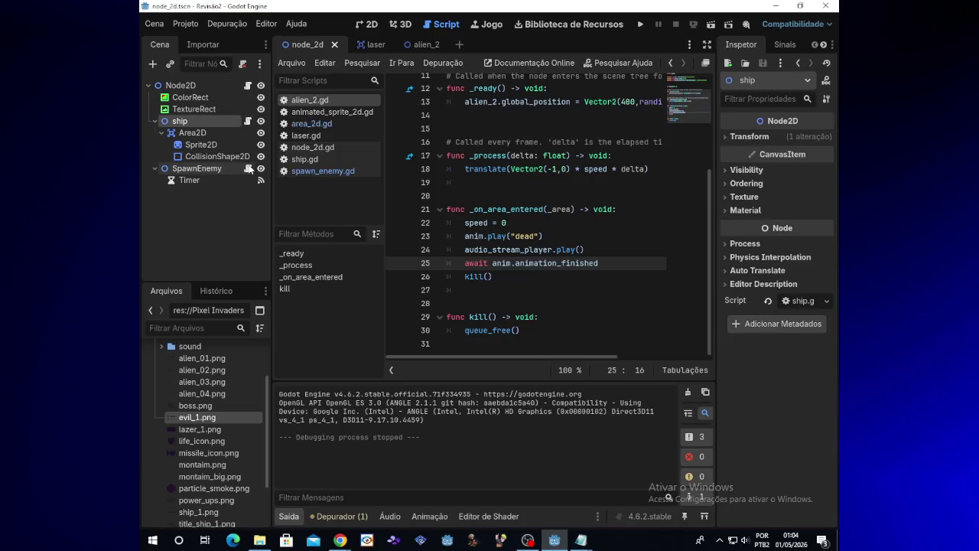
Step: Replace the randi_range call on line 14 of spawn_enemy.gd with Vector2(1,1)
left_click(248, 168)
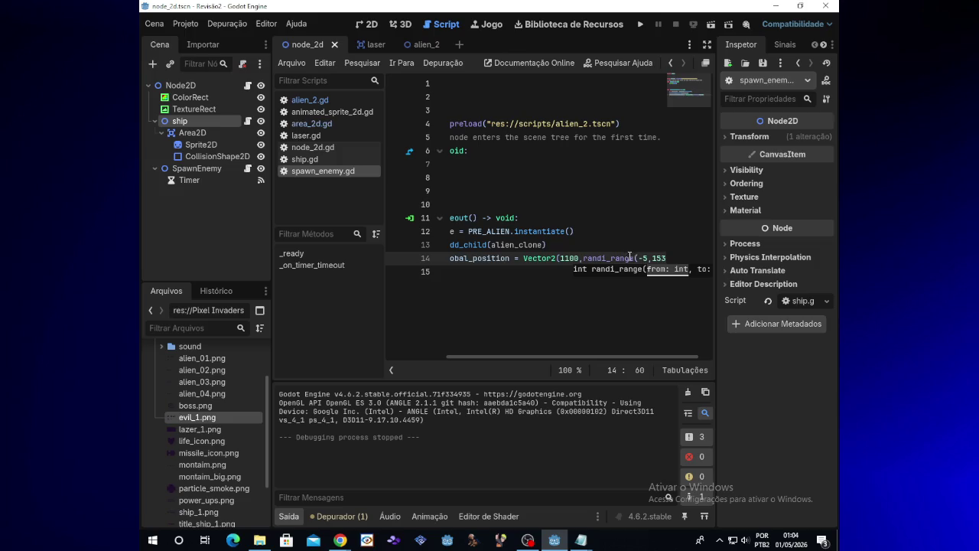
key("BackSpace")
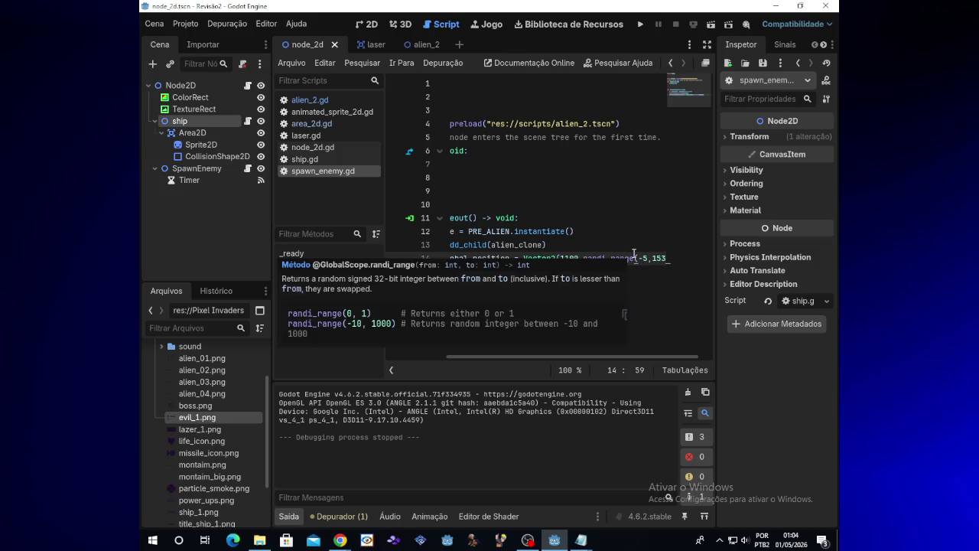
double_click(634, 257)
key("BackSpace")
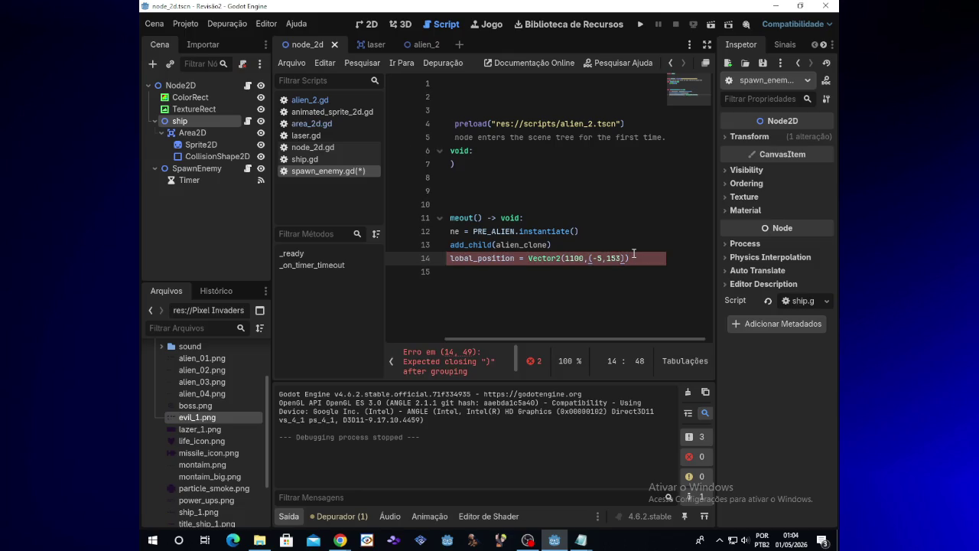
key("BackSpace")
key("Right")
key("Right")
key("BackSpace")
key("BackSpace")
key("BackSpace")
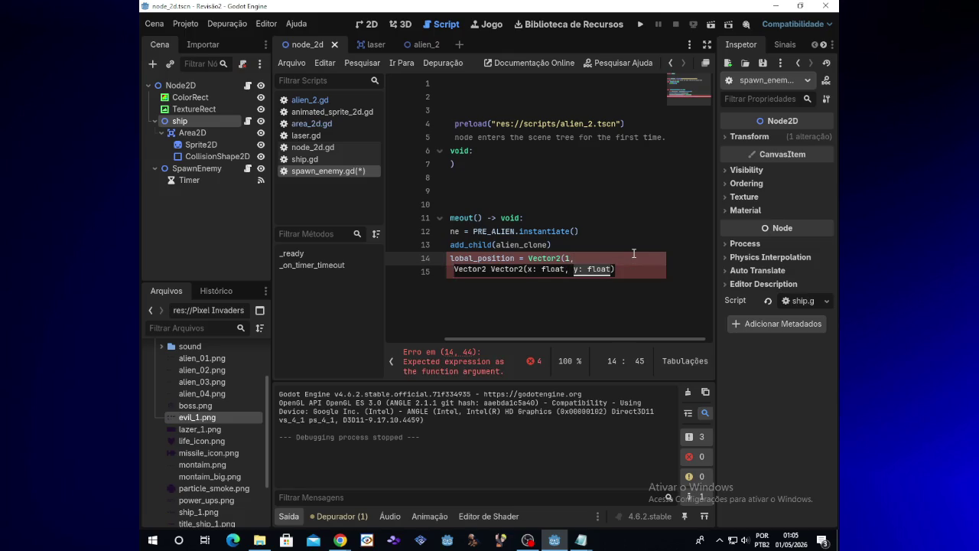
type("1")
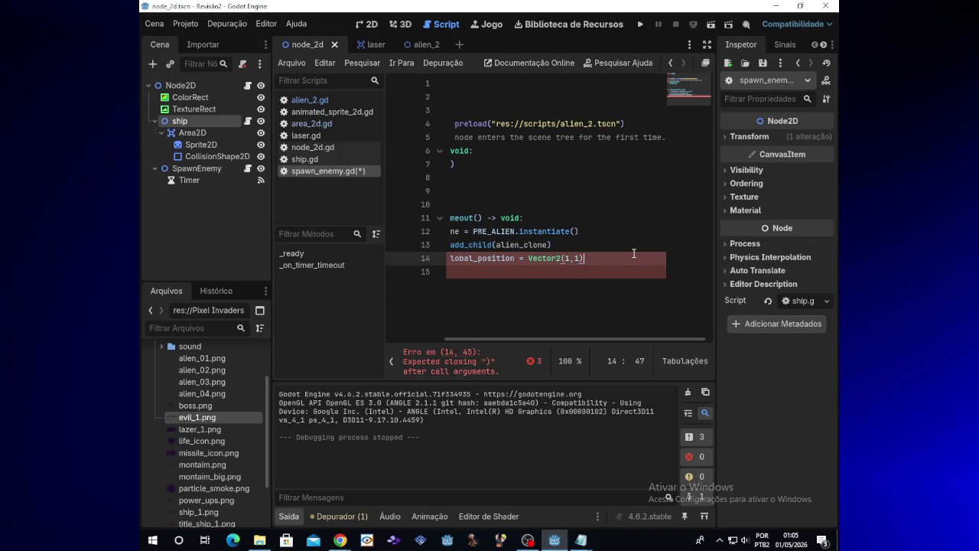
Step: Test-run the game, close it, and bring the YouTube window forward
left_click(642, 26)
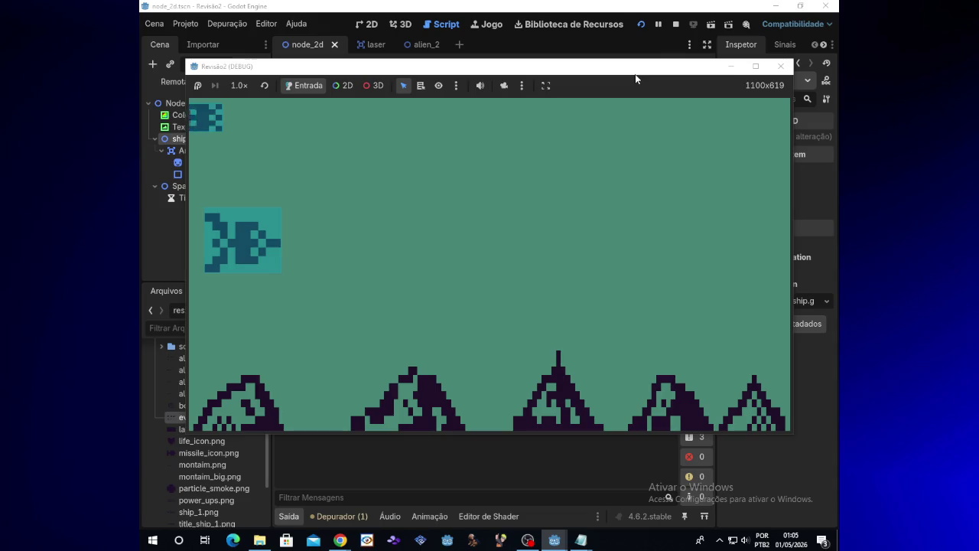
left_click(781, 68)
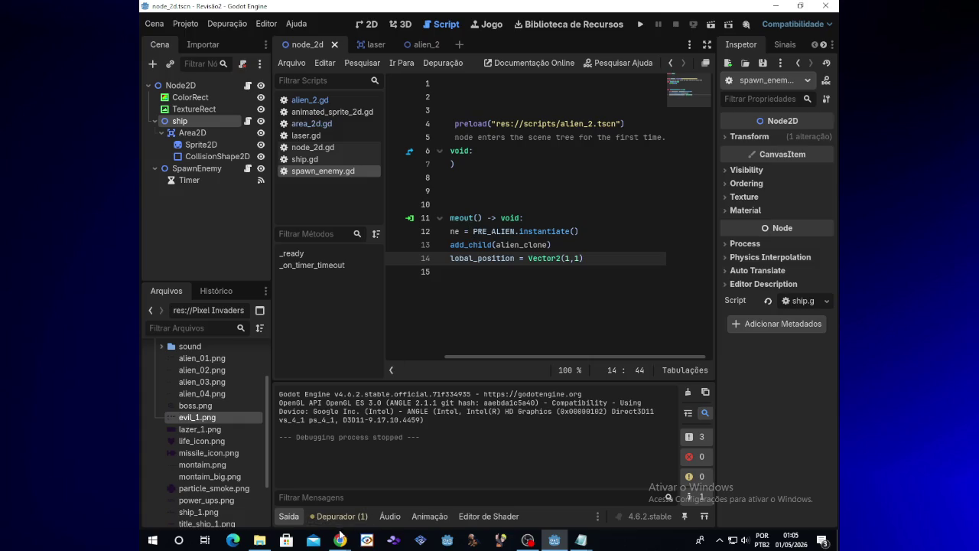
mouse_move(339, 540)
left_click(321, 461)
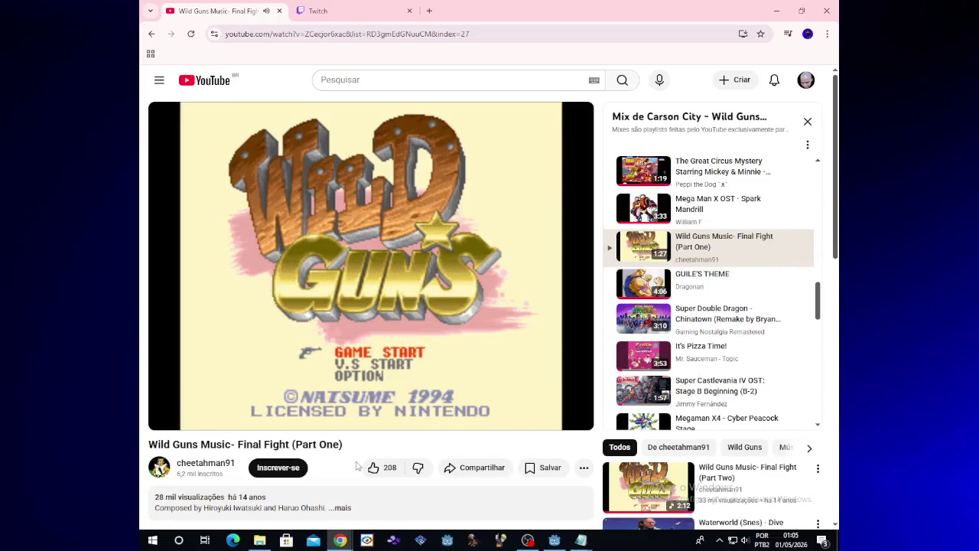
Step: Like the Wild Guns music video, check the Twitch chat, and return to Godot
left_click(374, 467)
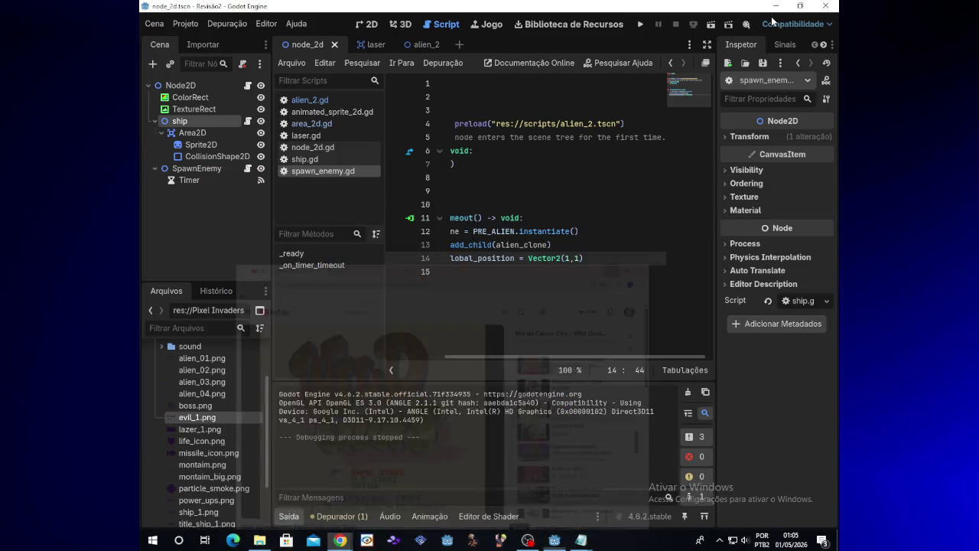
left_click(777, 11)
mouse_move(339, 541)
left_click(411, 485)
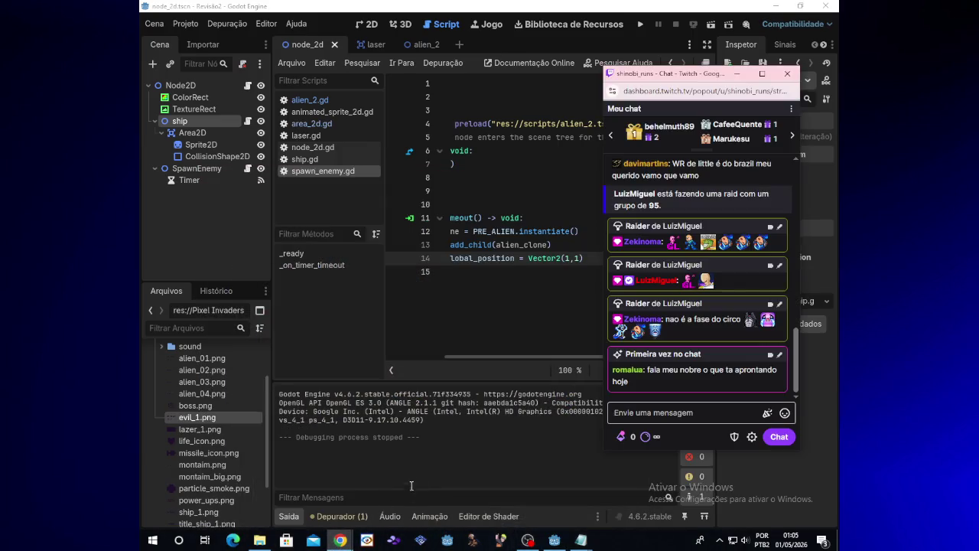
left_click(544, 358)
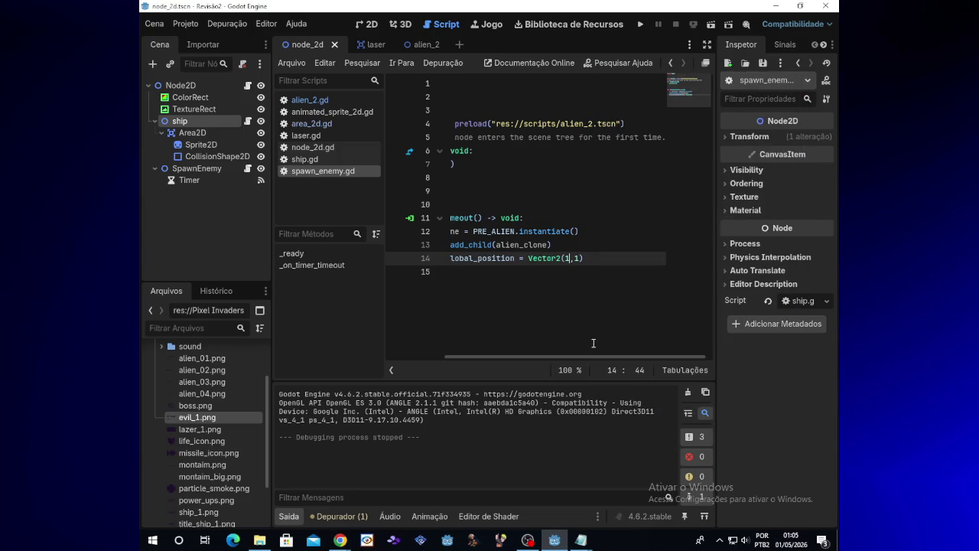
Step: Try spawn x values 700 and then 800, test-running the game after each
key("BackSpace")
type("700")
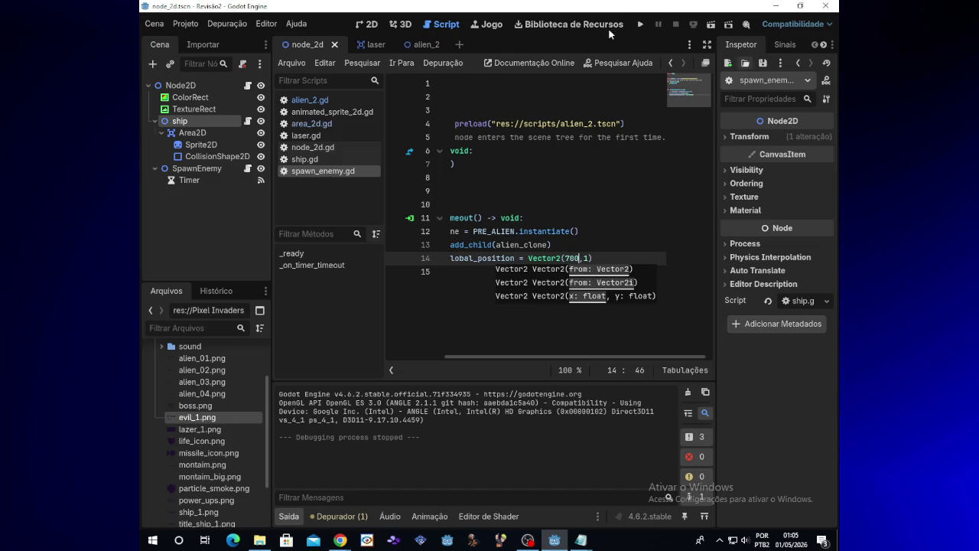
left_click(635, 25)
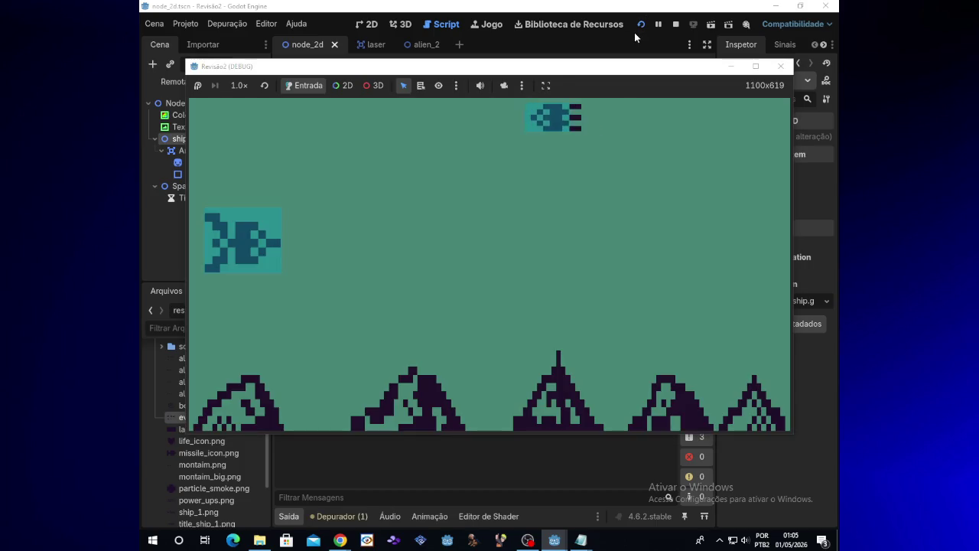
left_click(781, 66)
key("BackSpace")
key("BackSpace")
key("BackSpace")
type("800")
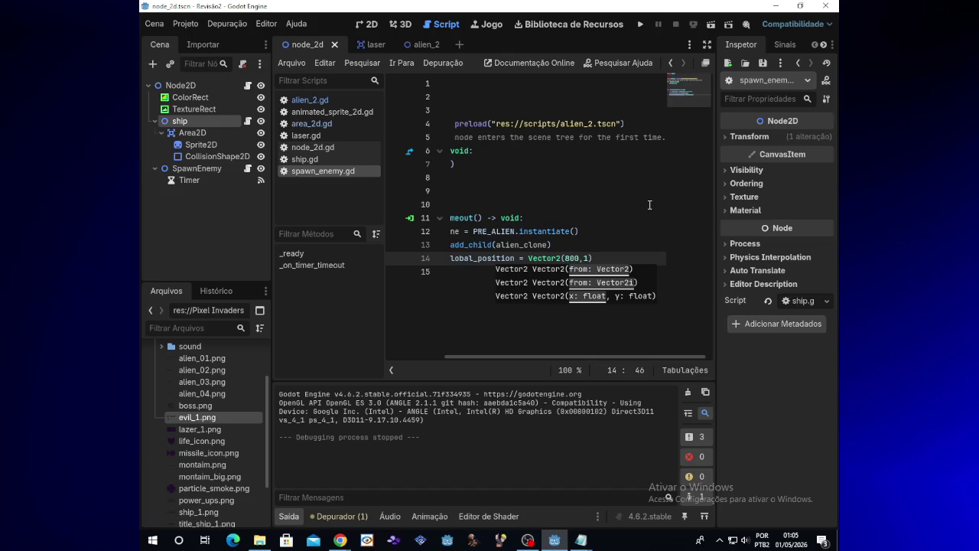
left_click(635, 25)
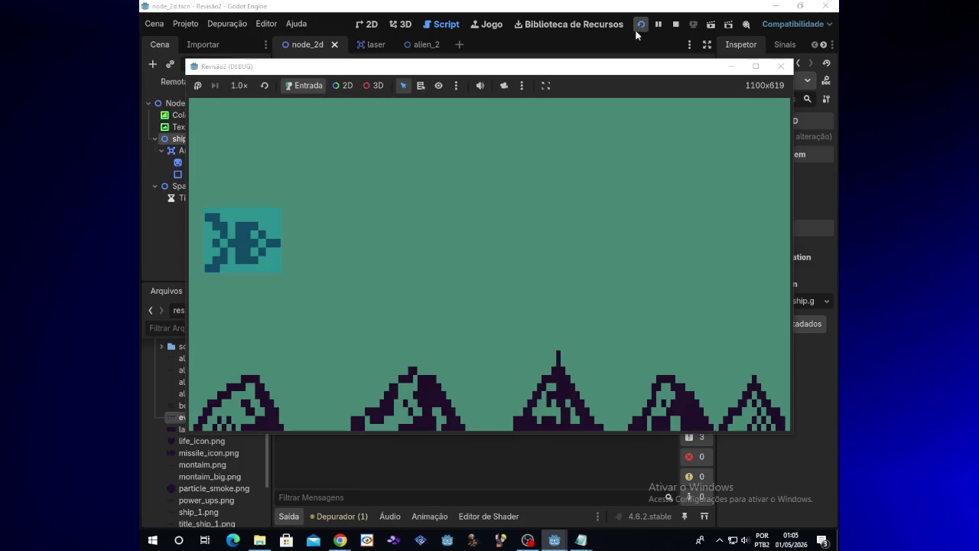
left_click(783, 67)
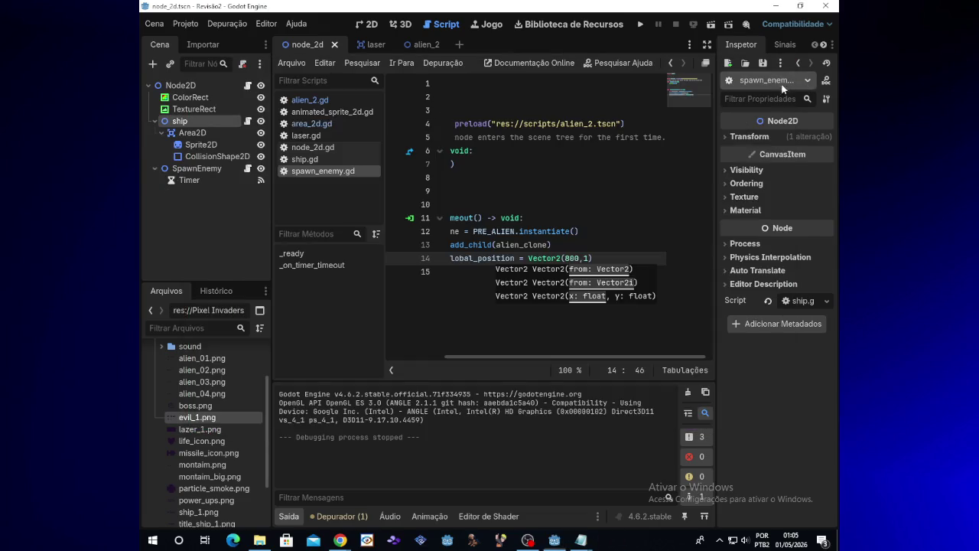
Step: Change the spawn position to Vector2(100,100) and test-run the game
key("BackSpace")
key("BackSpace")
key("BackSpace")
type("100")
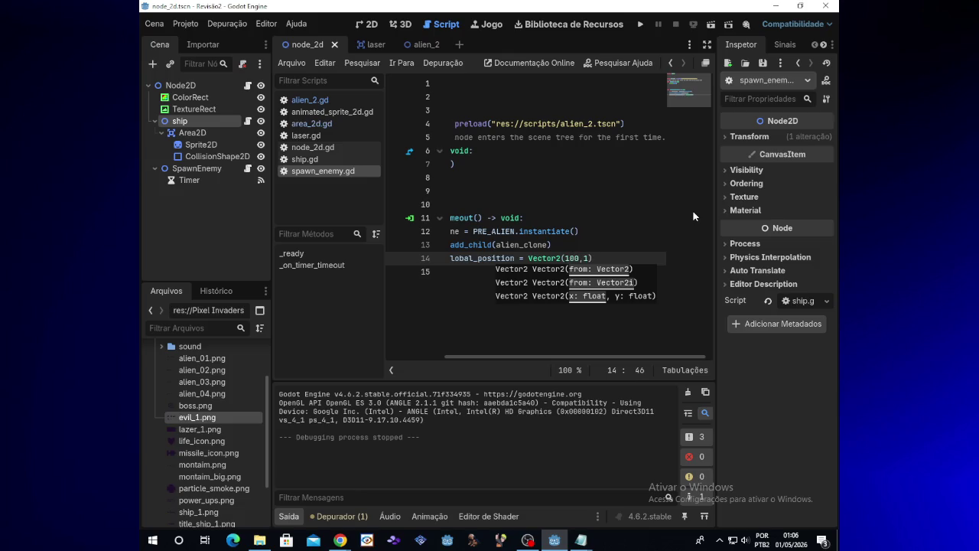
key("BackSpace")
key("BackSpace")
type(",")
type("00")
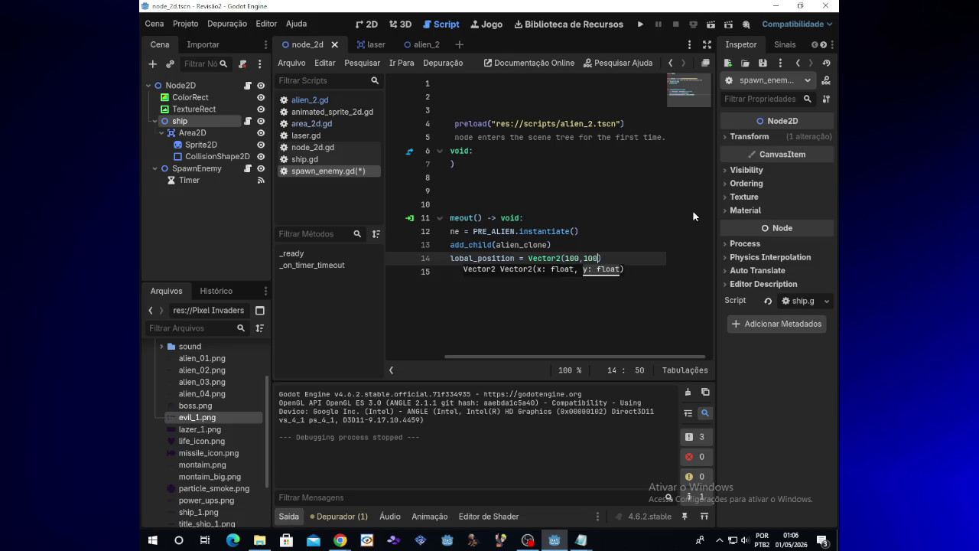
left_click(640, 24)
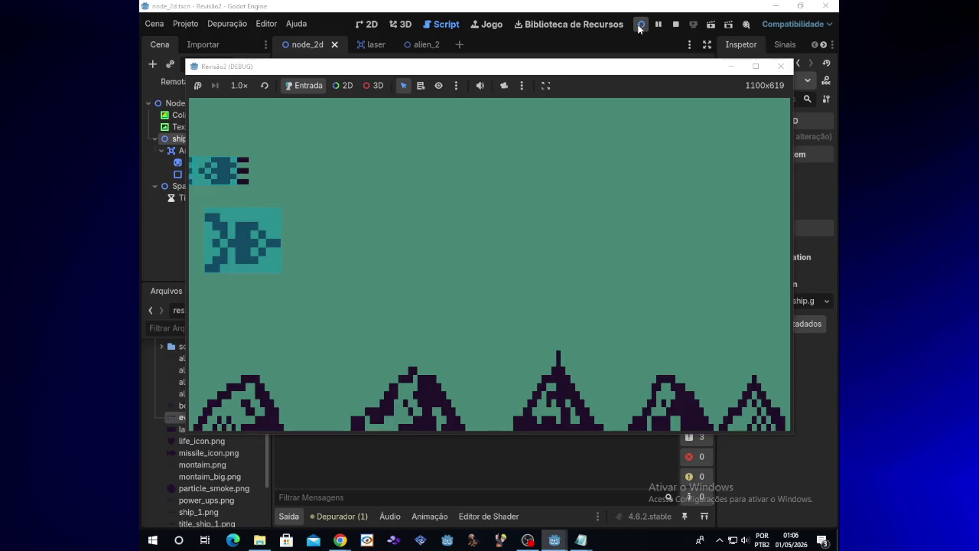
left_click(781, 68)
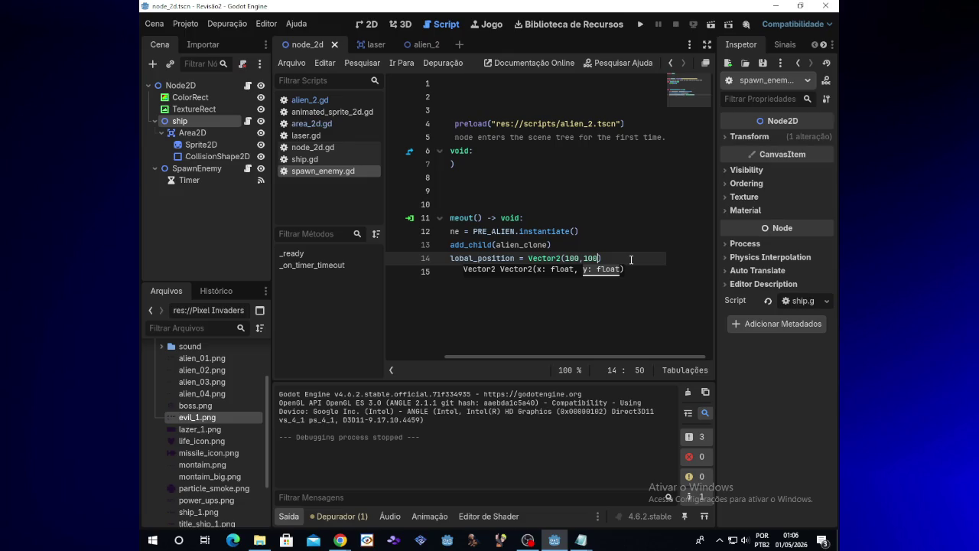
Step: Change the y value to 1, making Vector2(100,1), and run the game
key("Left")
key("BackSpace")
key("BackSpace")
key("BackSpace")
type("1")
left_click(639, 23)
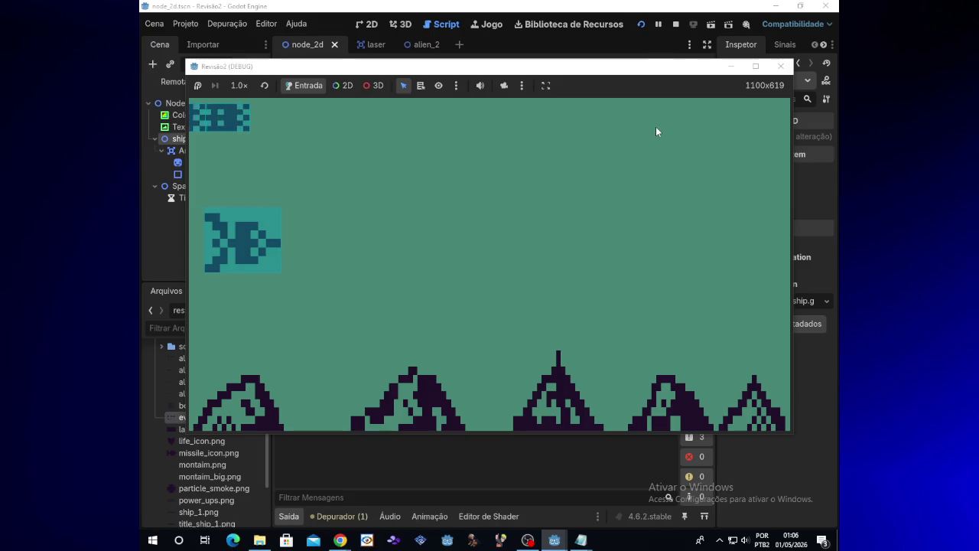
Step: Hide the game and replace line 14's y value with a randi_range call
left_click(733, 66)
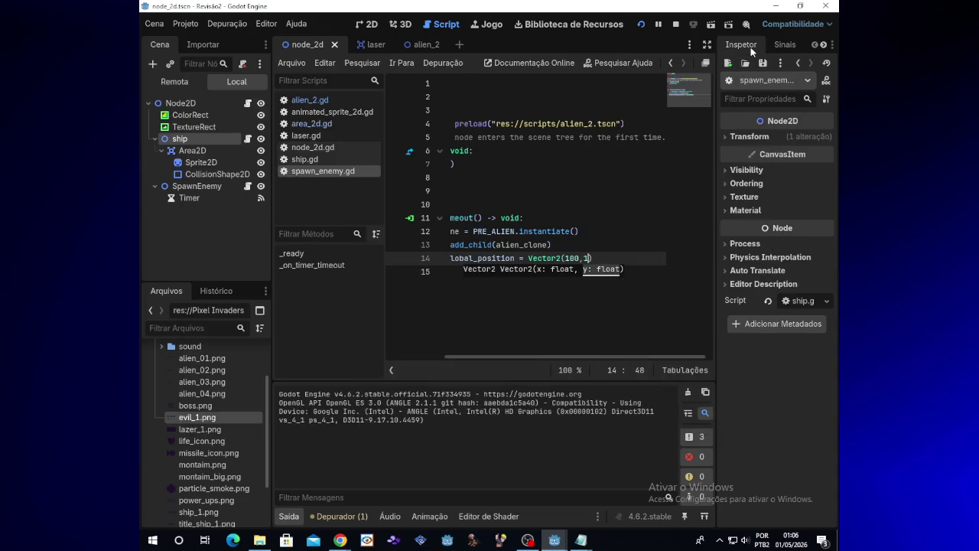
key("BackSpace")
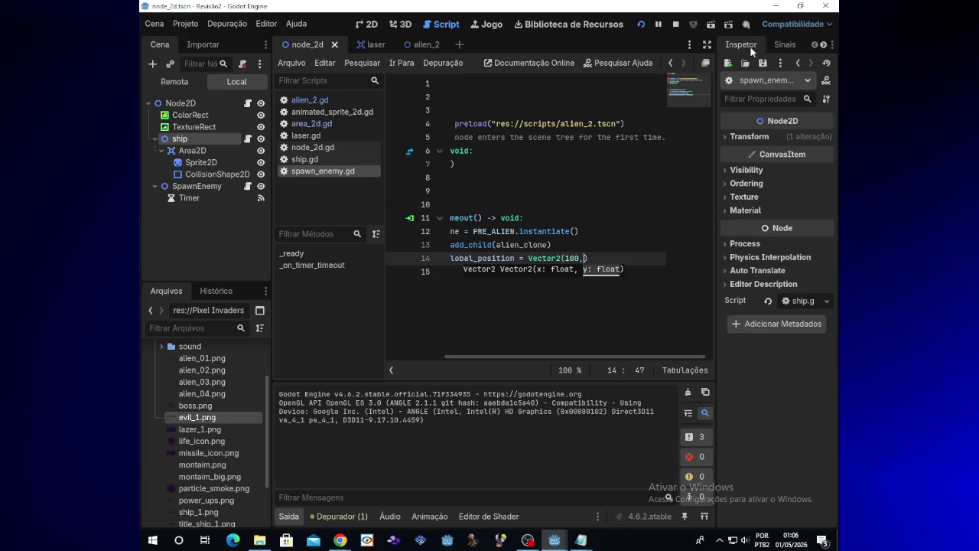
type("randi")
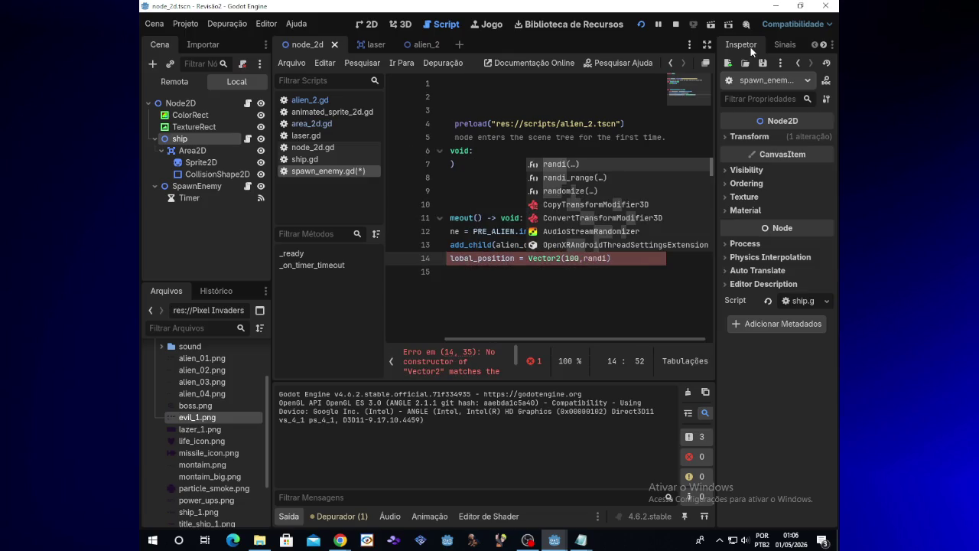
key("Return")
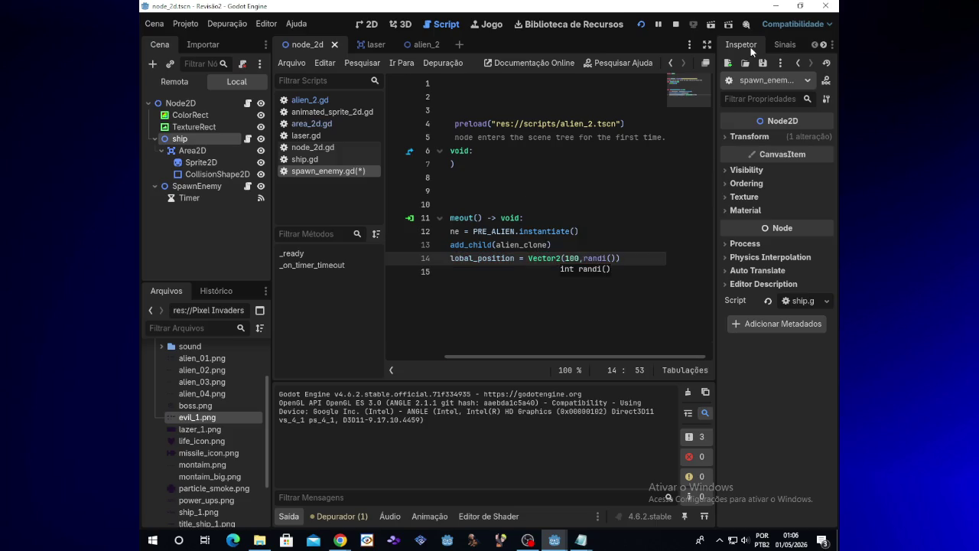
key("Escape")
type("100")
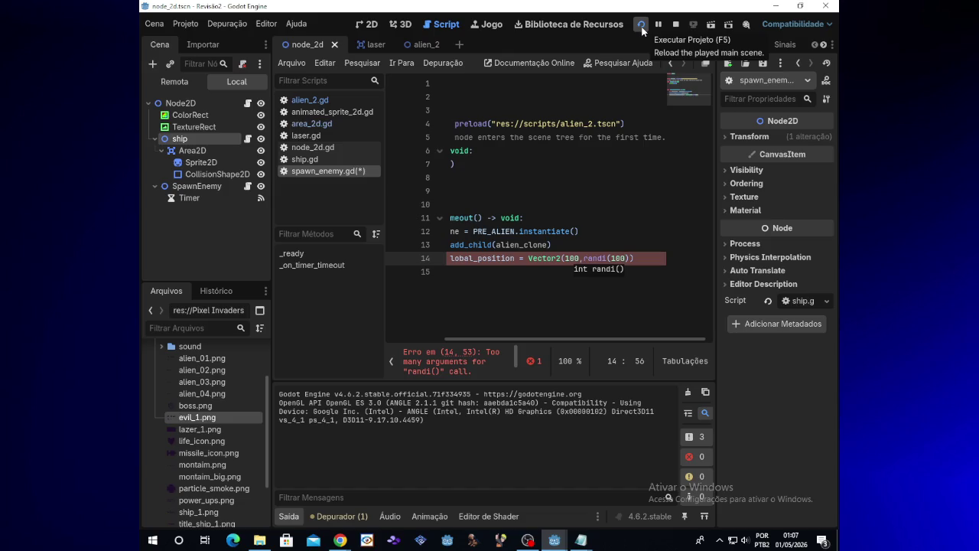
key("BackSpace")
key("BackSpace")
key("BackSpace")
key("Left")
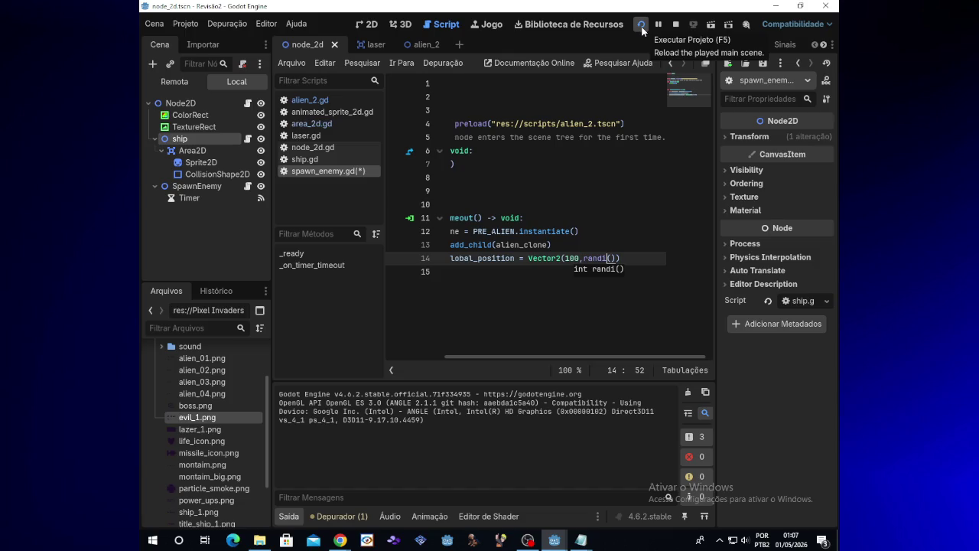
type(".")
key("BackSpace")
type("_range")
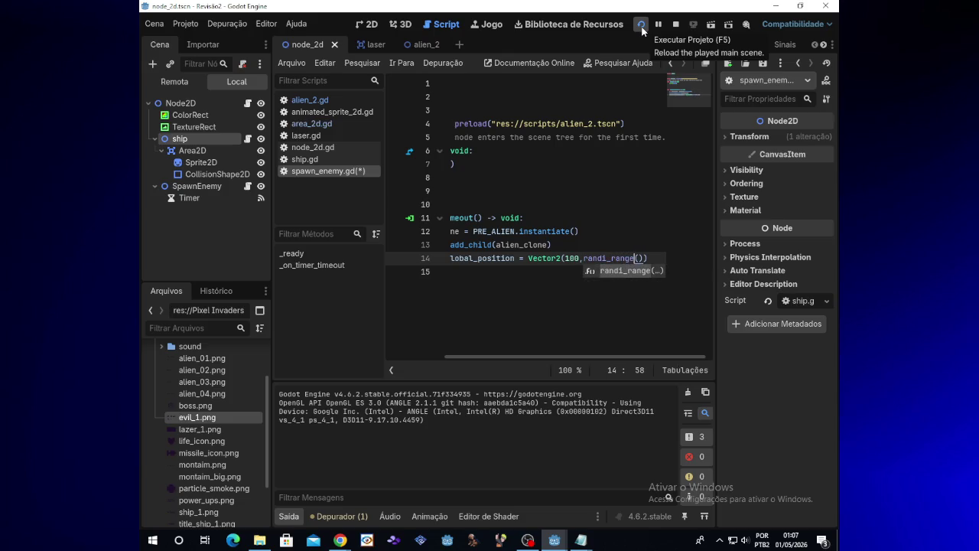
key("Return")
Step: Give randi_range the arguments 100,100 and test-run the game
type("100")
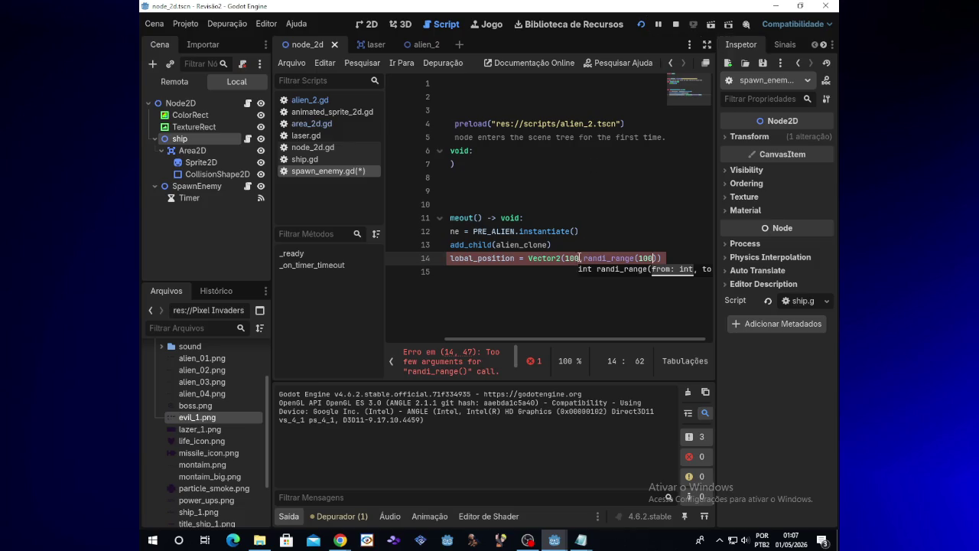
mouse_move(339, 540)
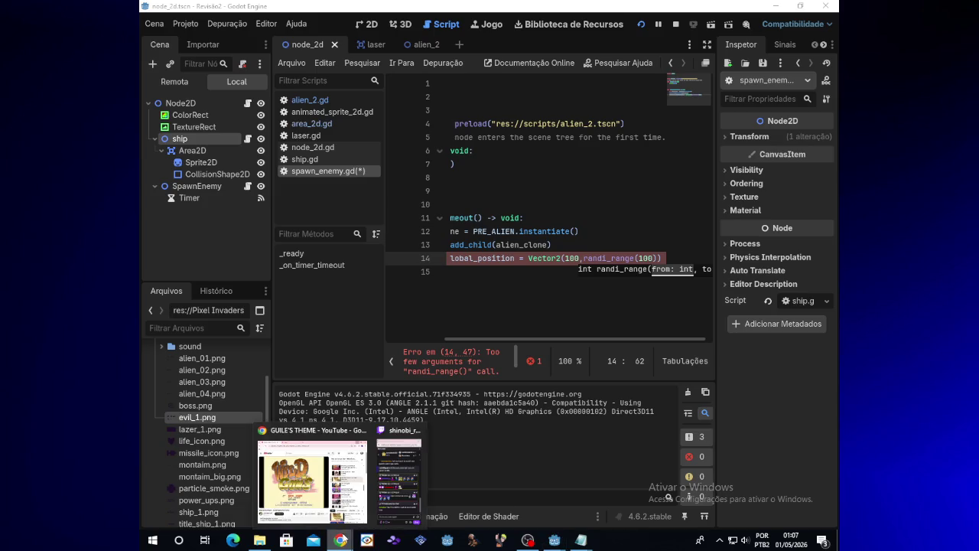
left_click(388, 501)
left_click(510, 463)
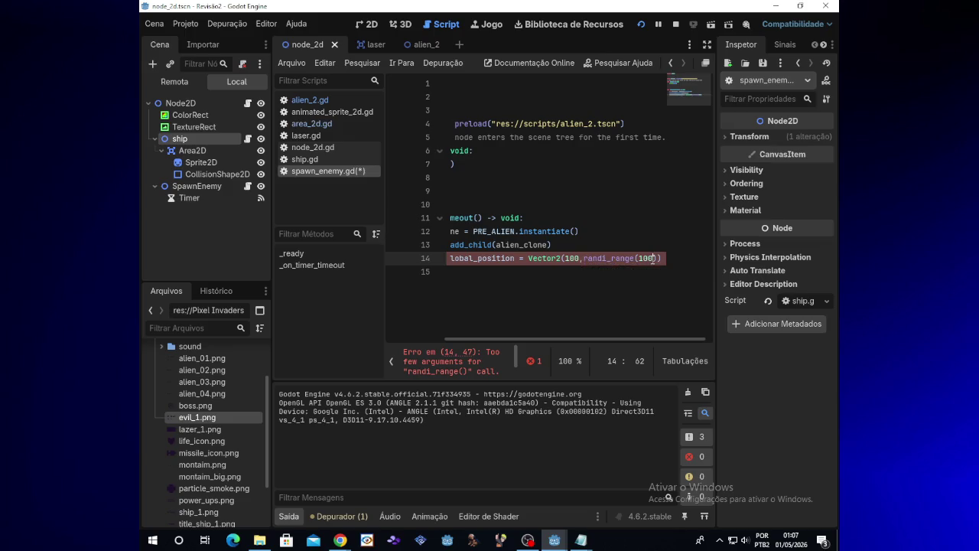
type(",")
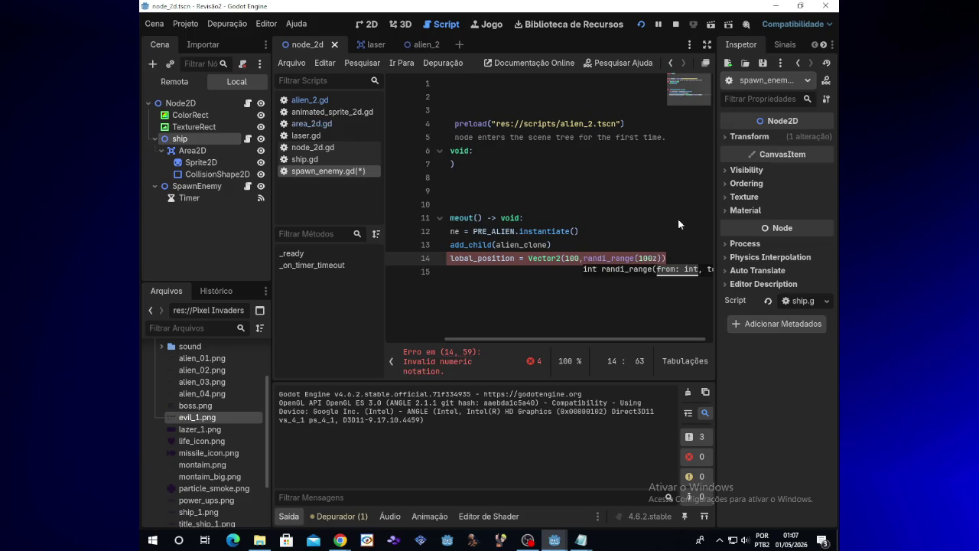
type("100")
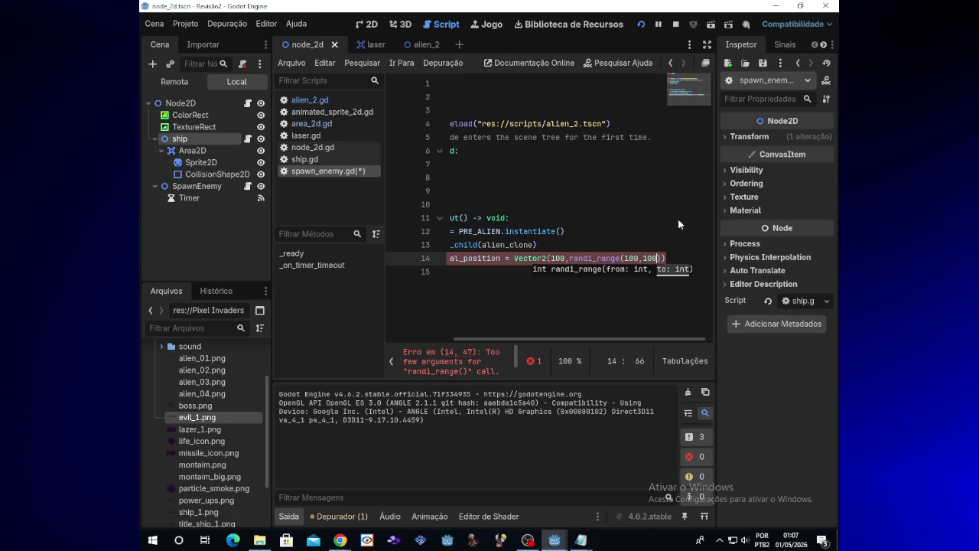
left_click(645, 26)
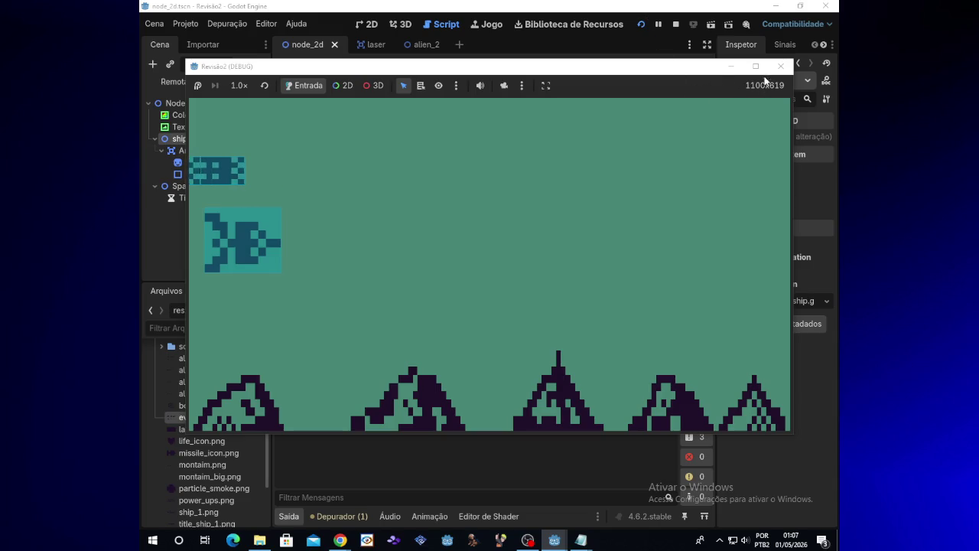
left_click(731, 66)
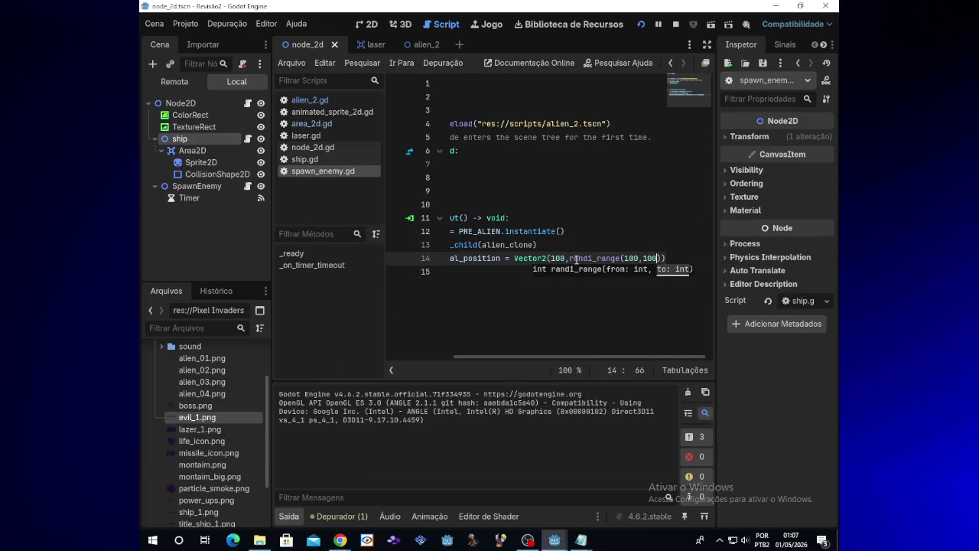
Step: Change the Vector2 x value to 400, then 1000, test-running after each
key("Left")
key("Left")
key("Left")
key("BackSpace")
key("BackSpace")
key("BackSpace")
type("400")
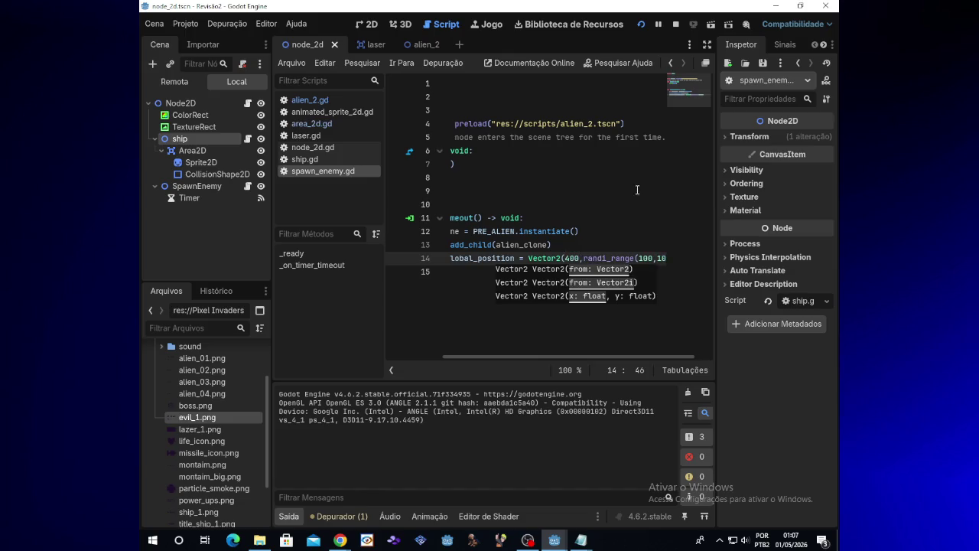
left_click(641, 26)
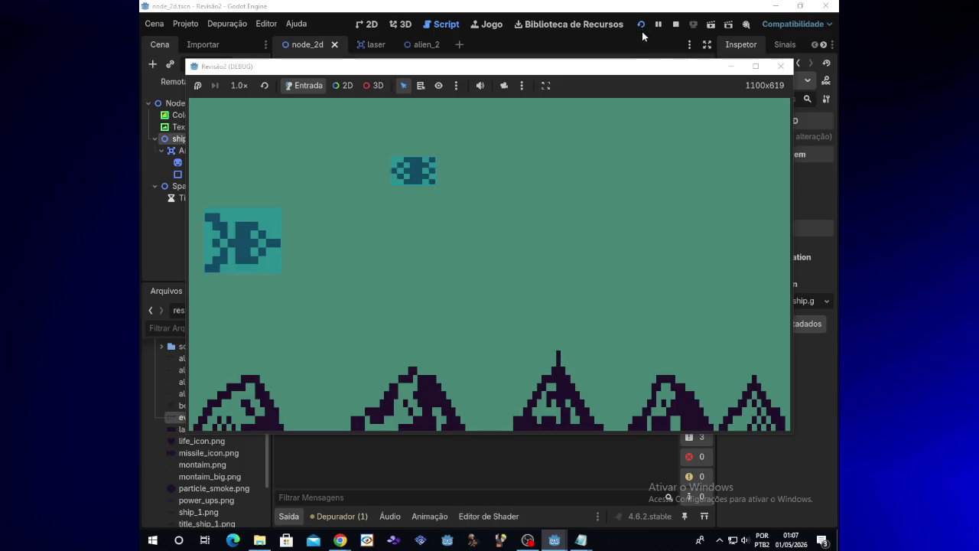
left_click(780, 65)
key("BackSpace")
key("BackSpace")
key("BackSpace")
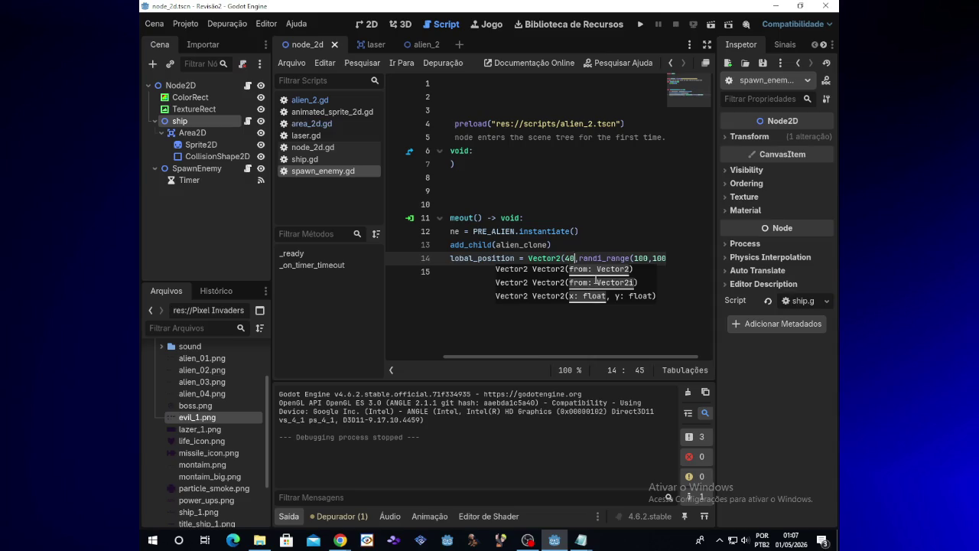
type("1000")
left_click(641, 25)
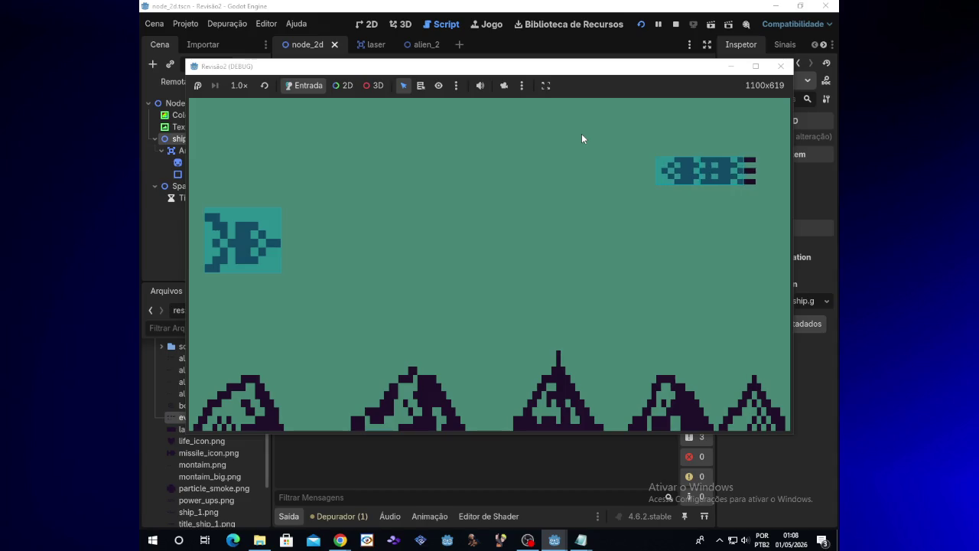
Step: Close the game and clear randi_range's 100,100 arguments on line 14
left_click(780, 65)
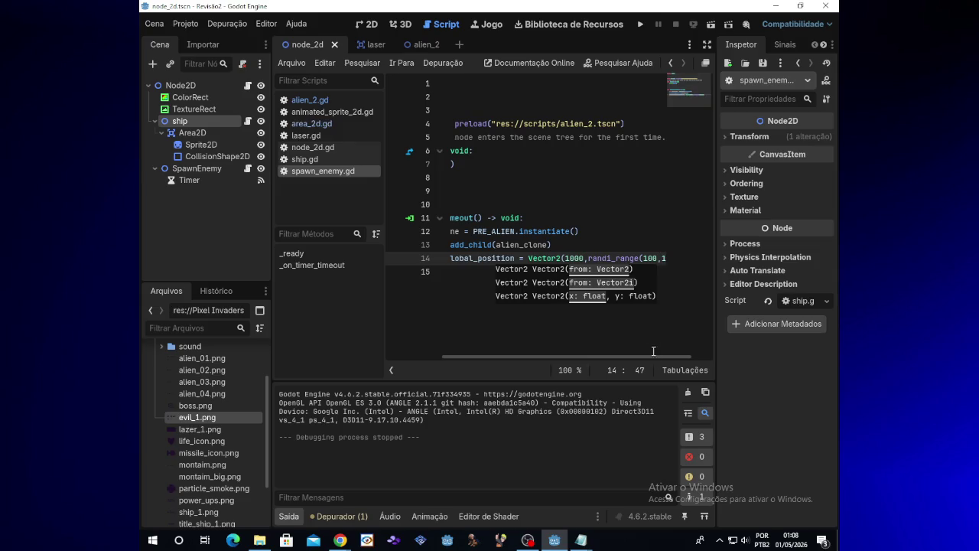
left_click_drag(667, 356, 681, 356)
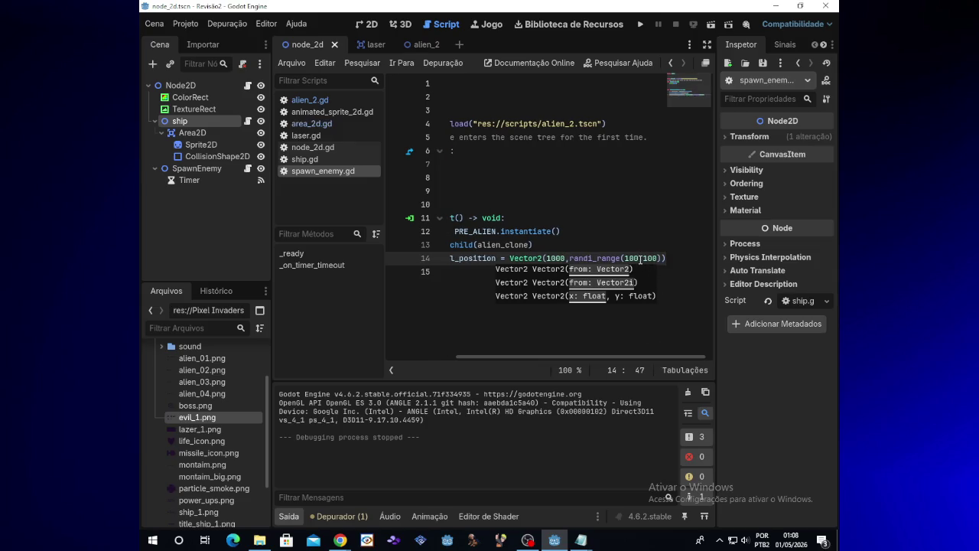
left_click(677, 258)
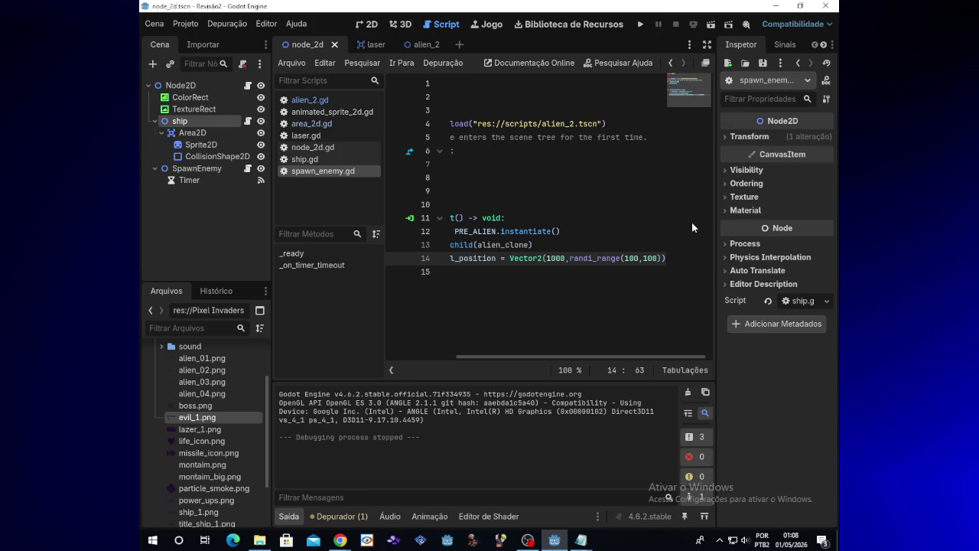
key("BackSpace")
key("BackSpace")
key("BackSpace")
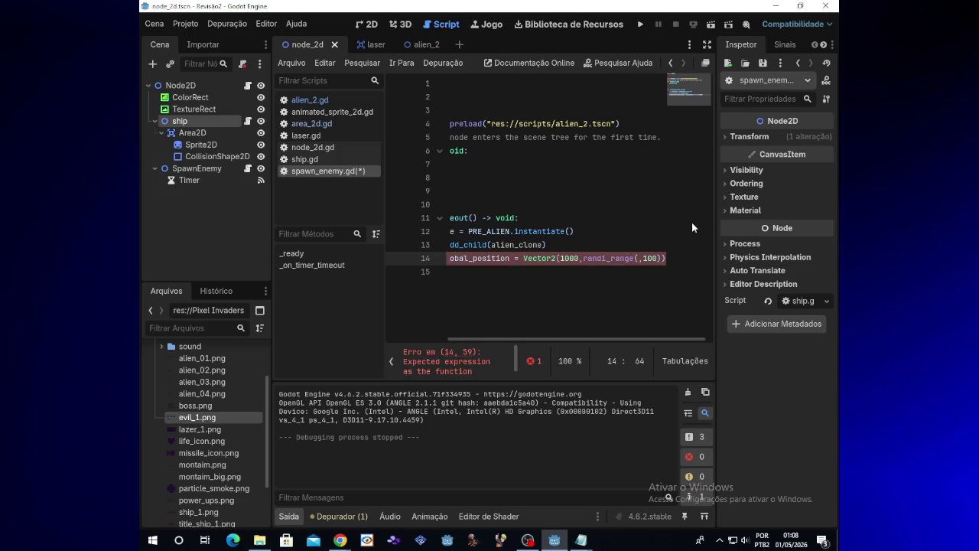
key("BackSpace")
key("BackSpace")
key("BackSpace")
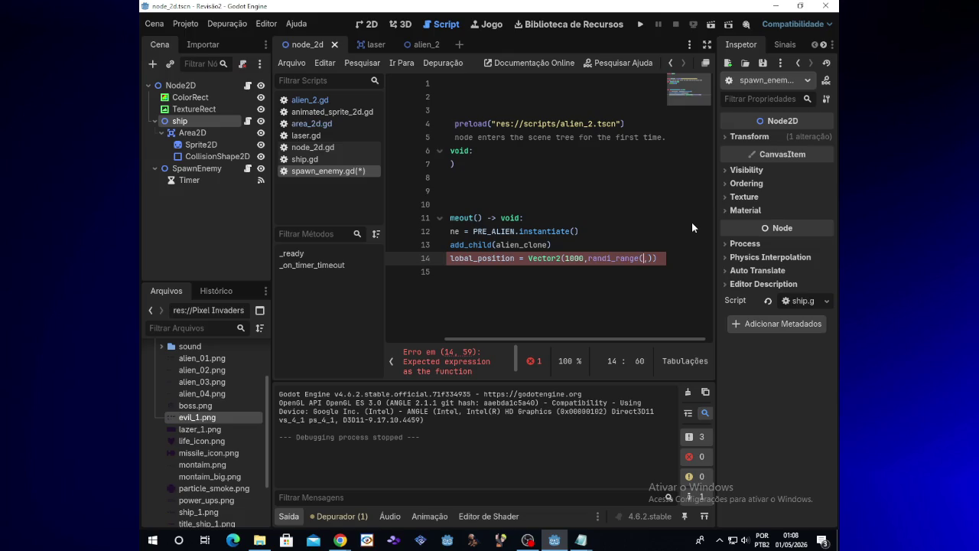
key("BackSpace")
type("d")
key("Escape")
key("BackSpace")
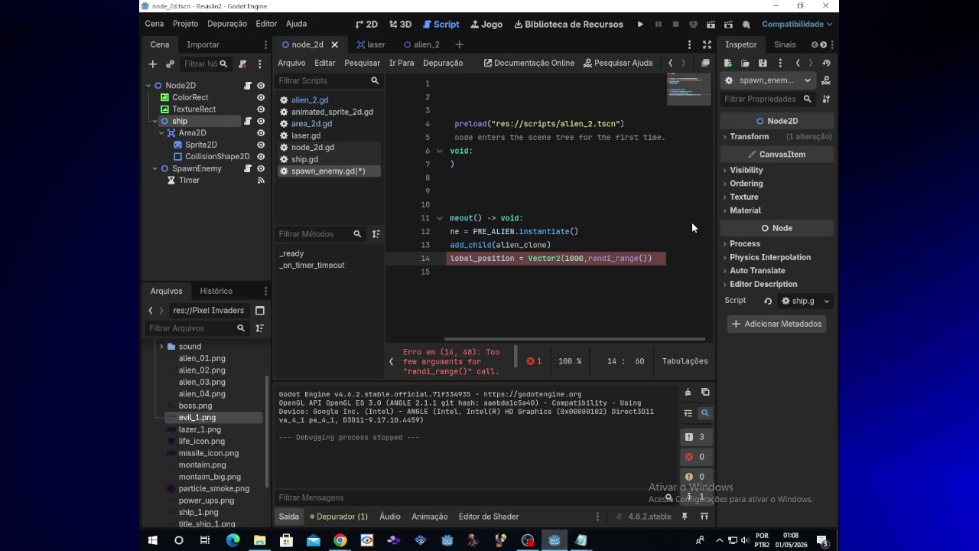
type("1")
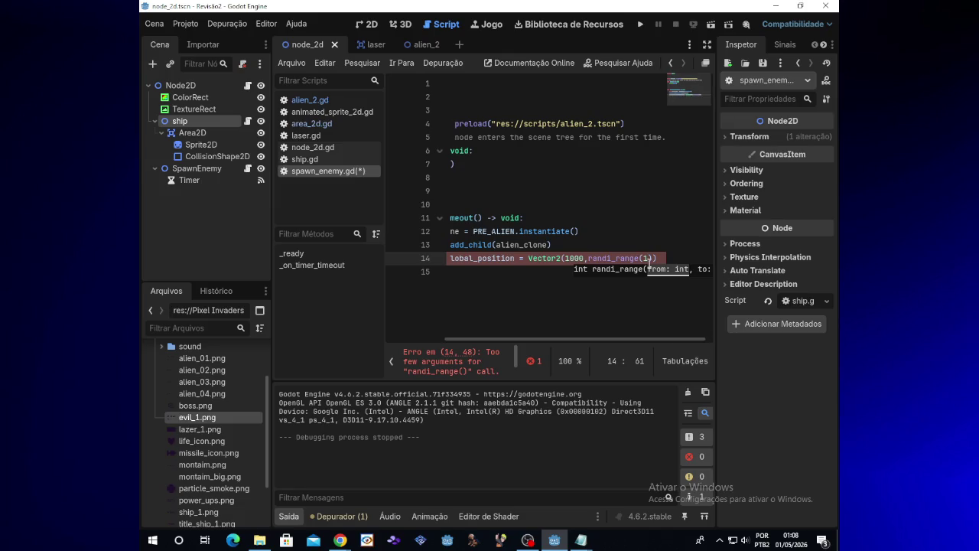
Step: Set randi_range's arguments to 400,500 and run the game
left_click(700, 271)
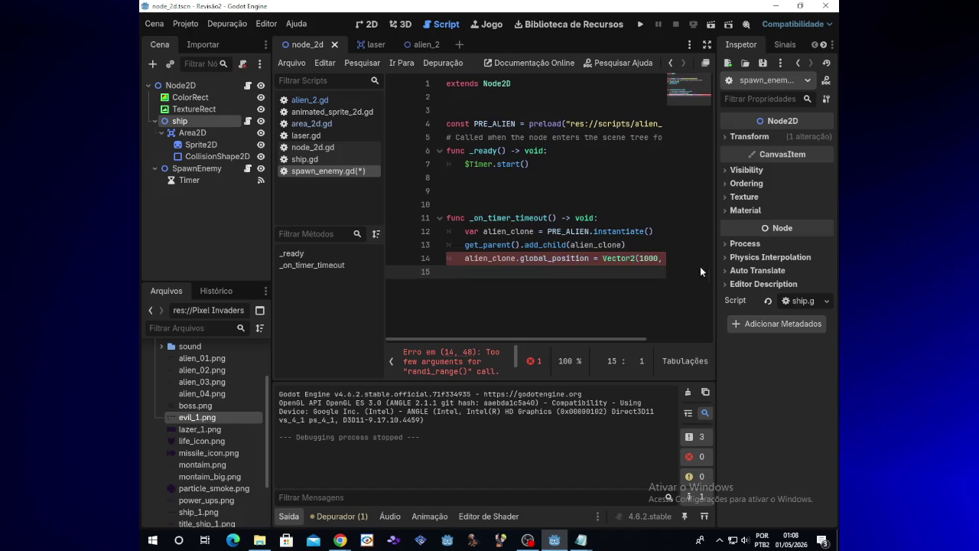
left_click_drag(579, 342, 715, 310)
left_click(663, 258)
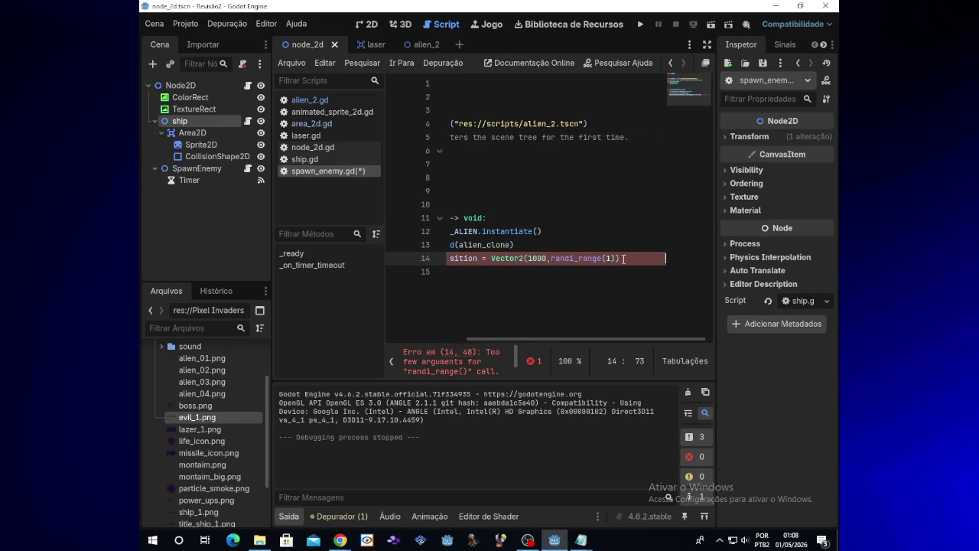
left_click(600, 257)
type("o")
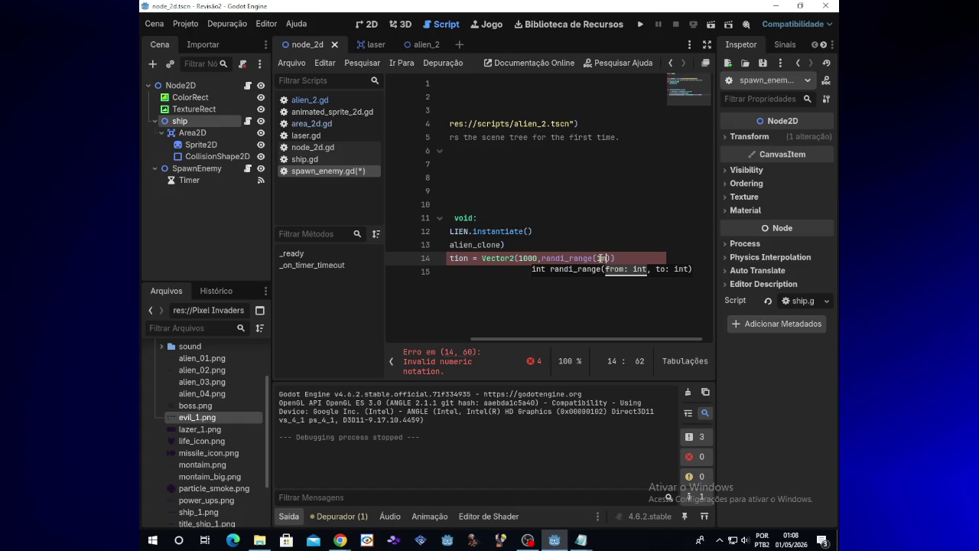
key("BackSpace")
key("BackSpace")
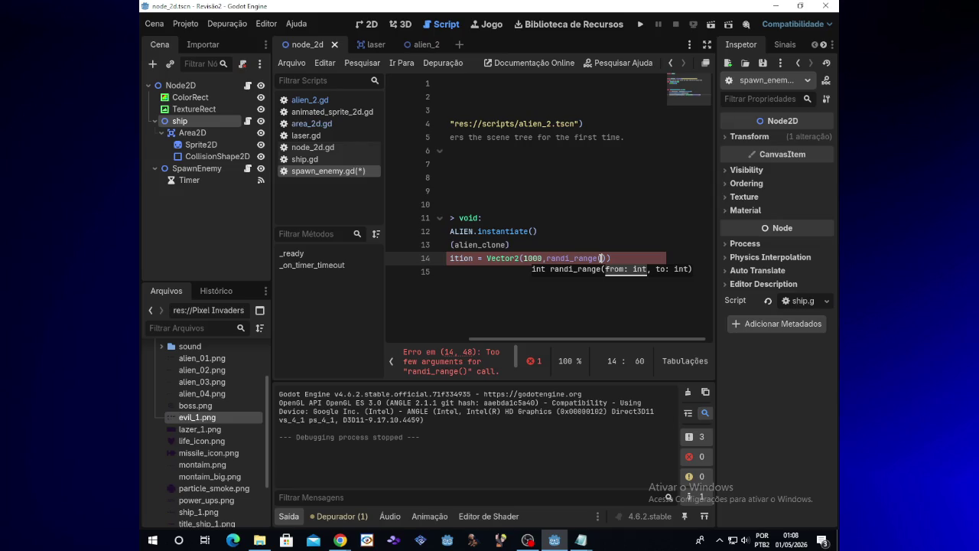
mouse_move(581, 544)
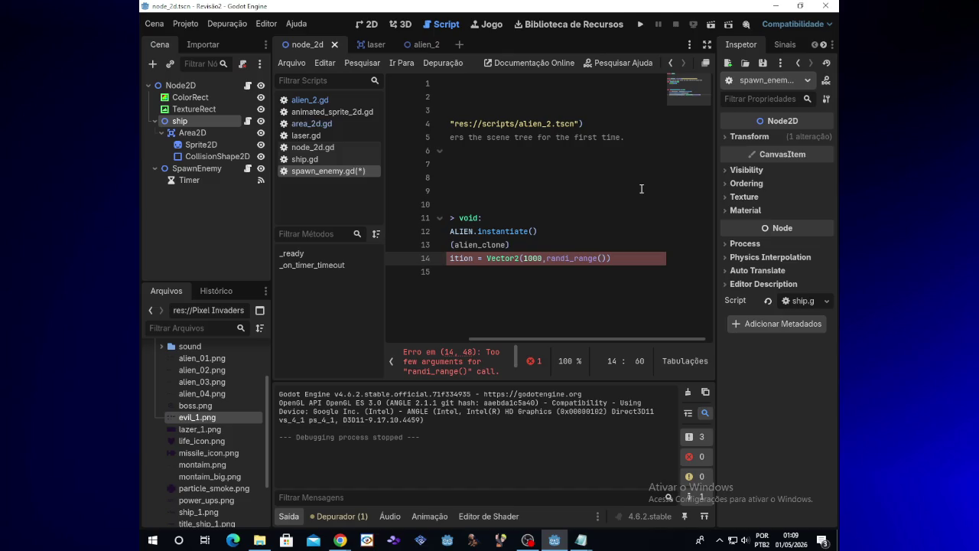
type("400.,")
key("BackSpace")
key("BackSpace")
type(",500")
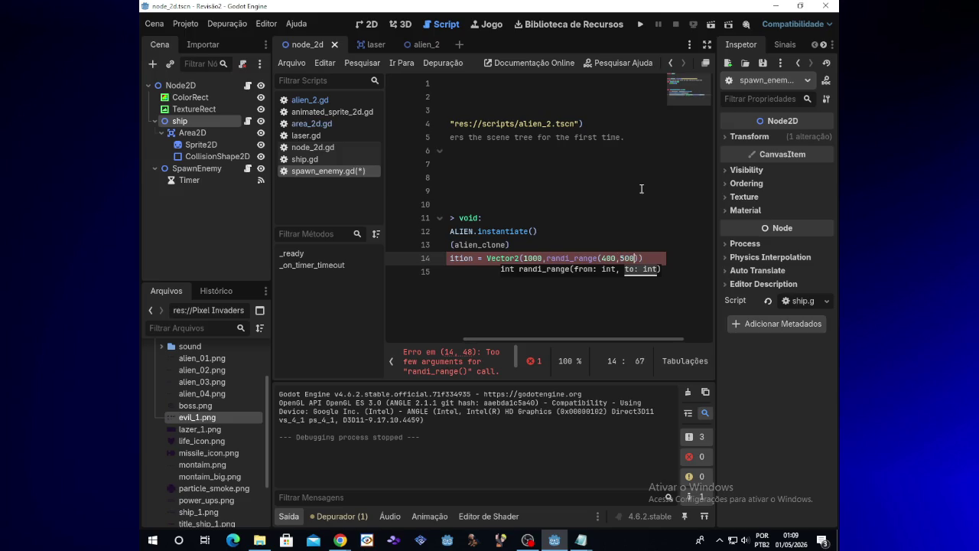
left_click(641, 25)
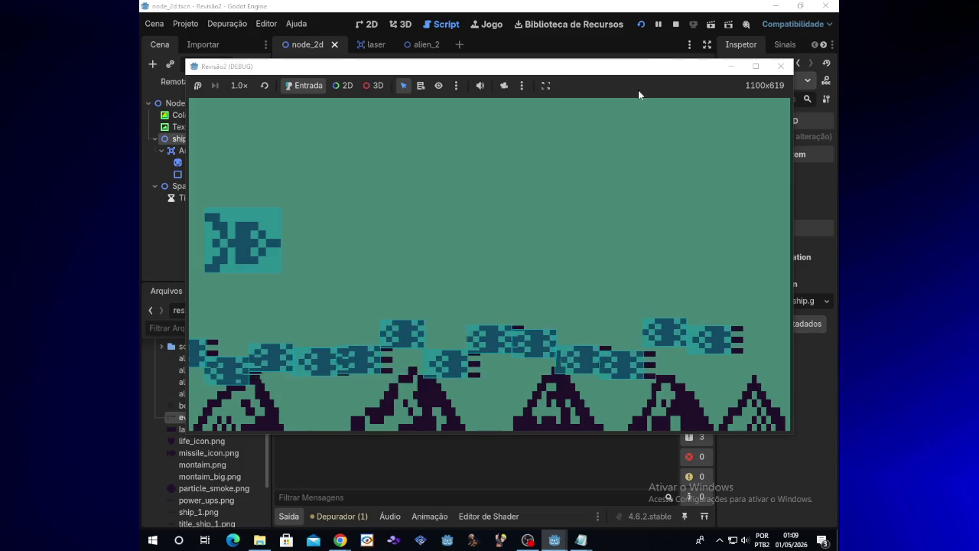
Step: Close the running game, glance at the Twitch chat, and return to Godot
left_click(781, 66)
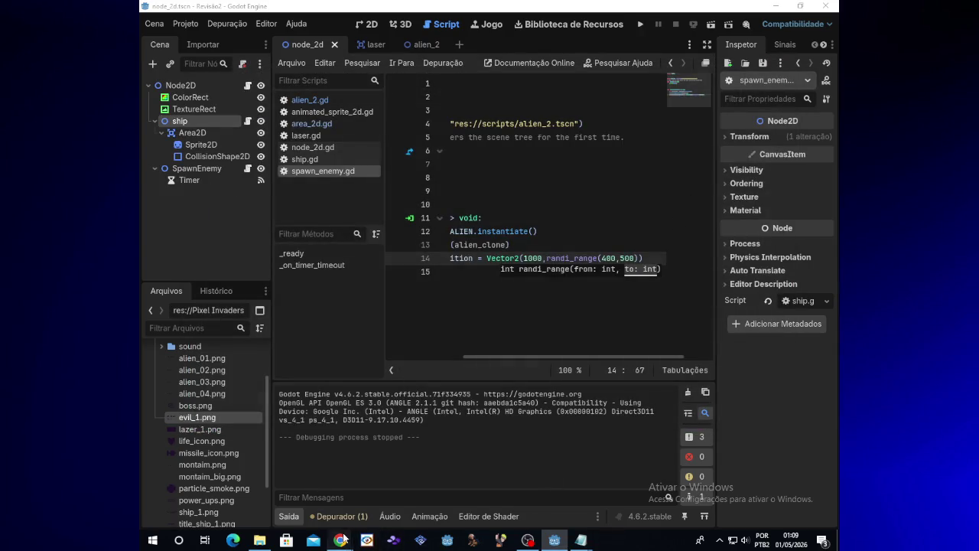
mouse_move(342, 540)
left_click(403, 502)
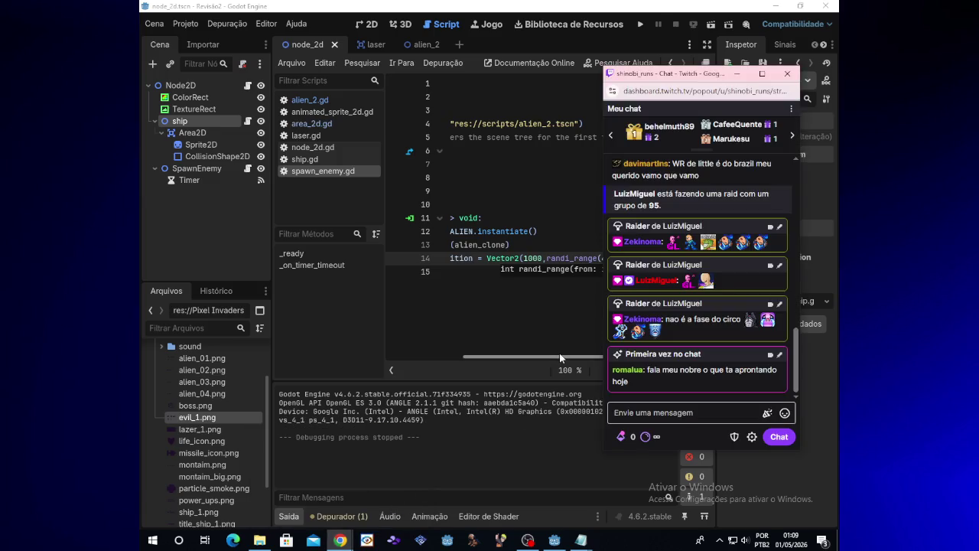
left_click(559, 353)
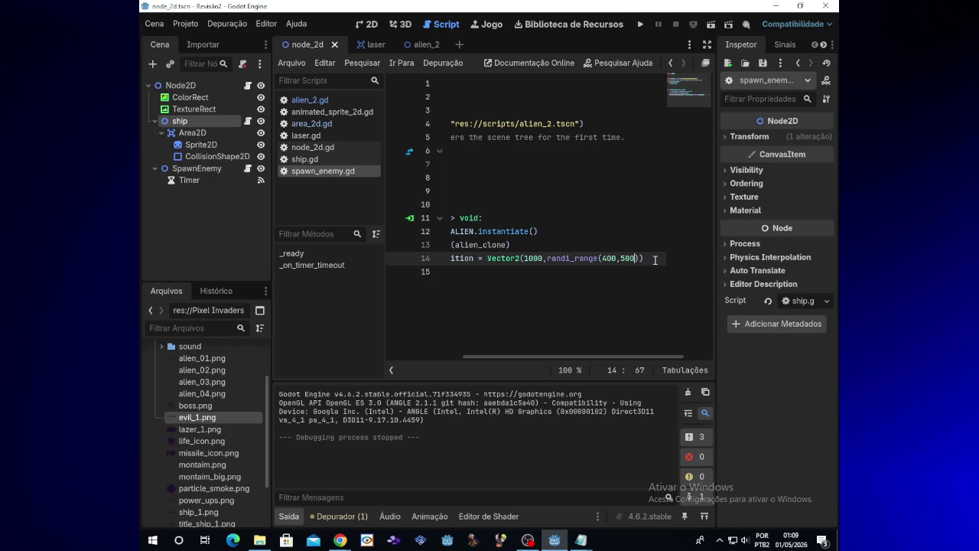
Step: Test the 900–1000 spawn height range over two runs, then stop the game
left_click(640, 26)
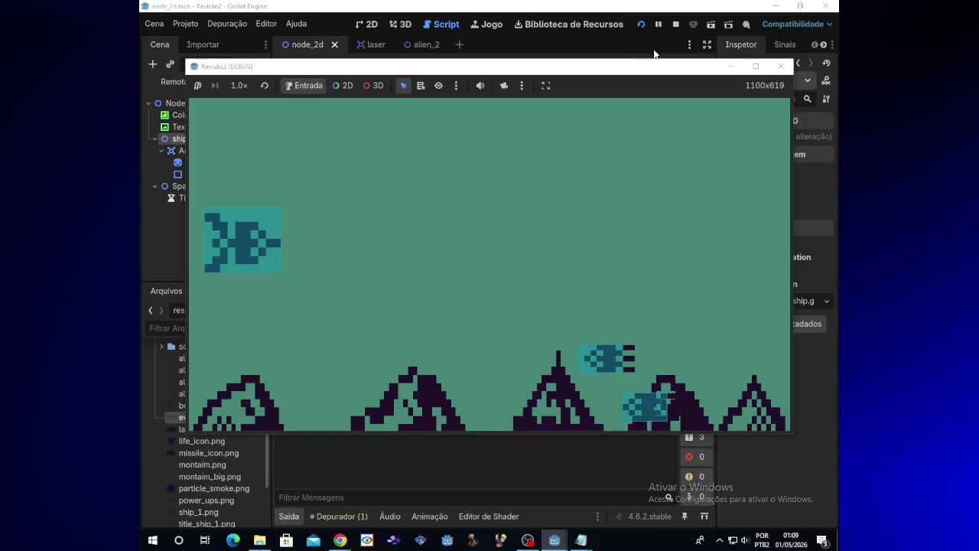
left_click(730, 67)
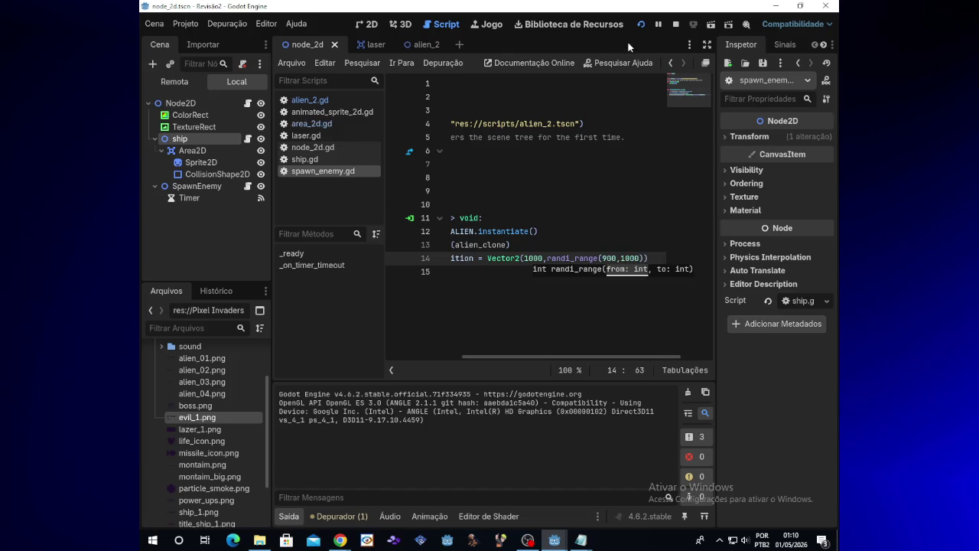
left_click(644, 26)
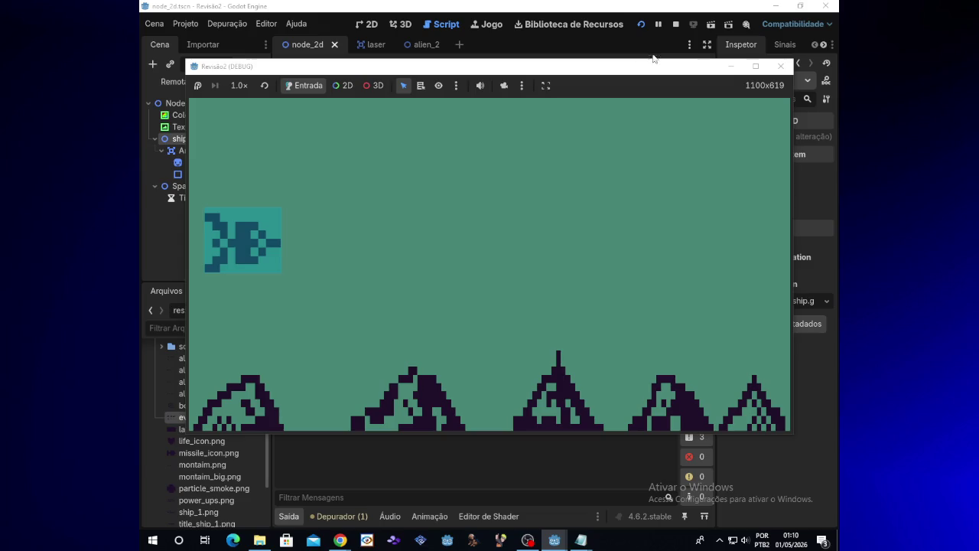
left_click(781, 67)
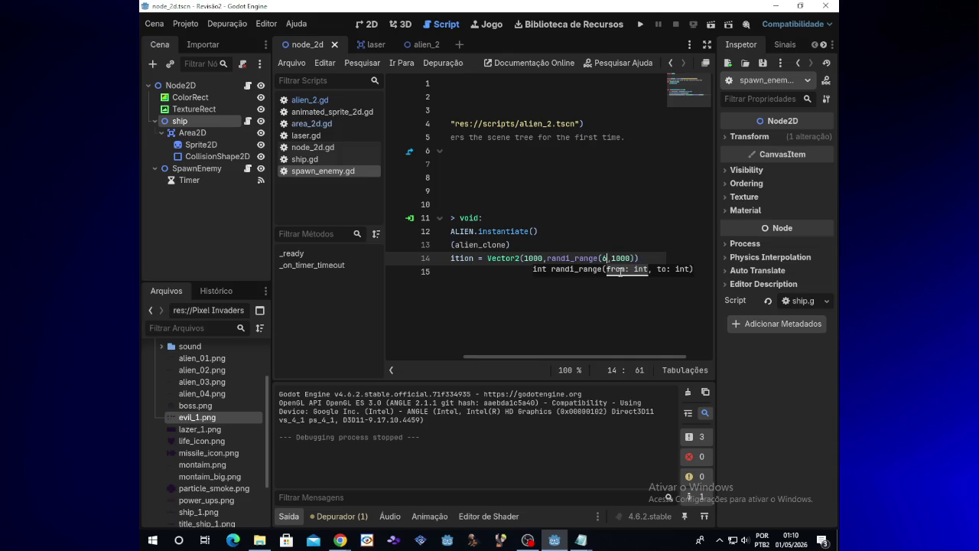
Step: Run the game with the 5–1000 height range, skipping the YouTube ad meanwhile
left_click(644, 25)
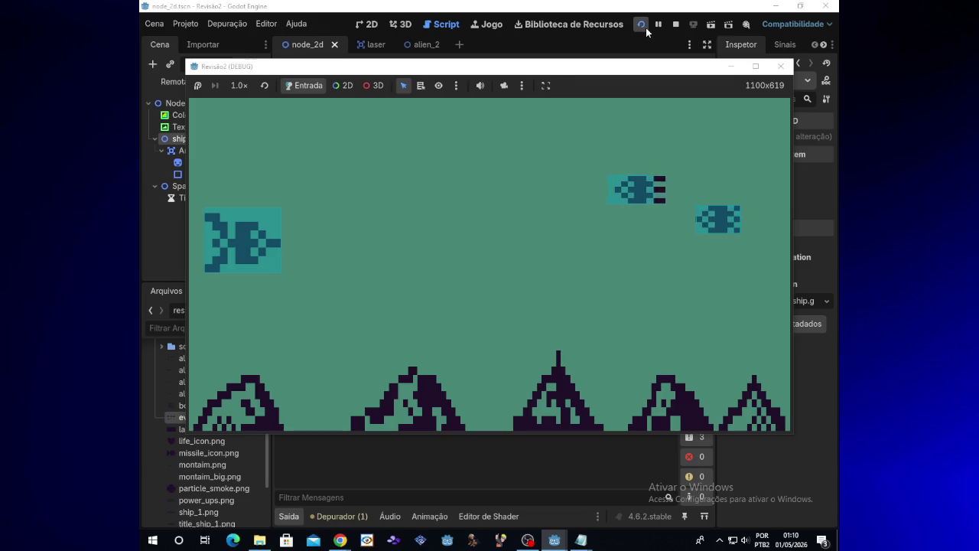
left_click(780, 66)
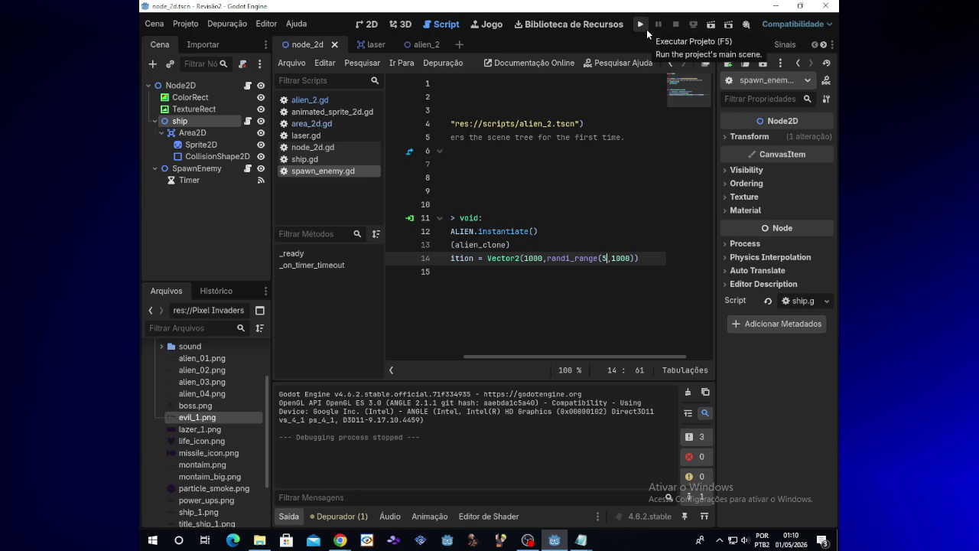
left_click(646, 28)
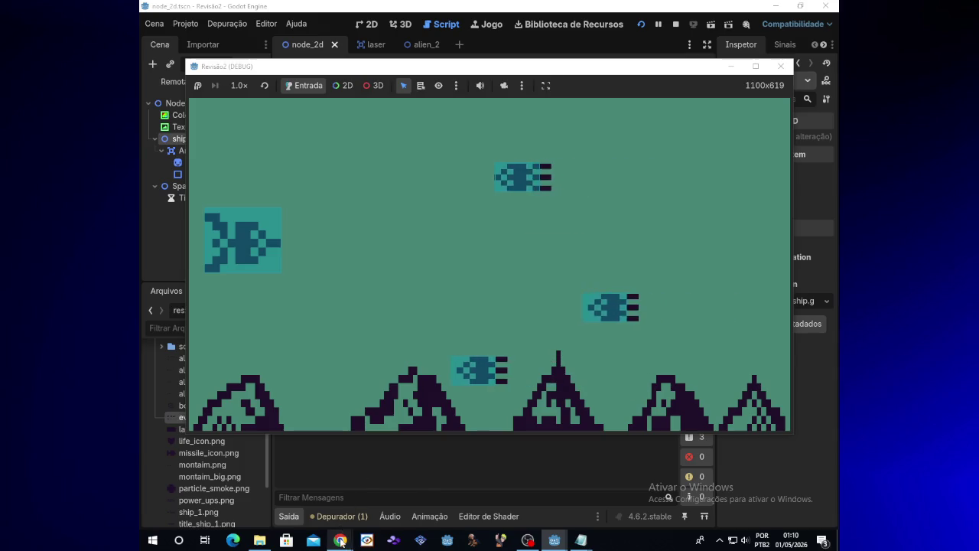
mouse_move(341, 539)
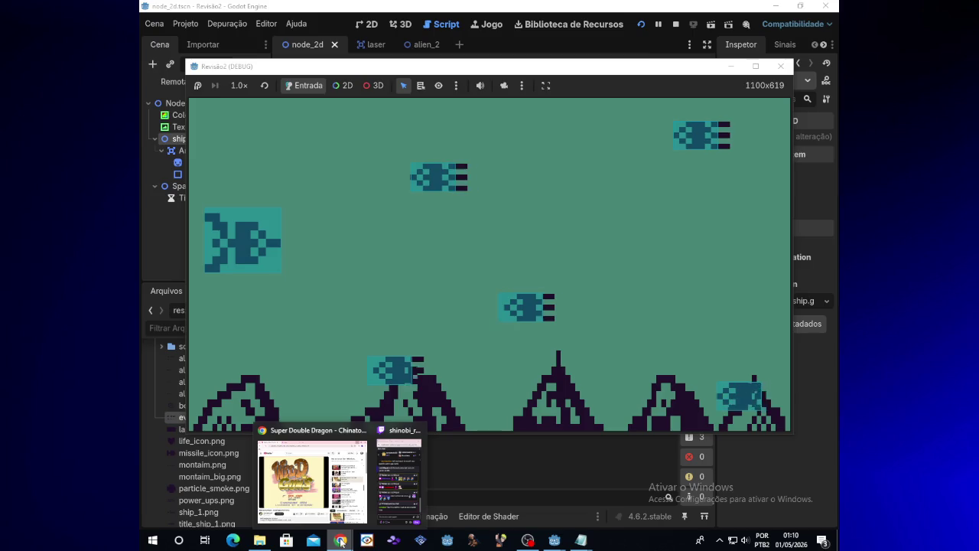
left_click(313, 478)
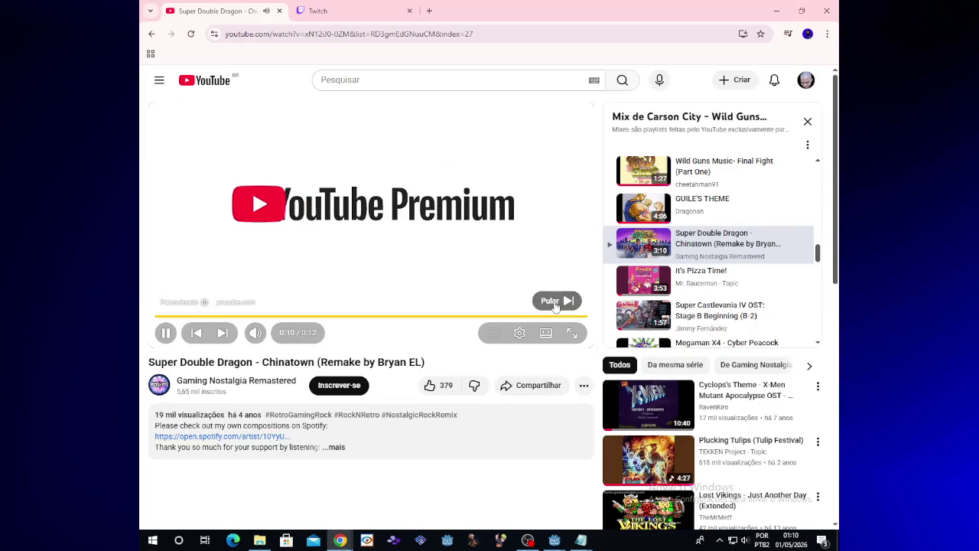
left_click(776, 11)
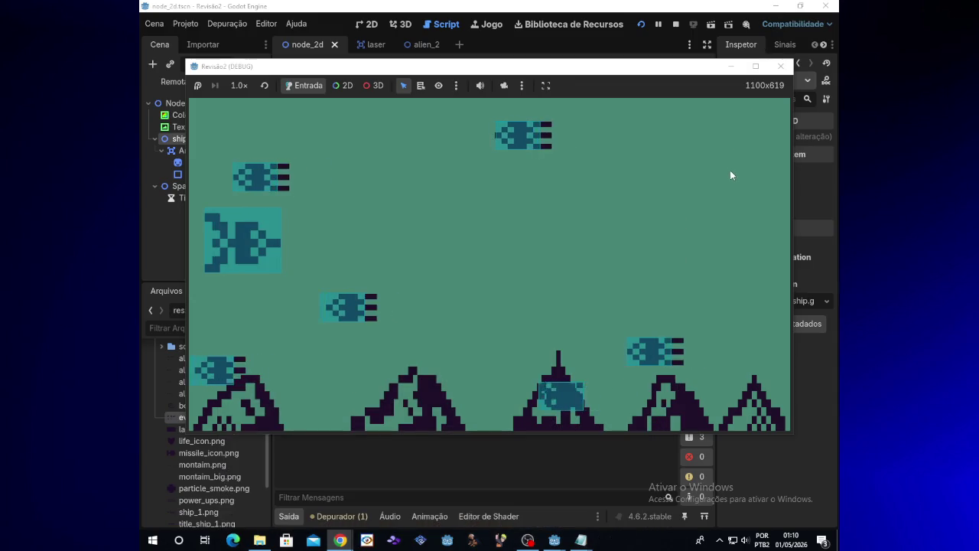
Step: Fly the ship up and down firing at aliens, then minimize the game
key("Up")
key("space")
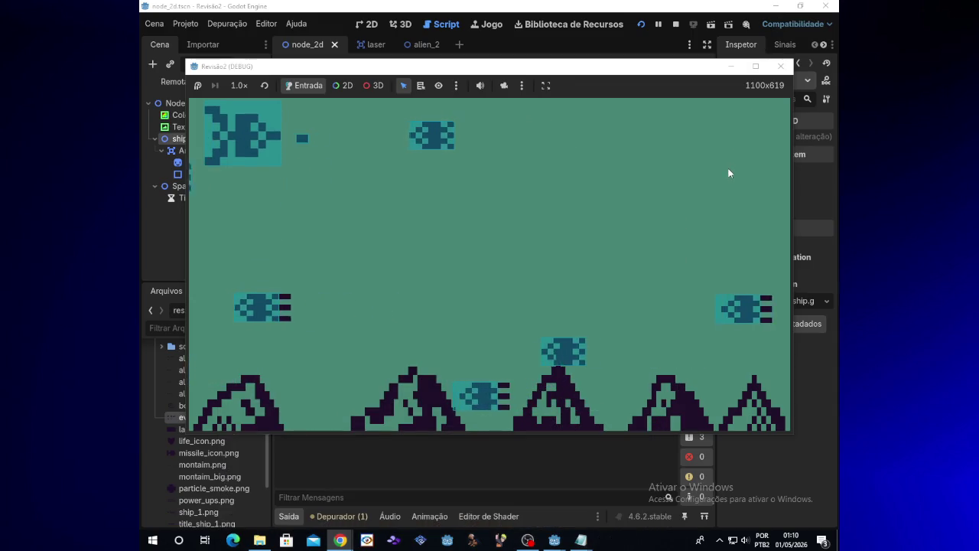
key("Down")
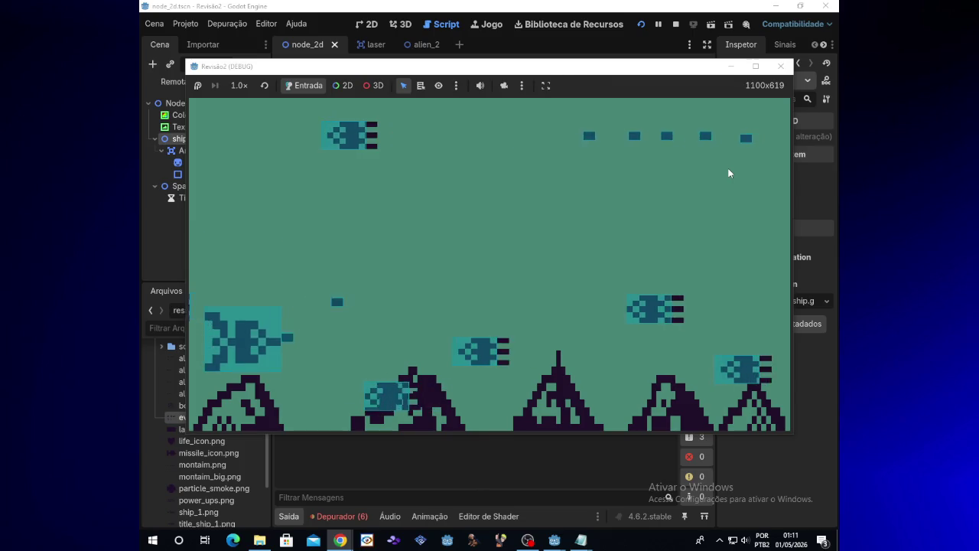
key("Up")
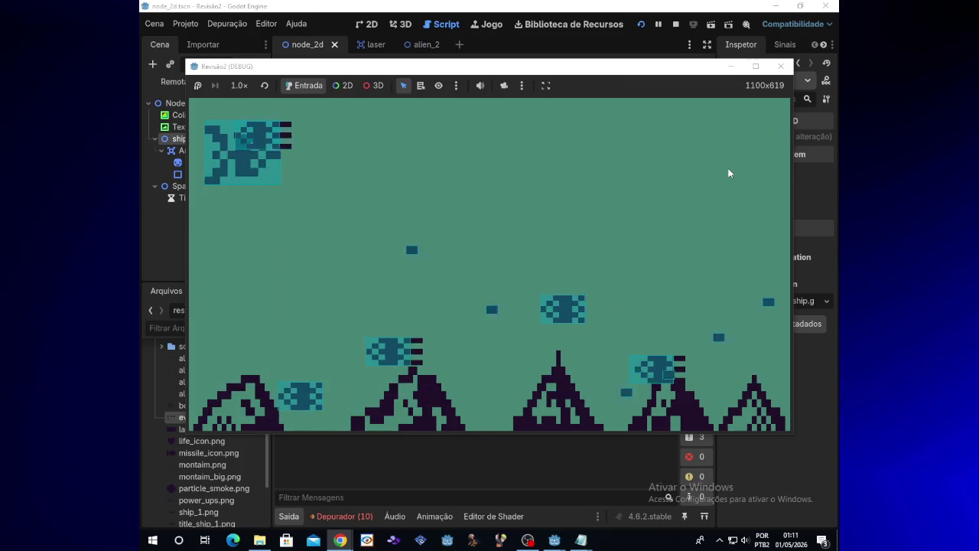
key("Down")
key("Right")
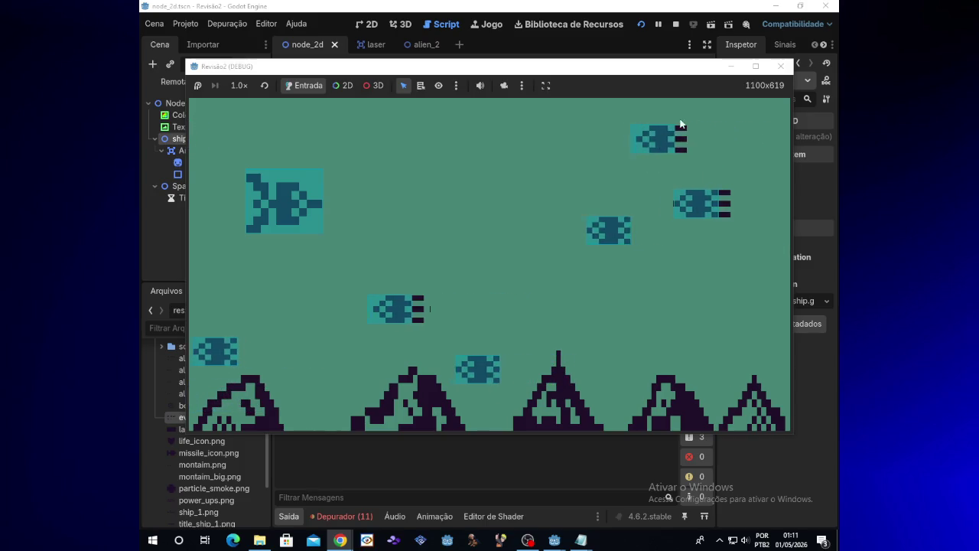
left_click(730, 69)
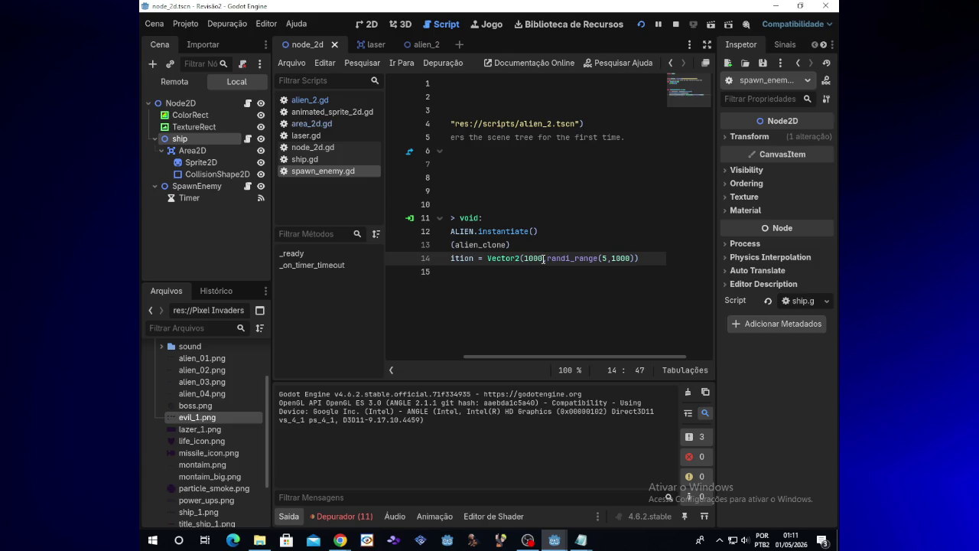
Step: Move the spawn x to 1100 and test-run the game
type("00")
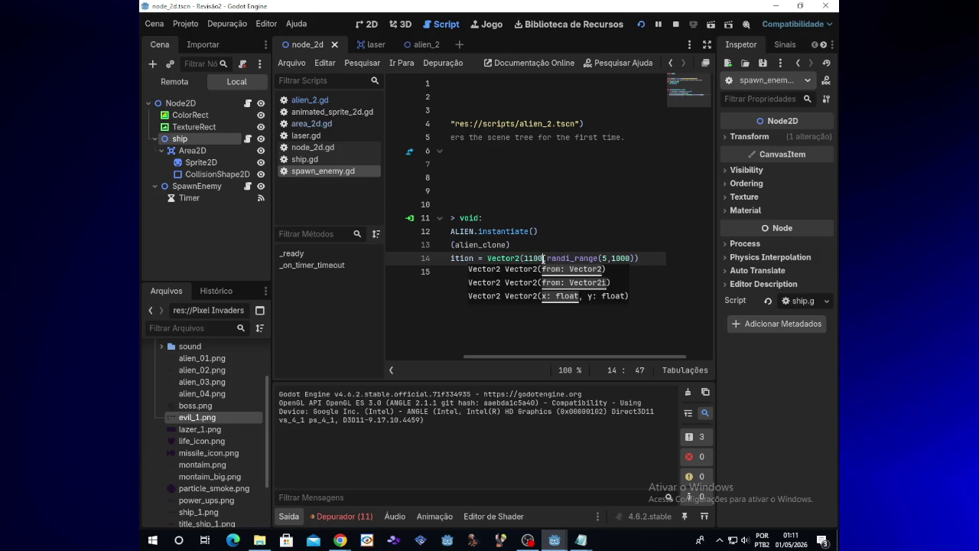
left_click(638, 25)
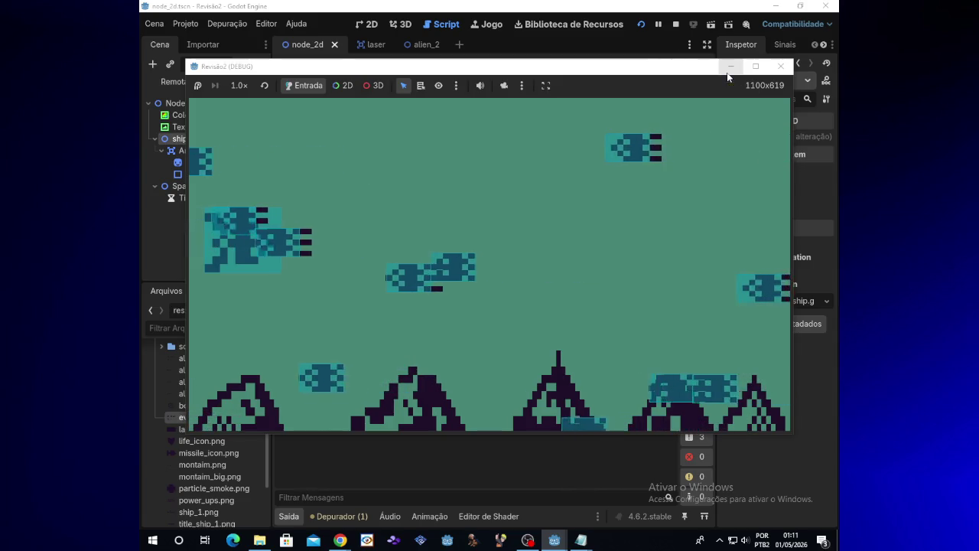
left_click(729, 71)
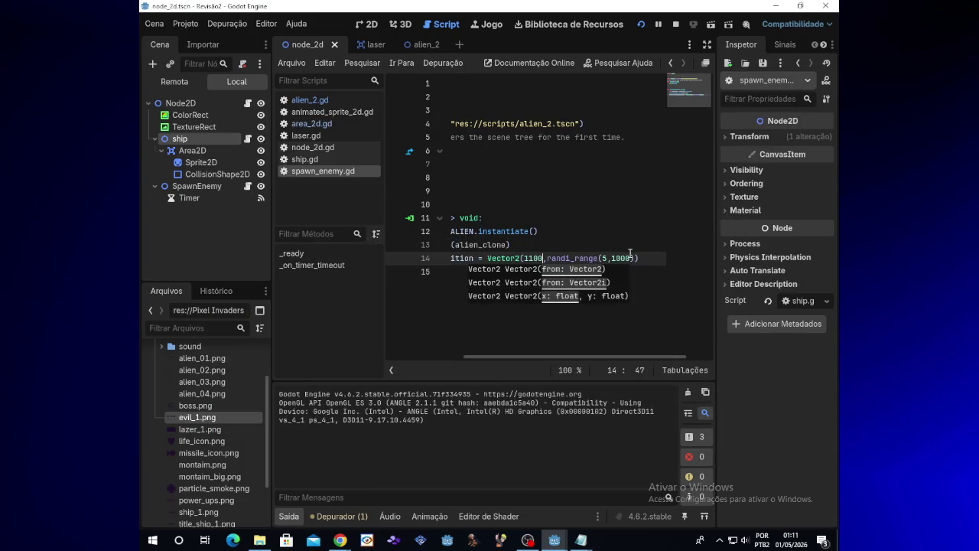
Step: Lower randi_range's minimum to -5 and relaunch the game to test
left_click(606, 259)
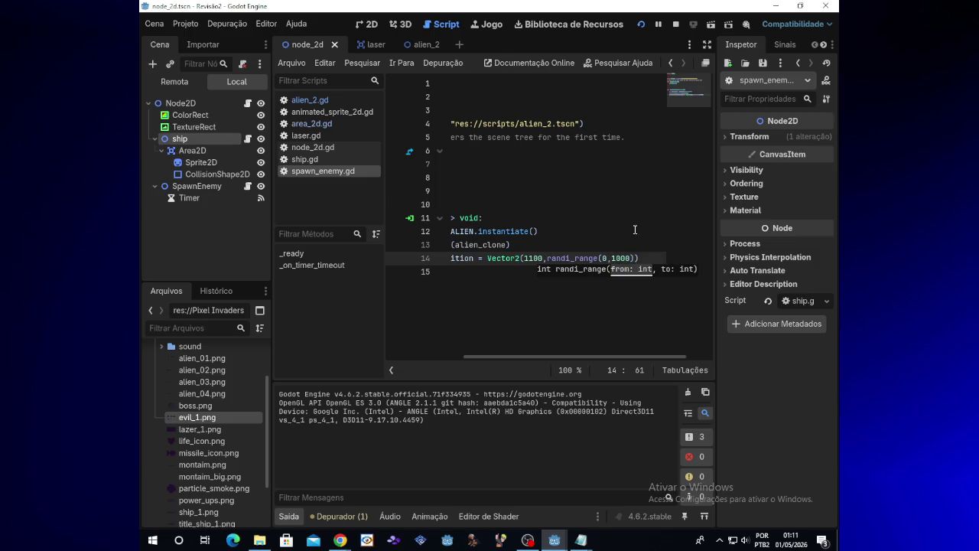
left_click(646, 26)
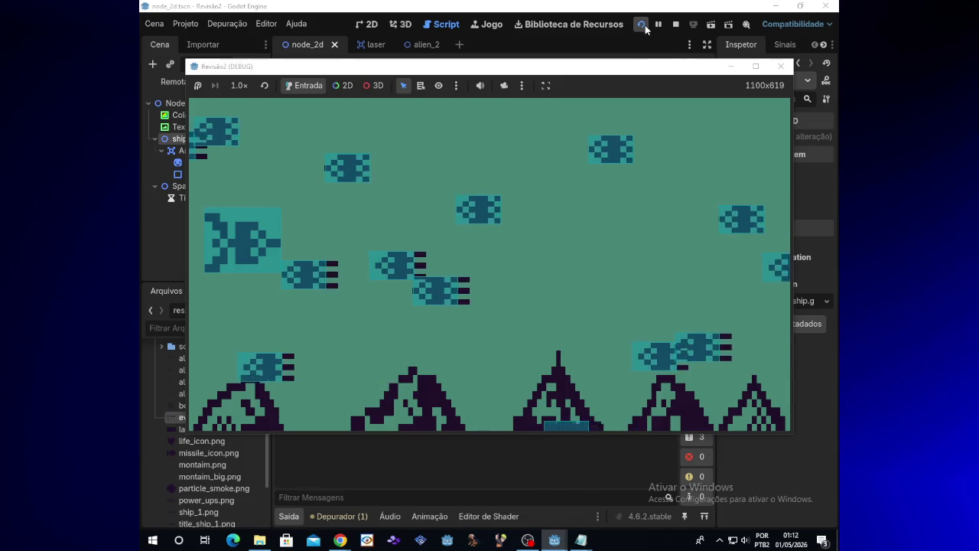
key("Left")
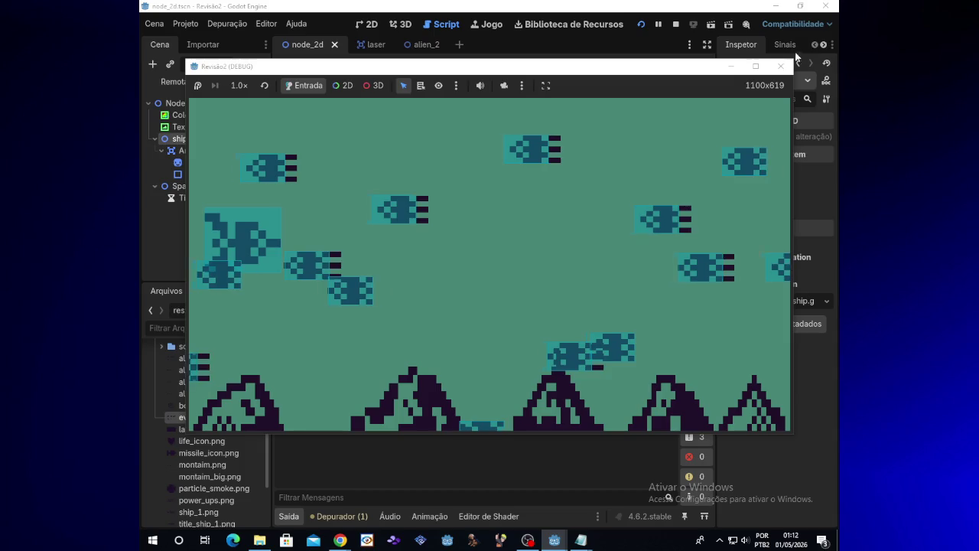
left_click(736, 70)
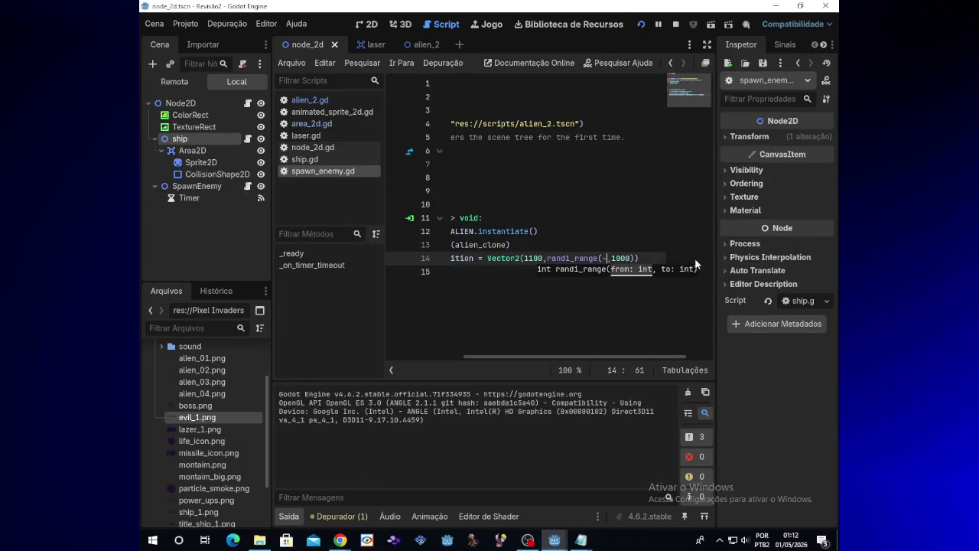
left_click(644, 25)
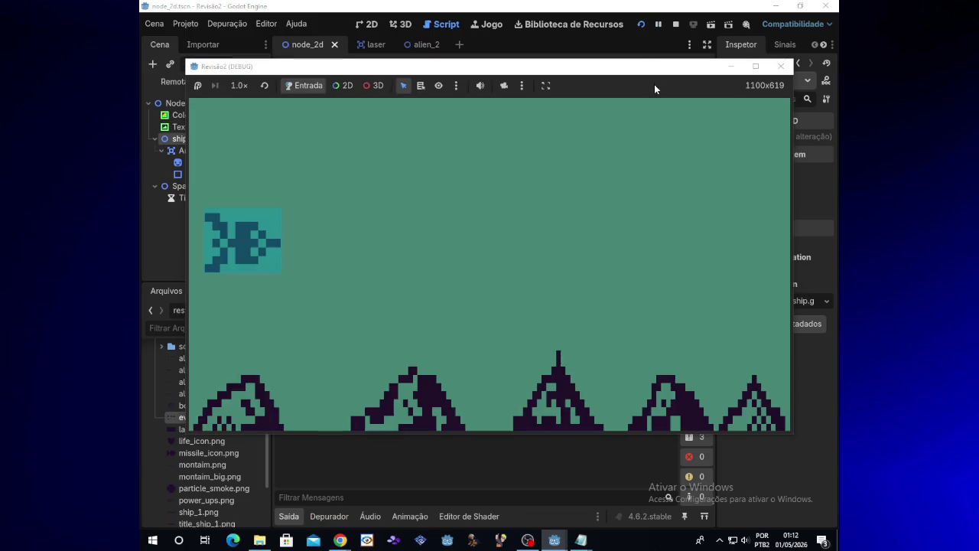
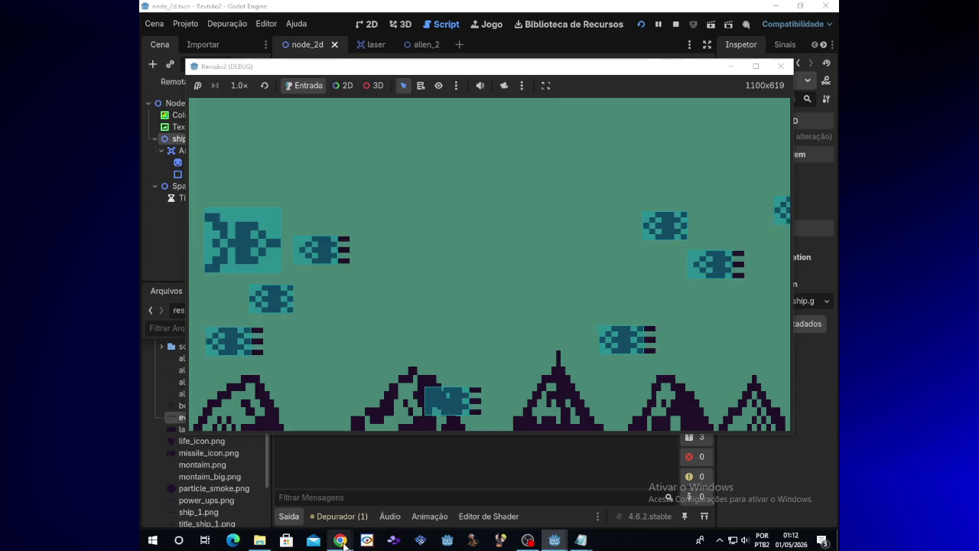
Step: Check the stream chat, then return to the running game and fly the ship up and down while firing
mouse_move(340, 540)
left_click(390, 482)
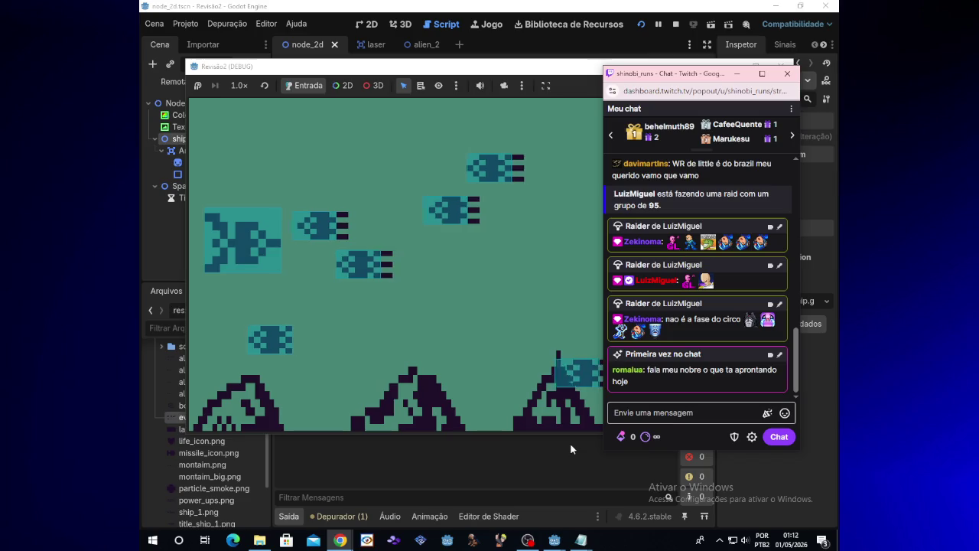
key("alt+Tab")
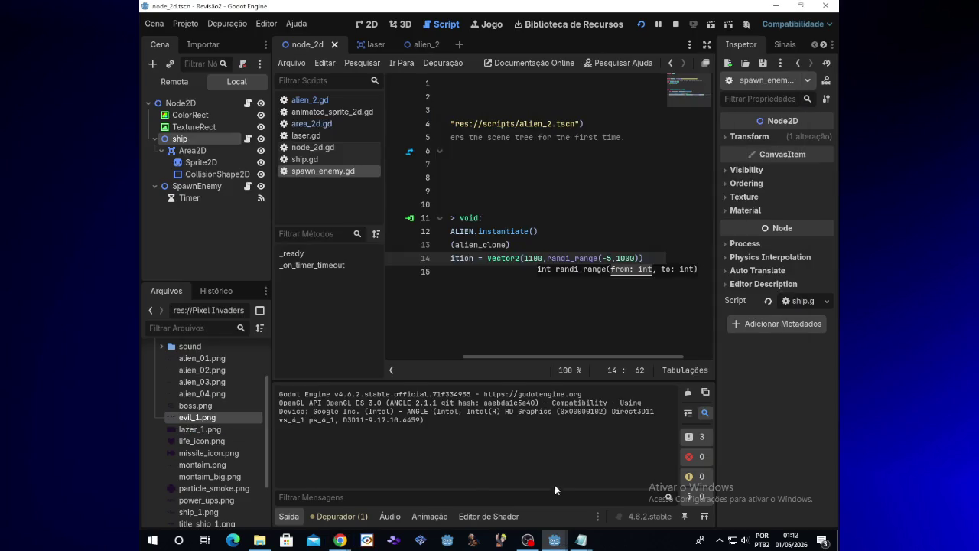
mouse_move(339, 540)
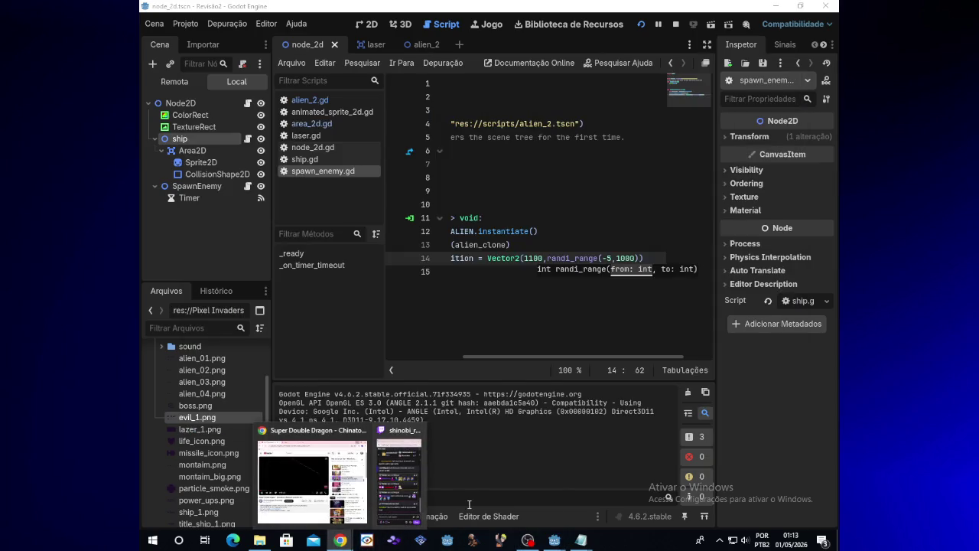
mouse_move(554, 541)
left_click(561, 502)
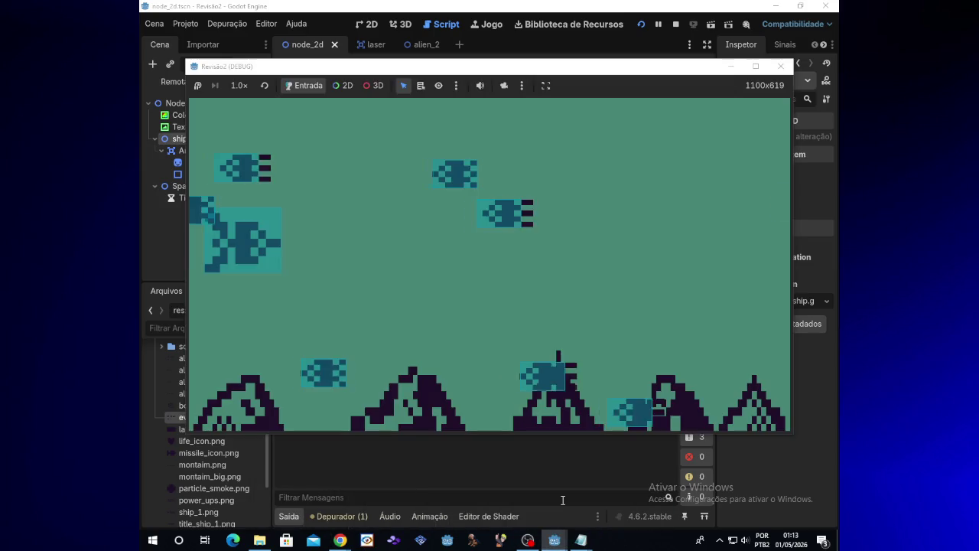
key("Up")
key("space")
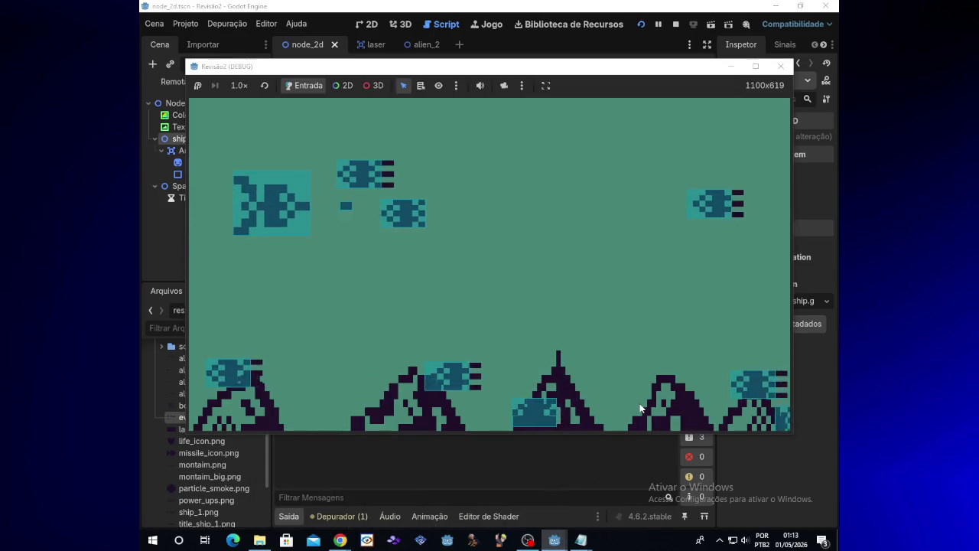
key("Down")
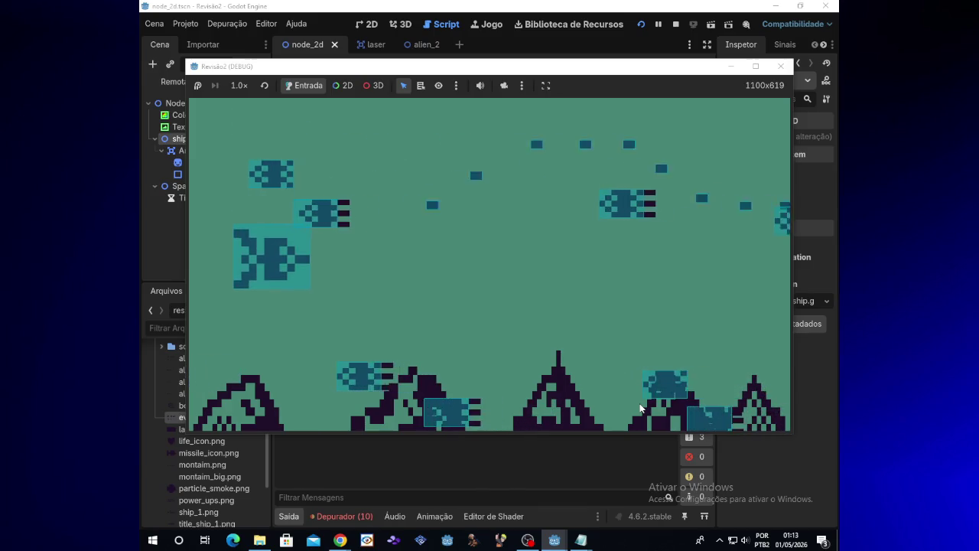
Step: Lower the spawn range's upper limit from 1080 to 950, relaunch the game to test, then hide it
left_click(732, 67)
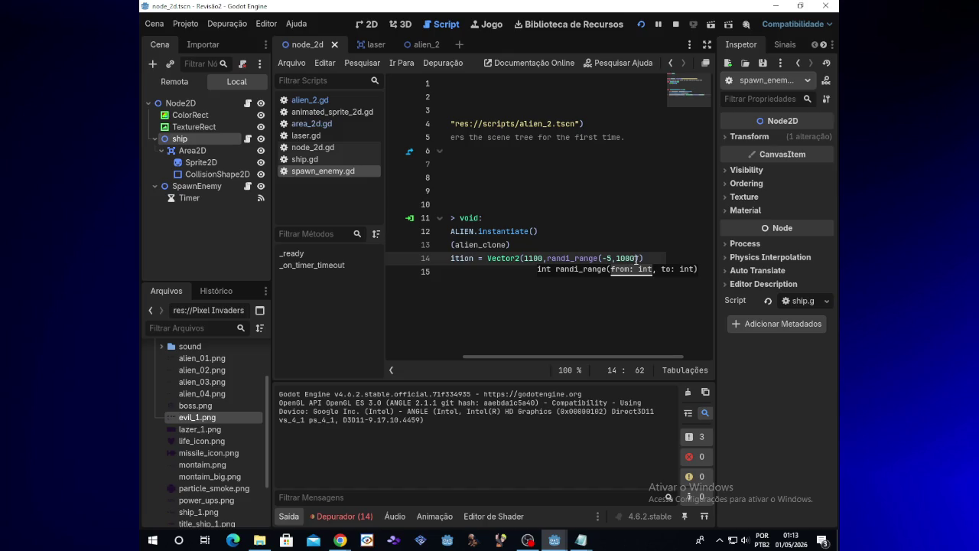
left_click(636, 258)
type("95")
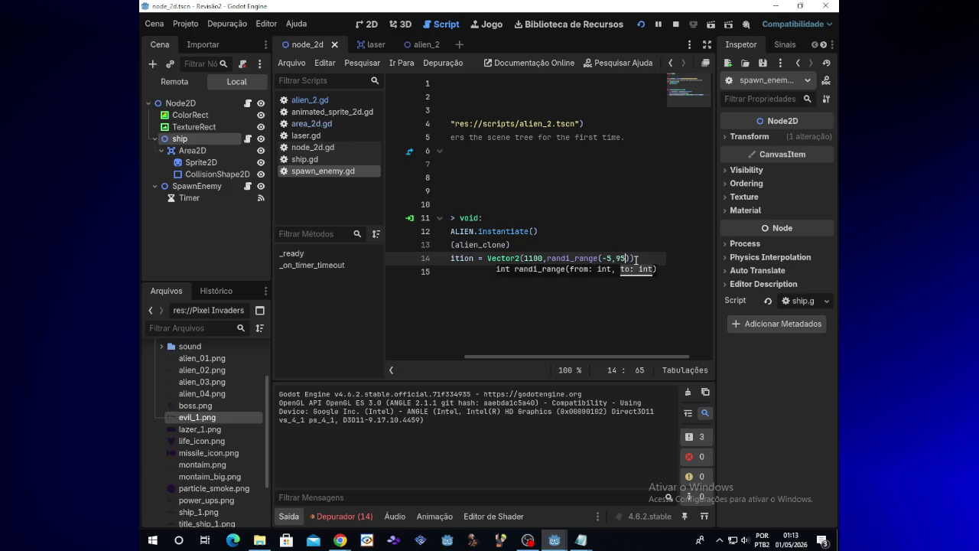
left_click(642, 24)
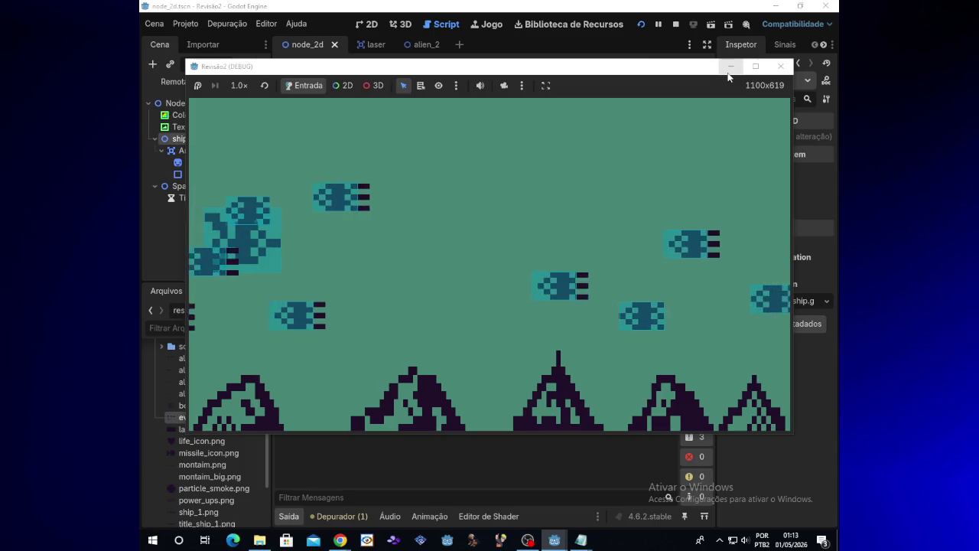
left_click(730, 67)
Step: Open the alien_2 scene and review the speed = 0 line in its hit handler
left_click(425, 45)
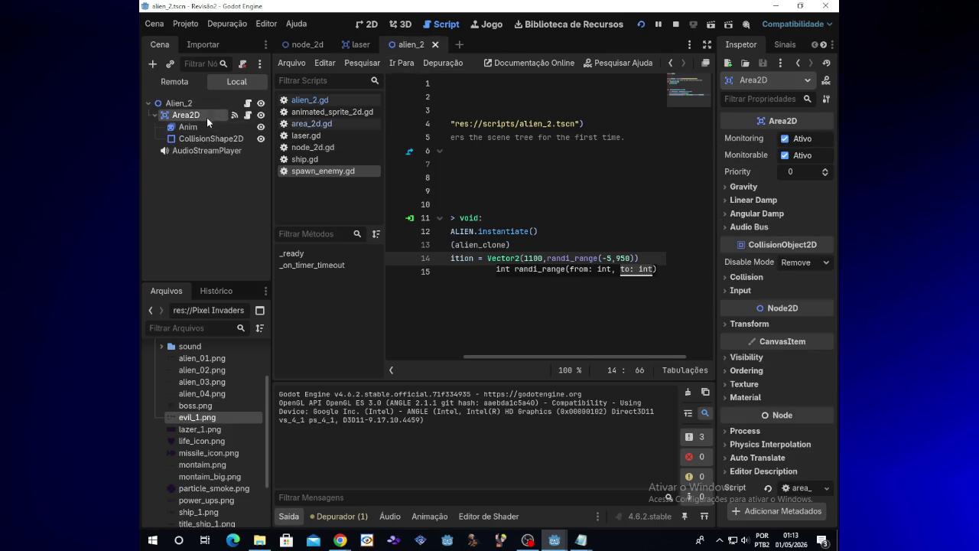
left_click(209, 102)
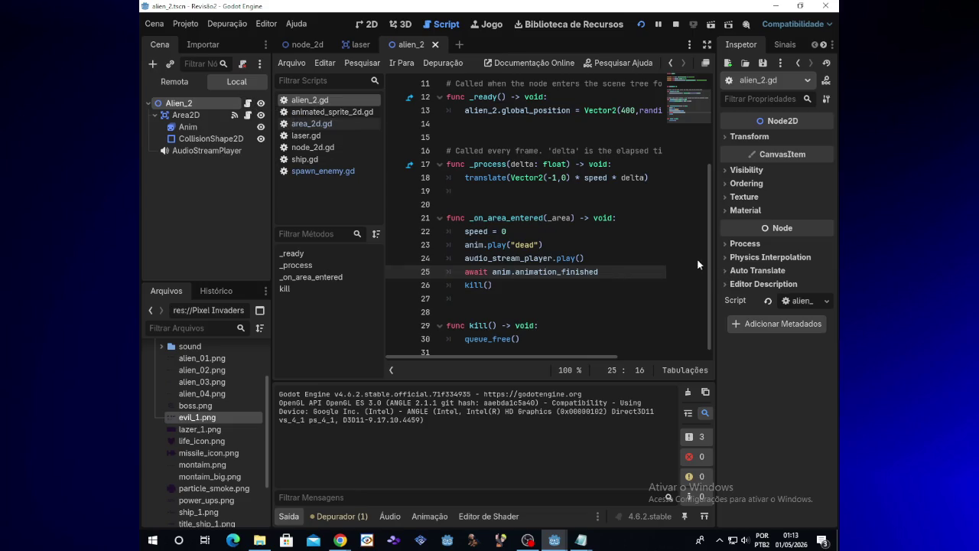
left_click_drag(709, 262, 712, 283)
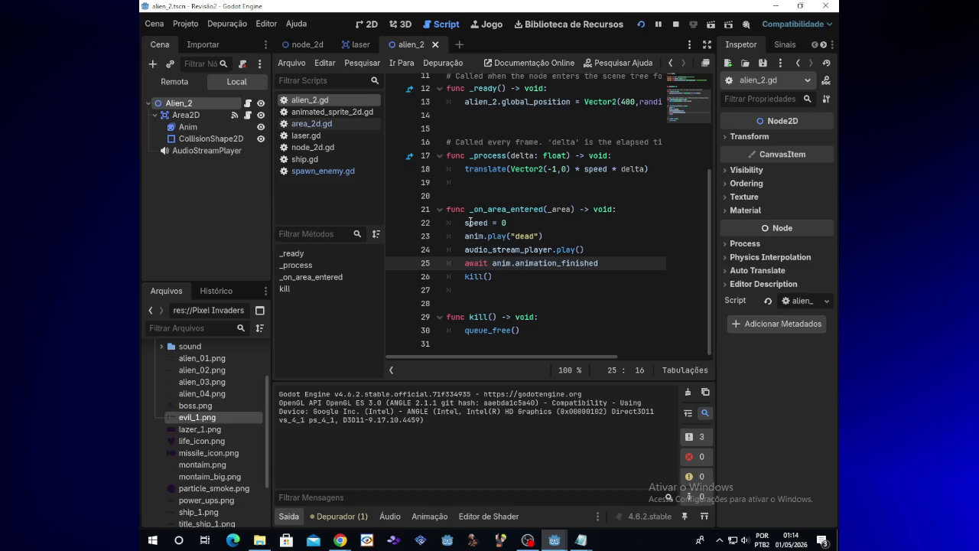
left_click(470, 223)
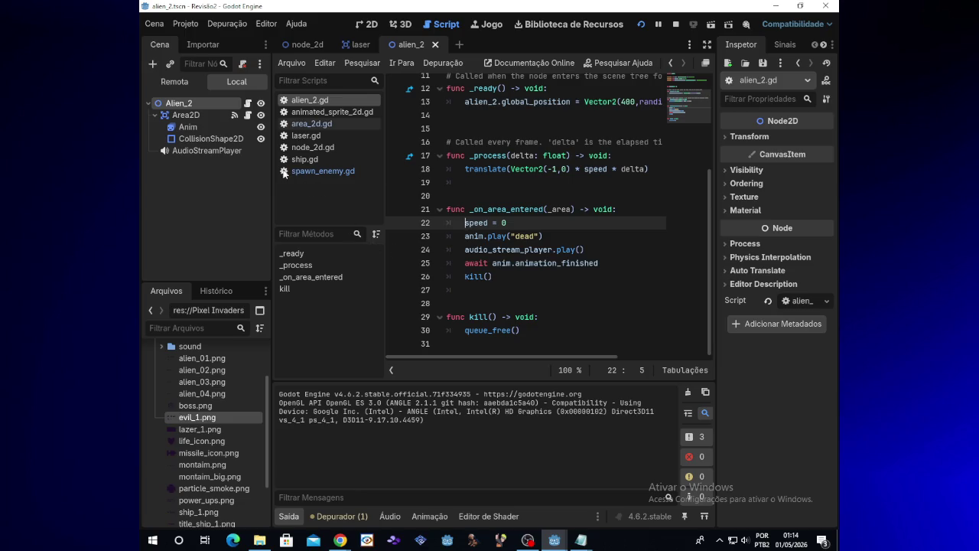
Step: Inspect the alien nodes' signals and open the Area2D node's area_2d.gd script
left_click(239, 139)
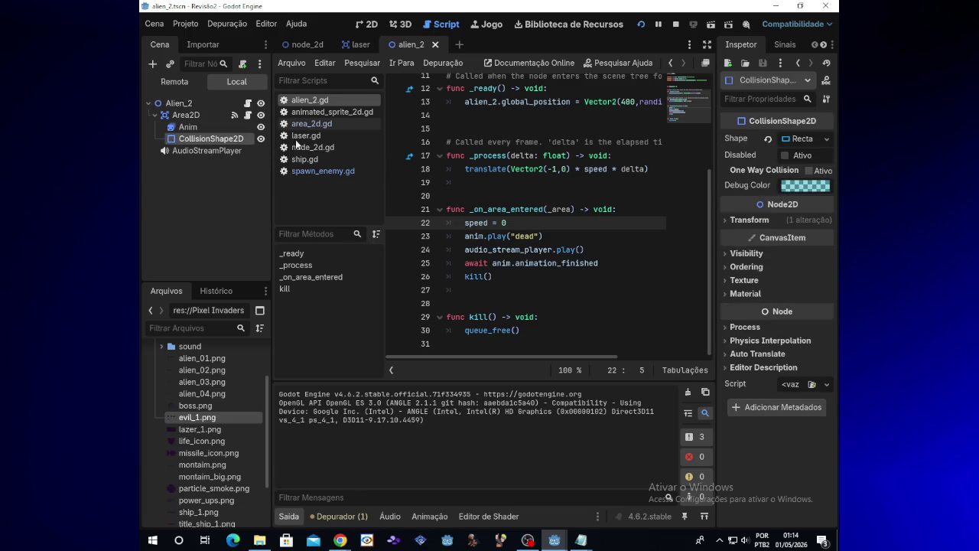
left_click(786, 44)
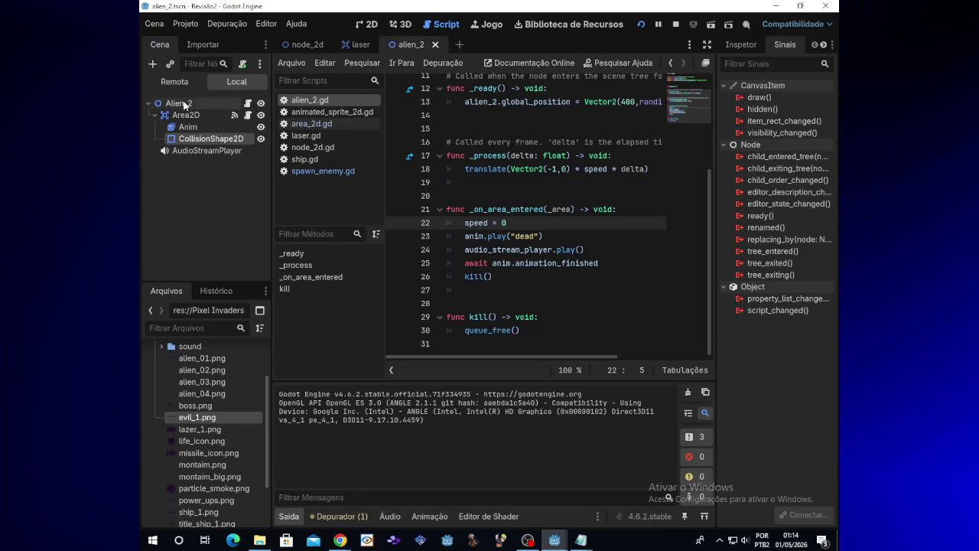
left_click(182, 104)
left_click(183, 103)
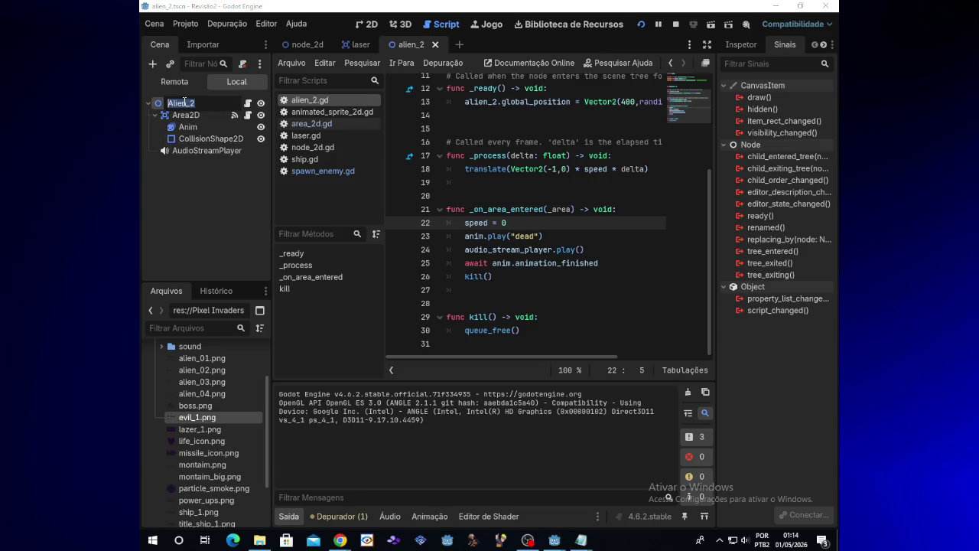
left_click(207, 115)
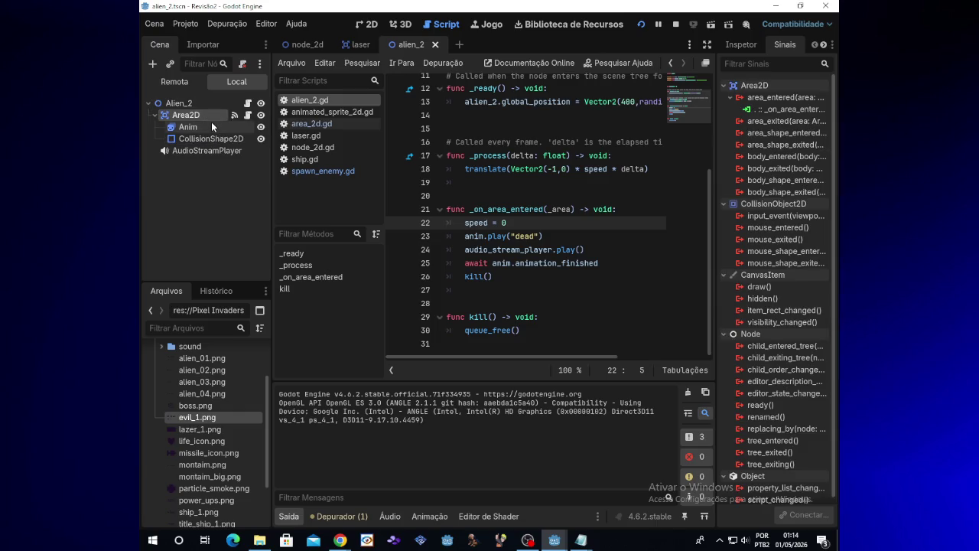
left_click(212, 125)
left_click(209, 116)
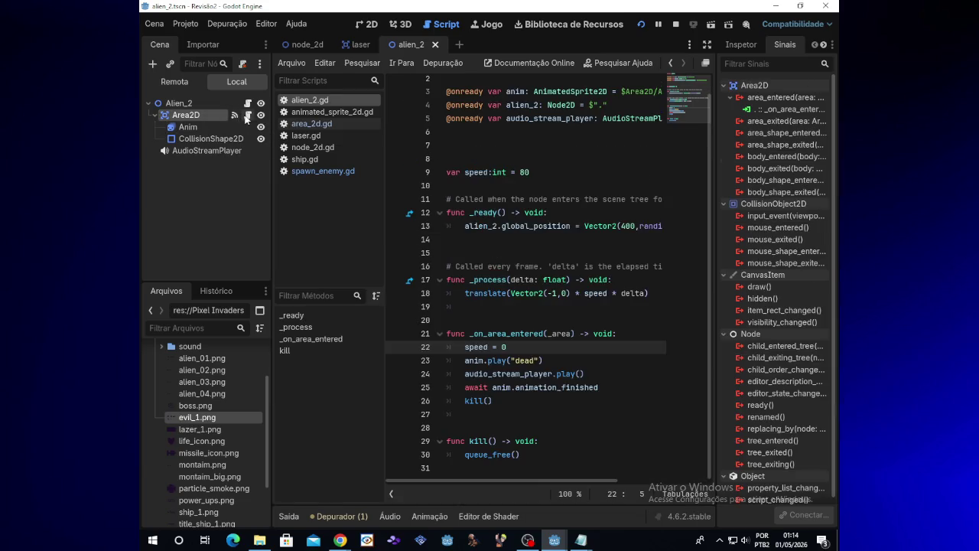
left_click(247, 115)
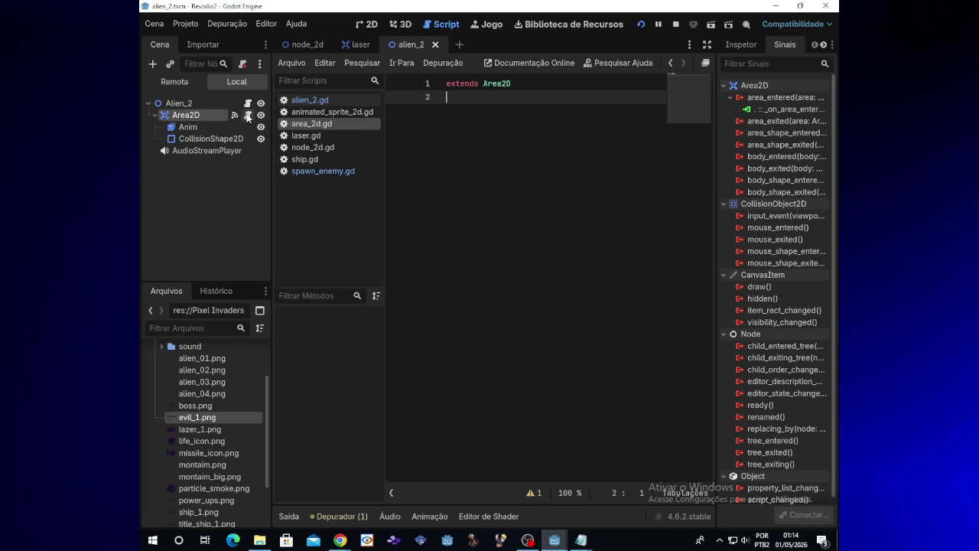
Step: Move the _on_area_entered and kill functions from alien_2.gd into area_2d.gd
left_click(234, 117)
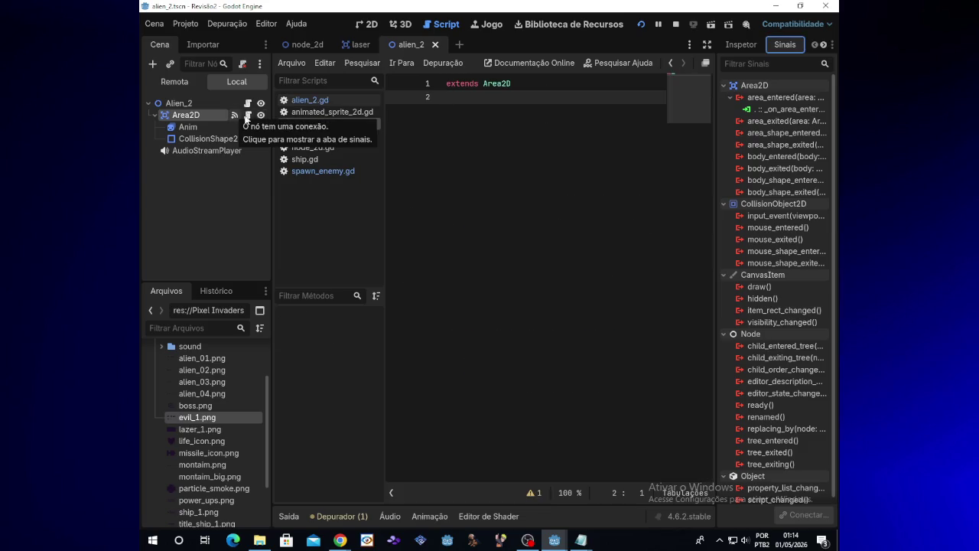
left_click(453, 103)
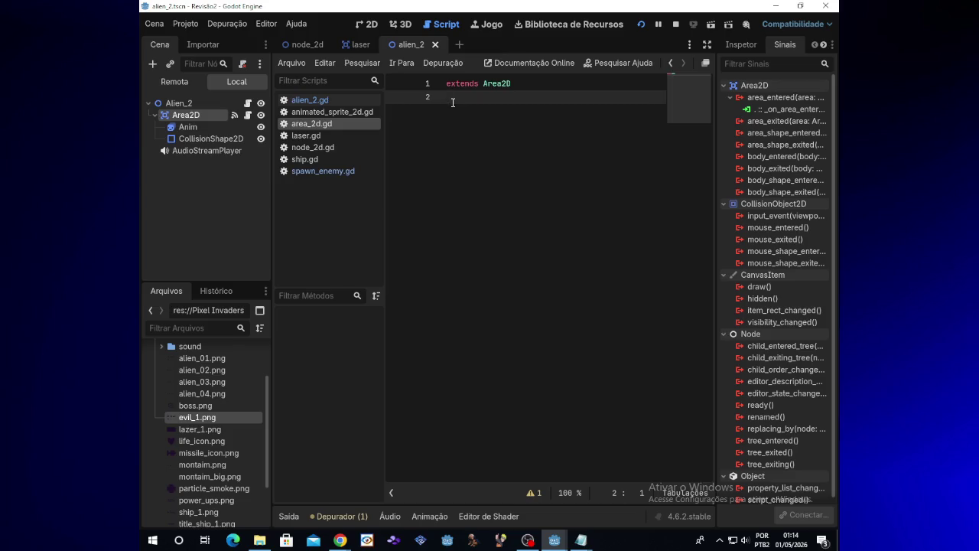
key("Return")
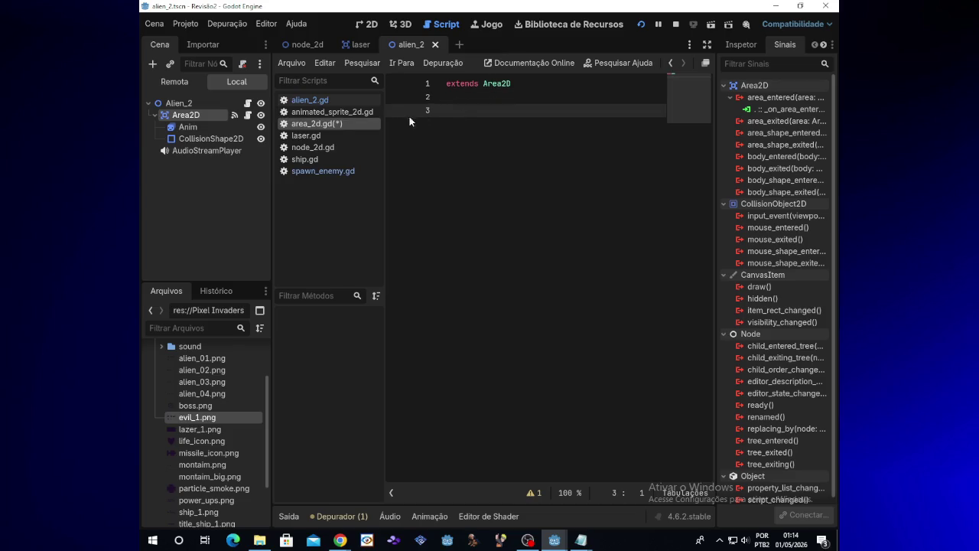
left_click(247, 103)
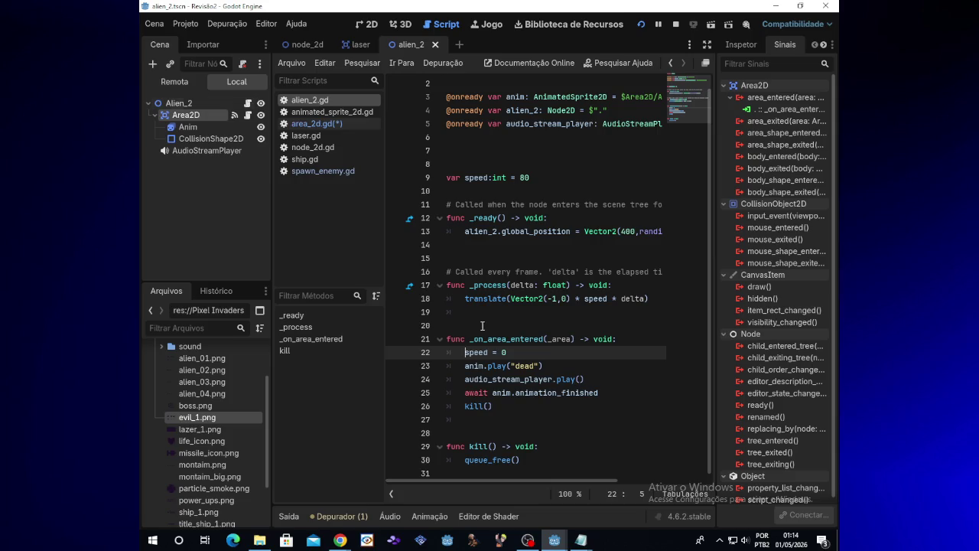
mouse_move(447, 339)
left_mouse_down()
mouse_move(489, 379)
mouse_move(526, 462)
left_mouse_up()
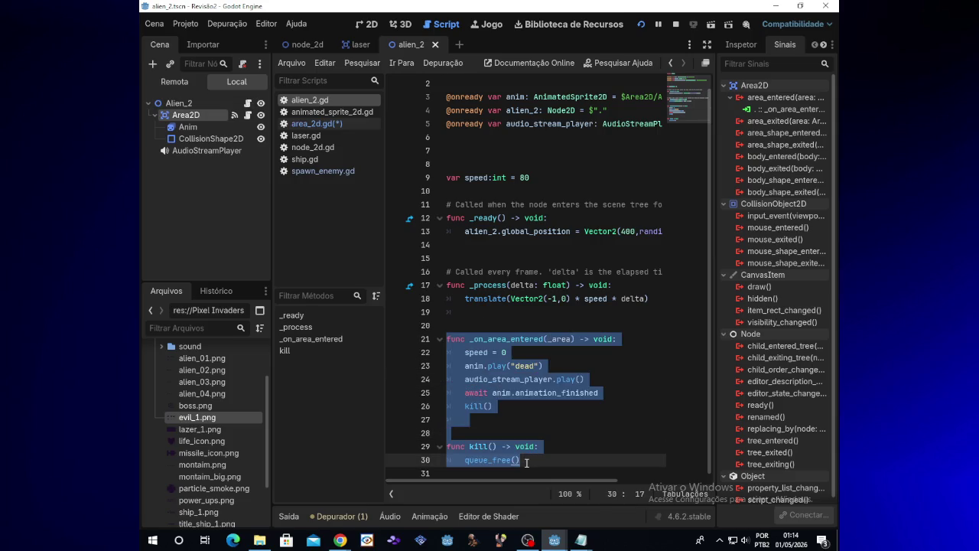
left_click(247, 115)
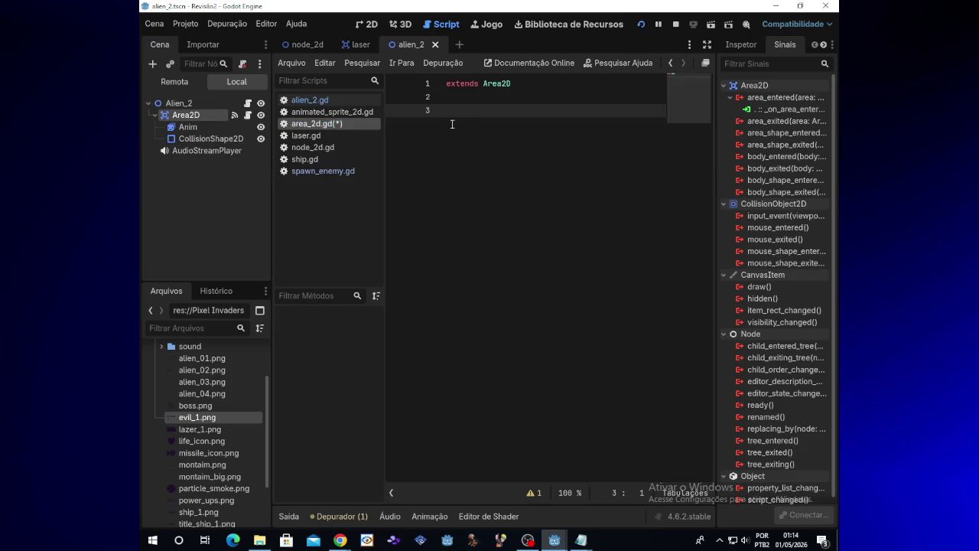
type("func _on_area_entered(_area) -> void: \tspeed = 0 \tanim.play(\"dead\") \taudio_stream_player.play() \tawait anim.animation_finished \tkill() \t  func kill() -> void: \tqueue_free()")
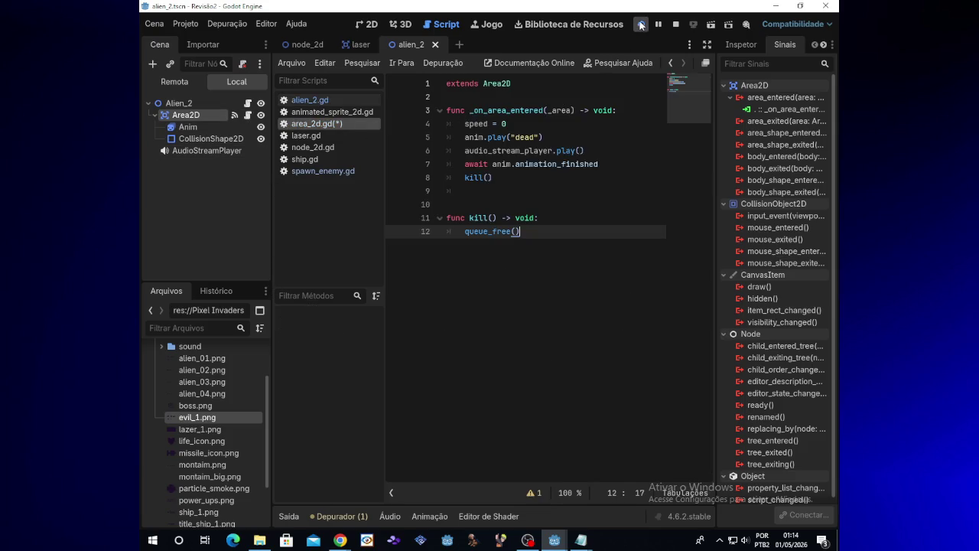
Step: Test-run the game, then strip the speed, animation, sound and blank lines so the handler just calls kill()
left_click(641, 24)
left_click(784, 69)
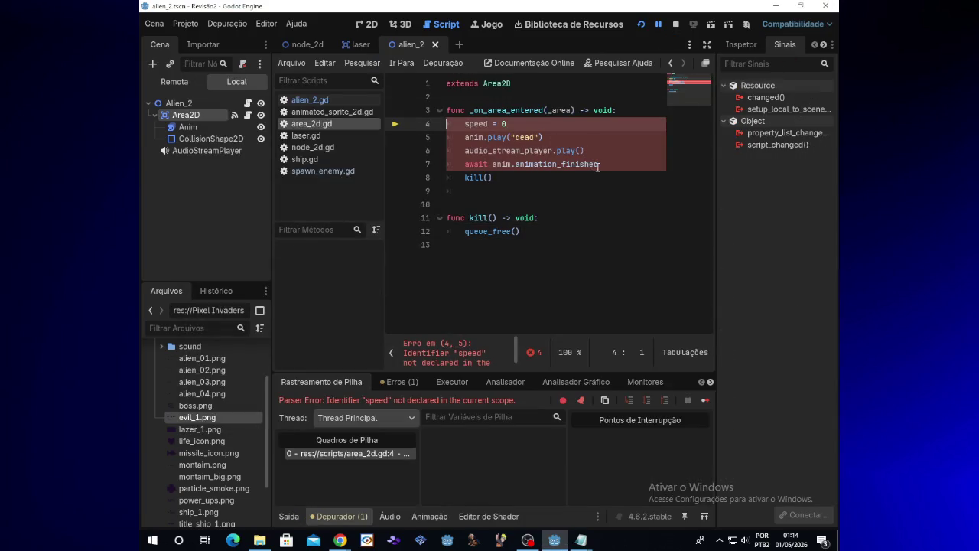
mouse_move(600, 166)
left_mouse_down()
mouse_move(520, 165)
mouse_move(536, 151)
mouse_move(461, 124)
left_mouse_up()
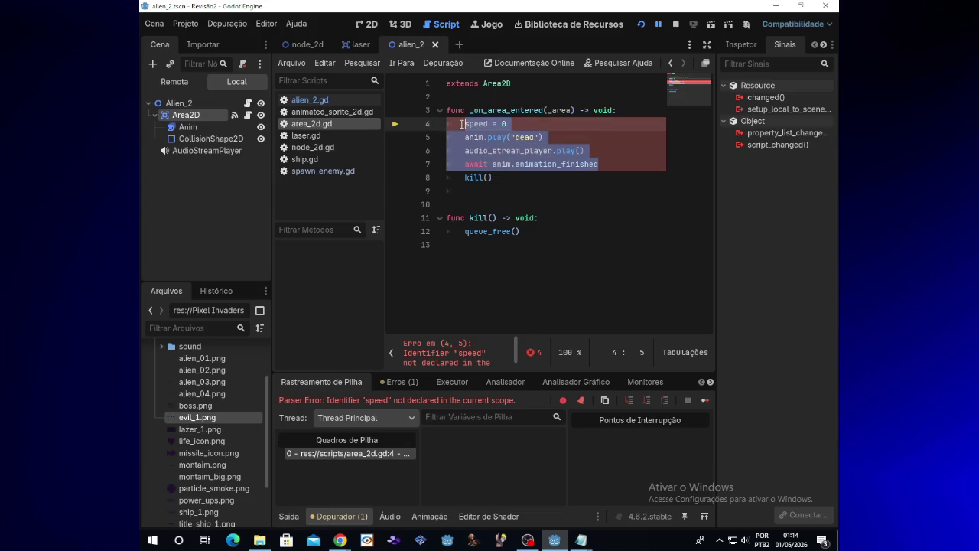
key("BackSpace")
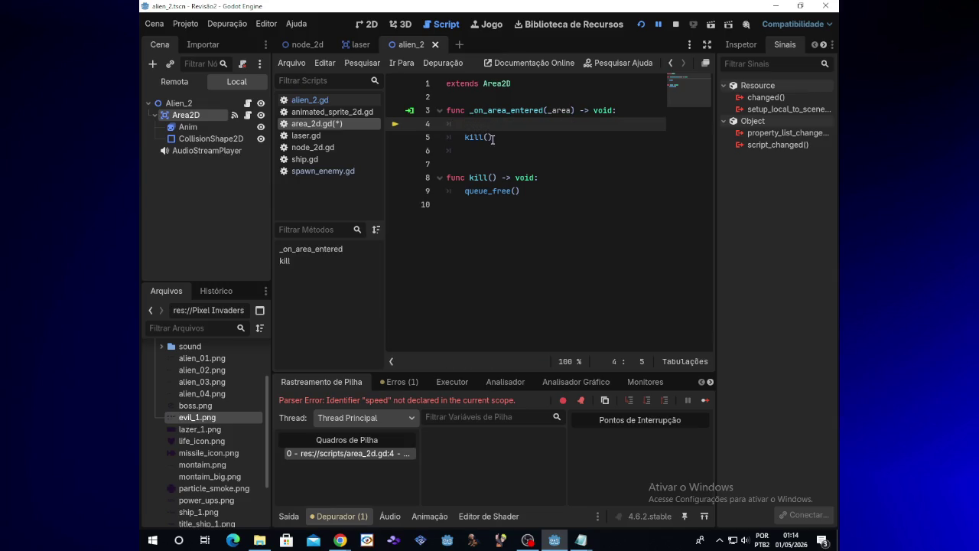
key("BackSpace")
key("BackSpace")
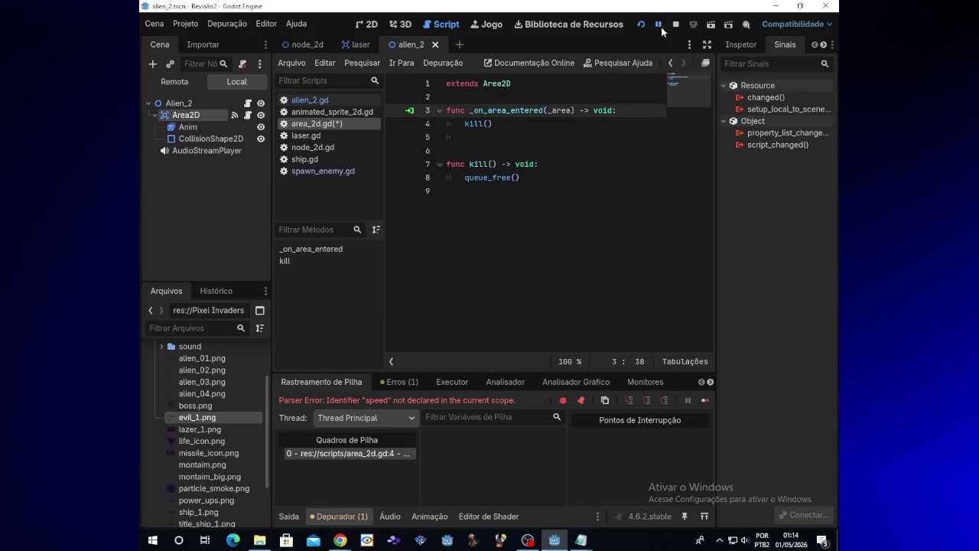
left_click(643, 24)
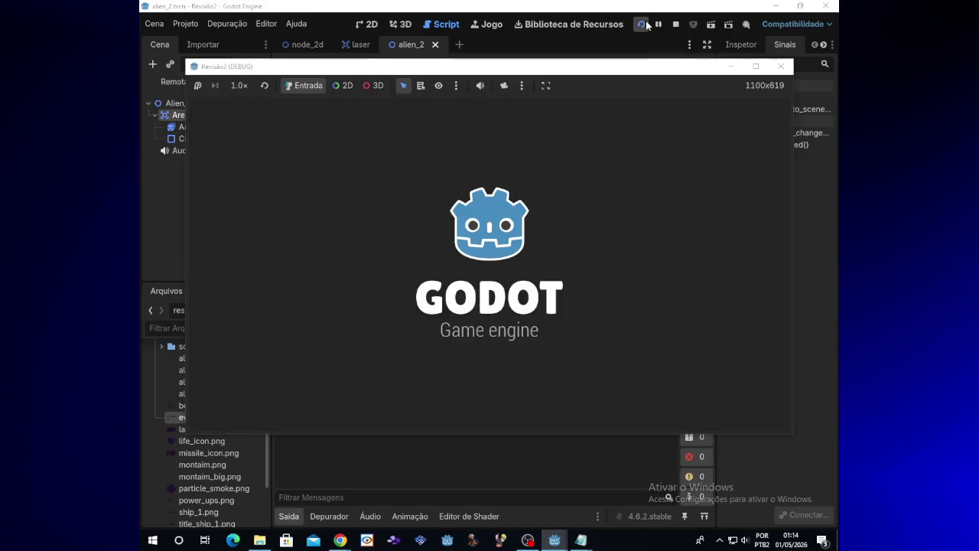
Step: Steer the ship in all directions with the arrow keys while firing lasers at aliens, then bring the stream chat forward
key("space")
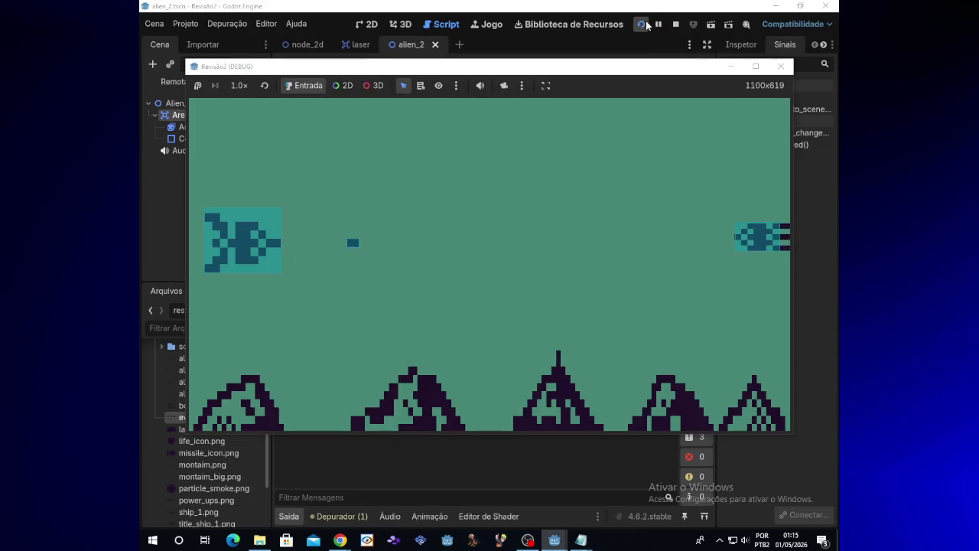
key("Up")
key("space")
key("Down")
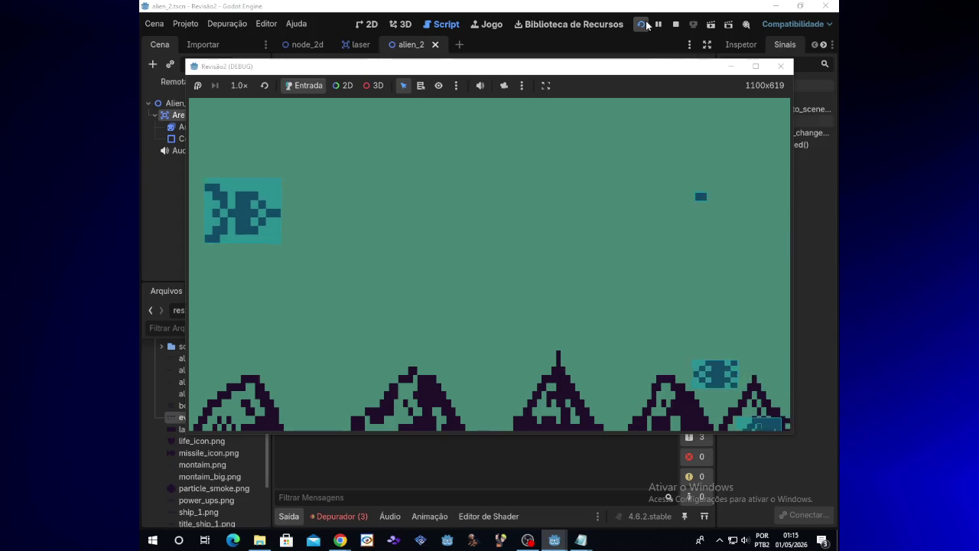
key("space")
key("Up")
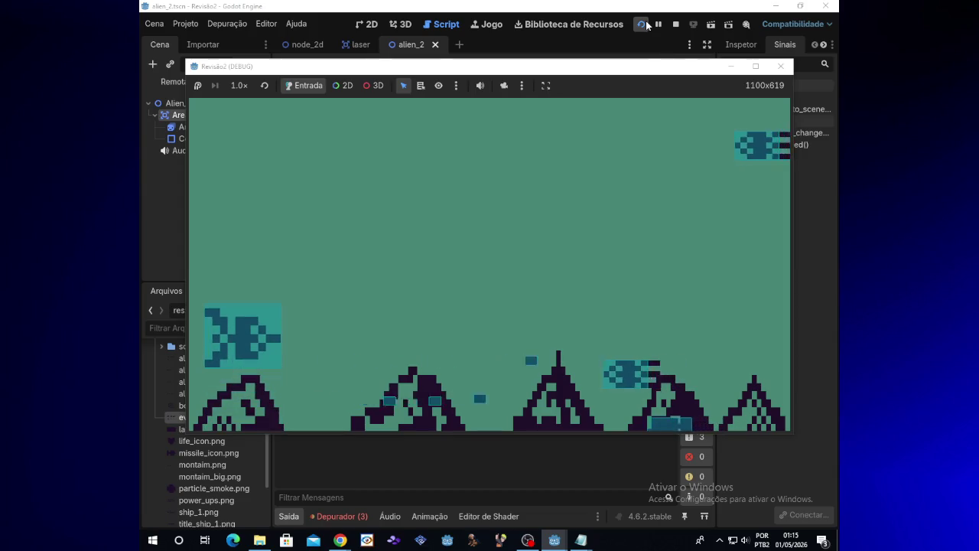
key("Up")
key("space")
key("Down")
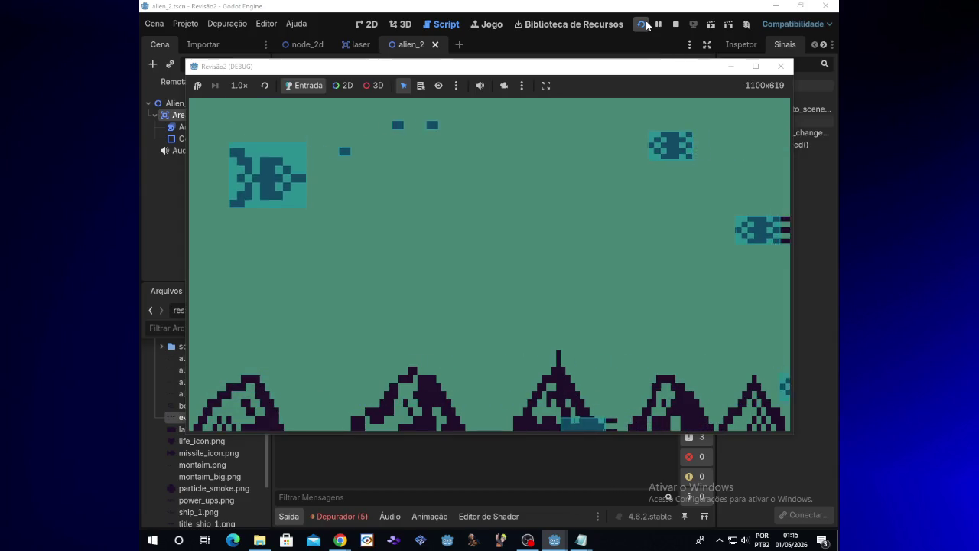
key("Up")
key("Right")
key("Up")
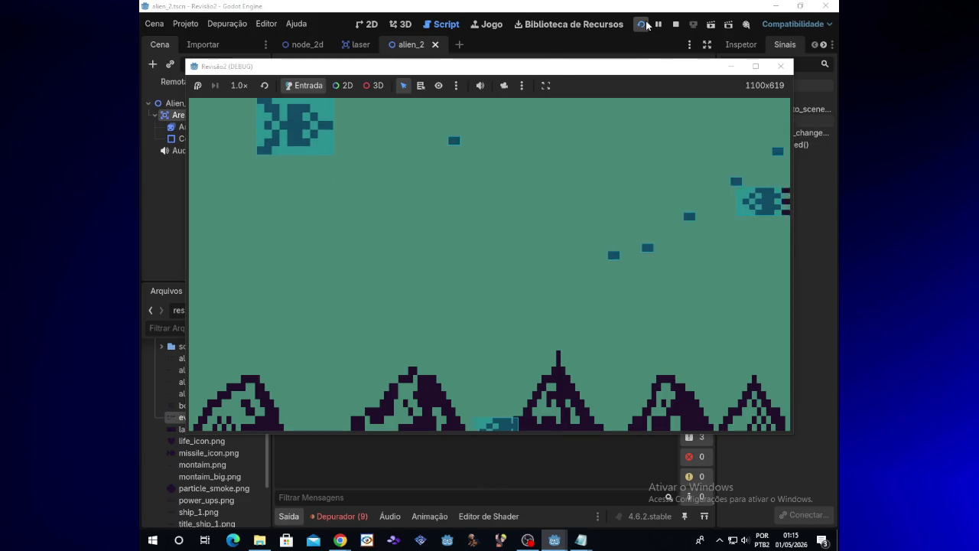
key("Down")
key("Left")
key("Down")
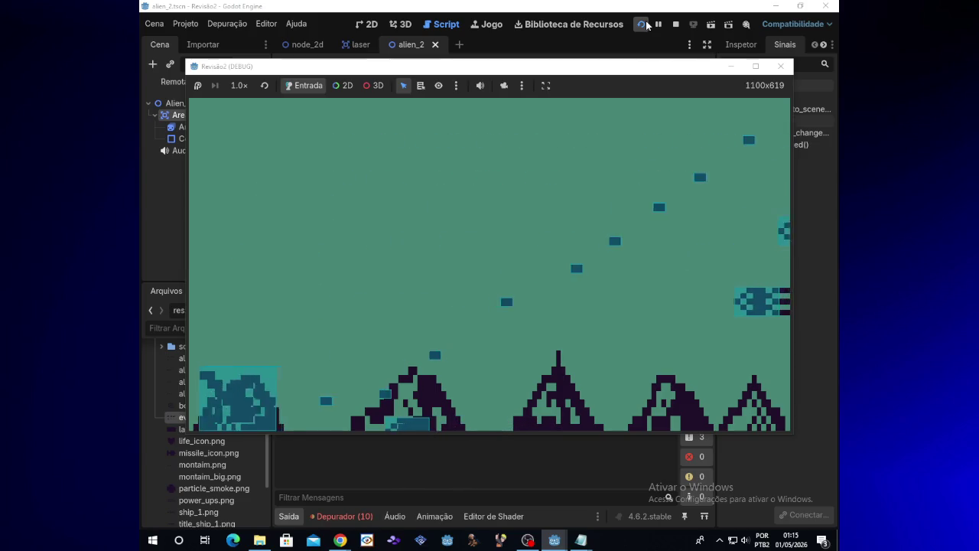
key("Up")
key("Right")
key("Up")
key("Right")
key("Left")
key("space")
key("Down")
key("Right")
key("Right")
key("space")
key("Up")
key("Left")
key("Down")
key("Right")
key("space")
key("Left")
key("Down")
key("space")
key("Up")
key("Left")
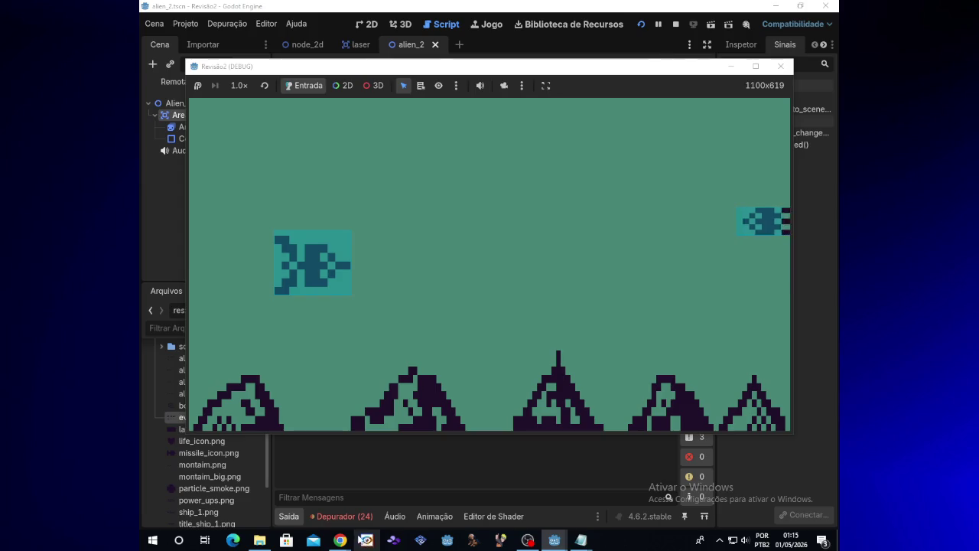
mouse_move(339, 540)
left_click(393, 509)
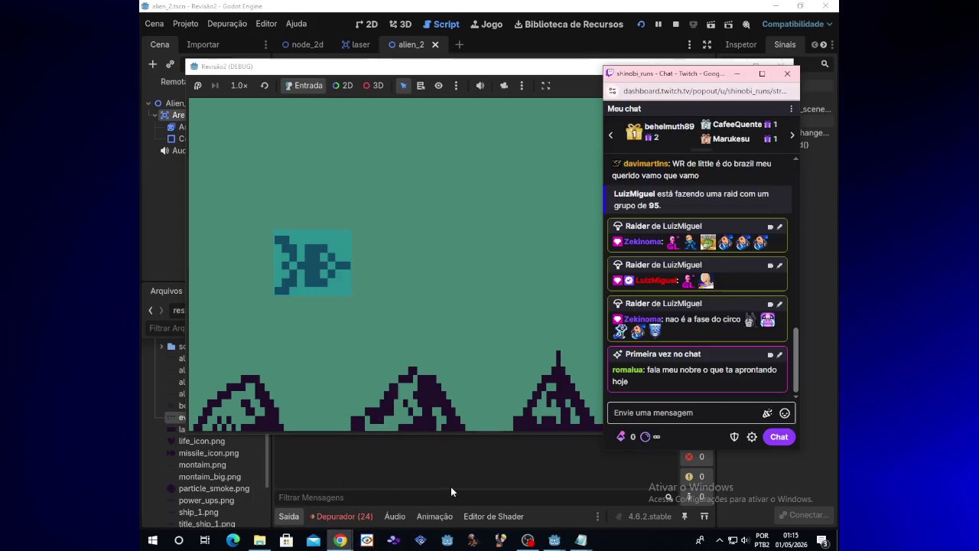
Step: Show the debugger's error list and expand the area_entered error's details
left_click(375, 519)
left_click(366, 519)
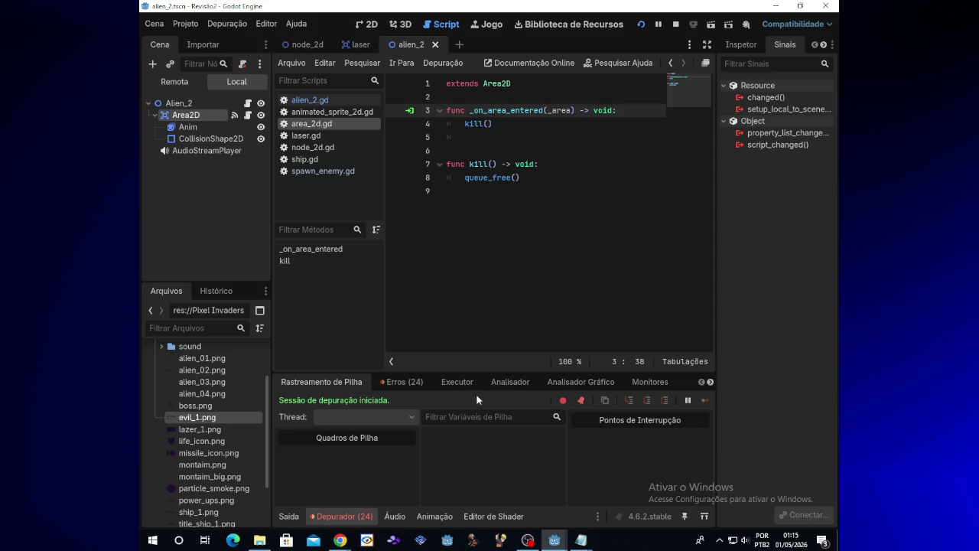
left_click(405, 382)
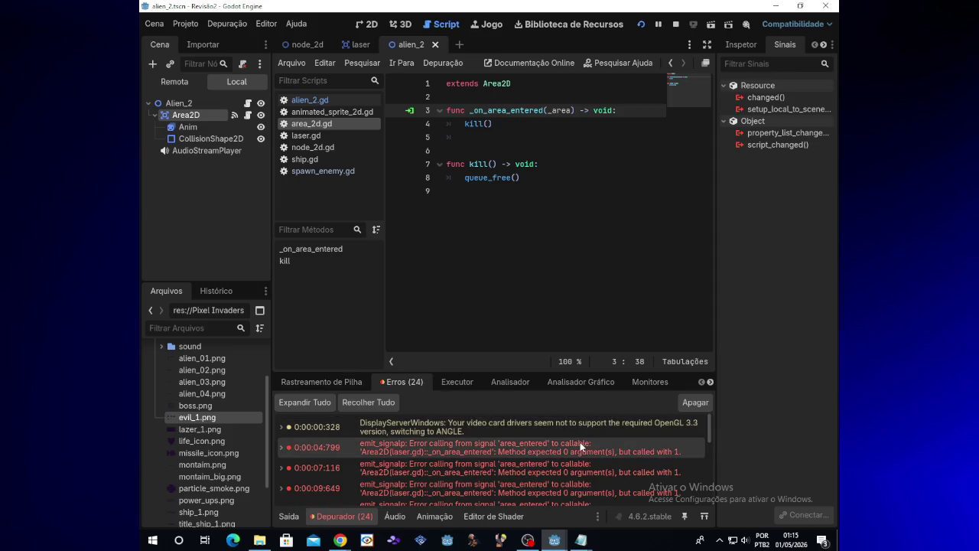
double_click(581, 446)
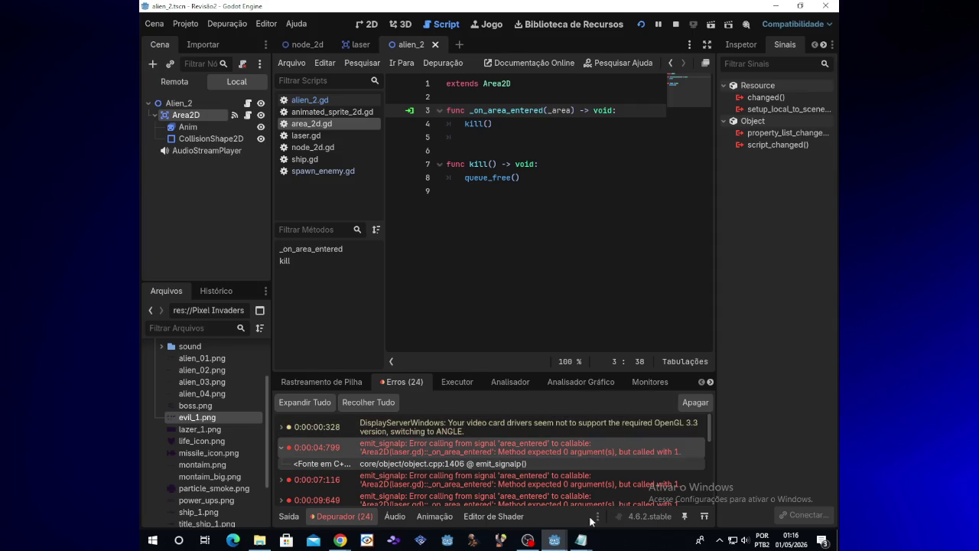
Step: Glance at the stream chat, then clear the error list and select the alien's Anim node
mouse_move(556, 538)
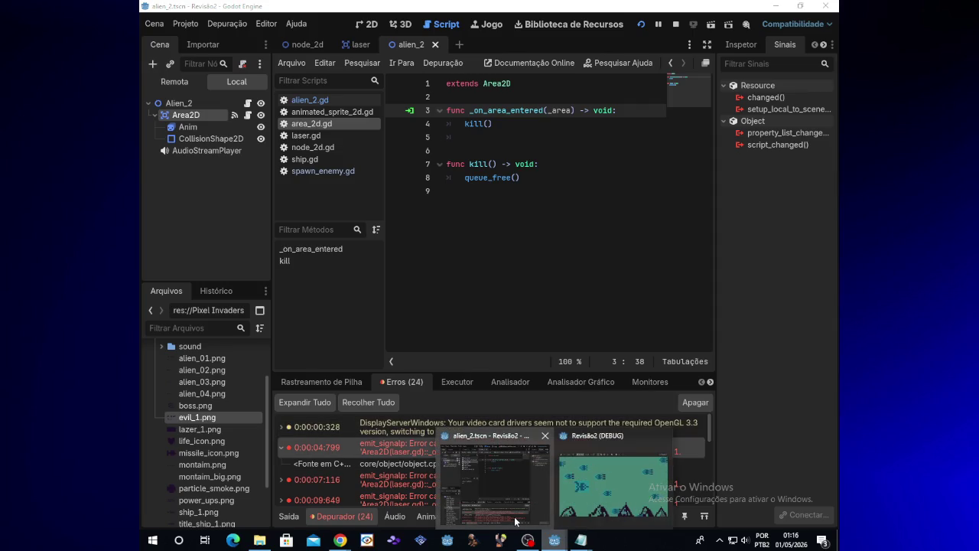
mouse_move(342, 541)
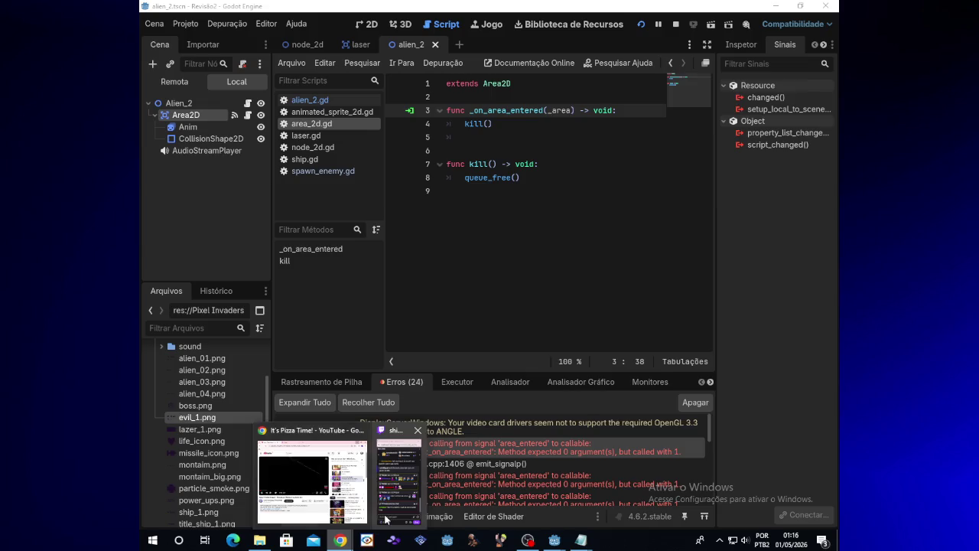
left_click(462, 474)
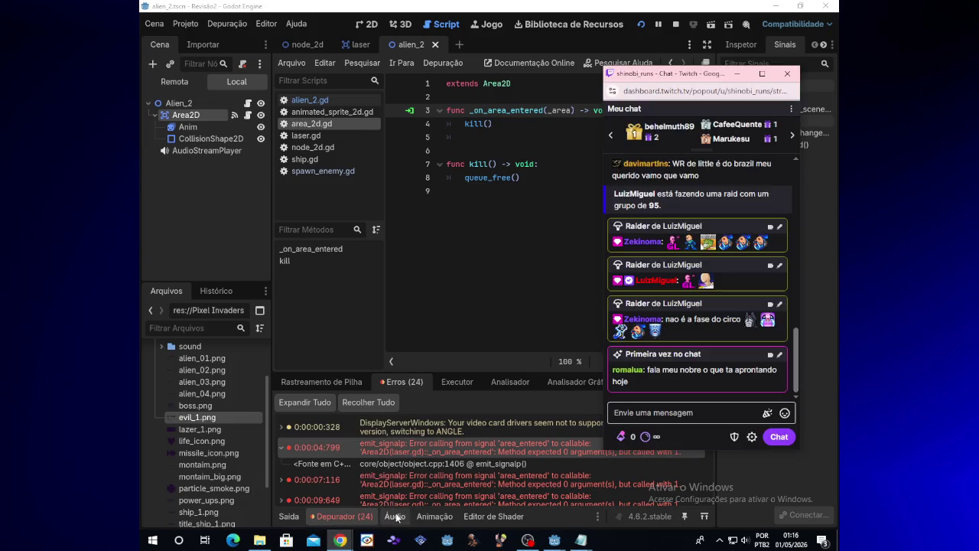
left_click(557, 396)
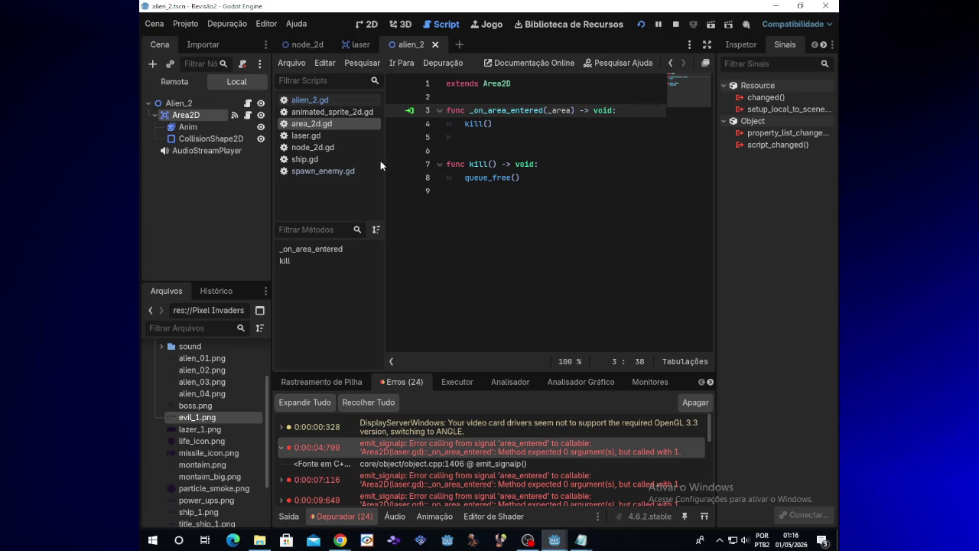
left_click(687, 405)
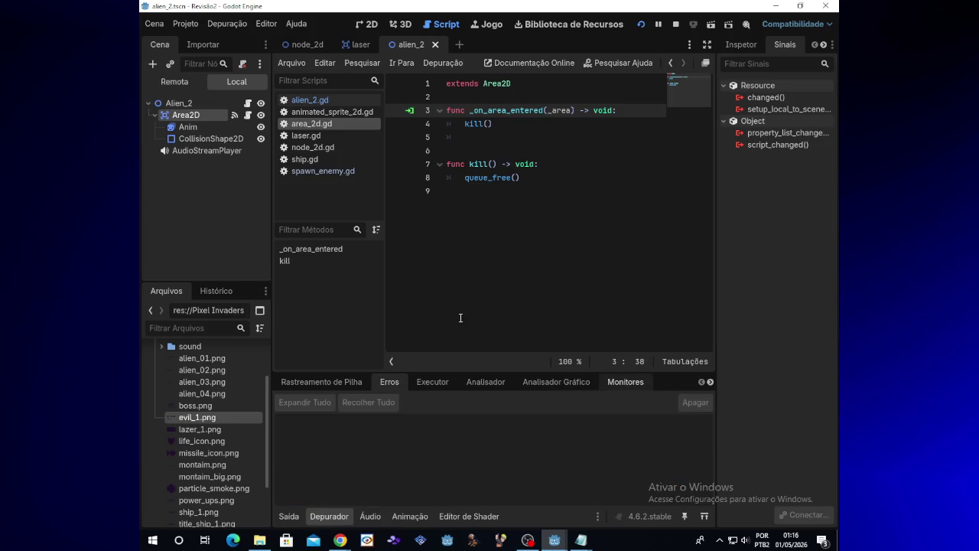
left_click(187, 127)
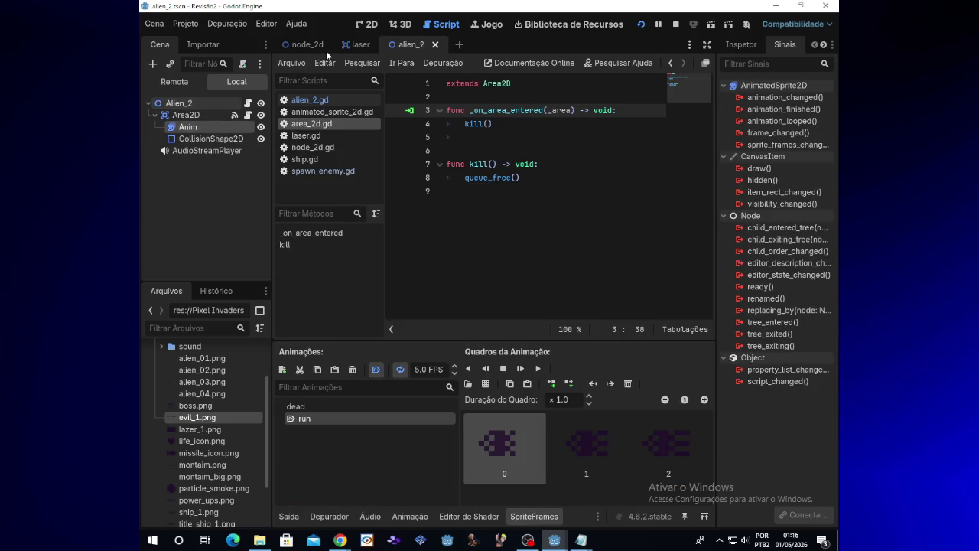
Step: In the laser scene, delete the kill()-through-queue_free() code, then undo to restore it
left_click(356, 44)
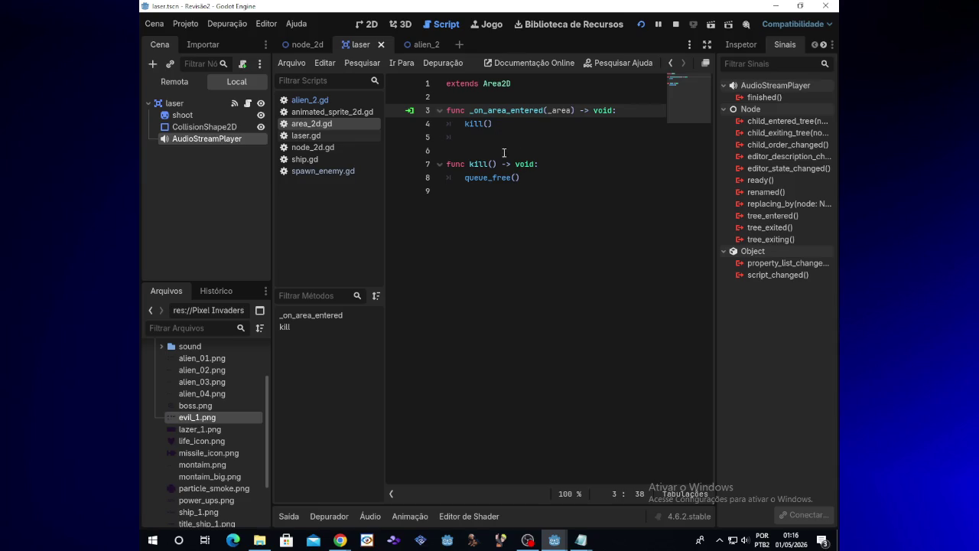
mouse_move(520, 178)
left_mouse_down()
mouse_move(450, 162)
mouse_move(465, 122)
left_mouse_up()
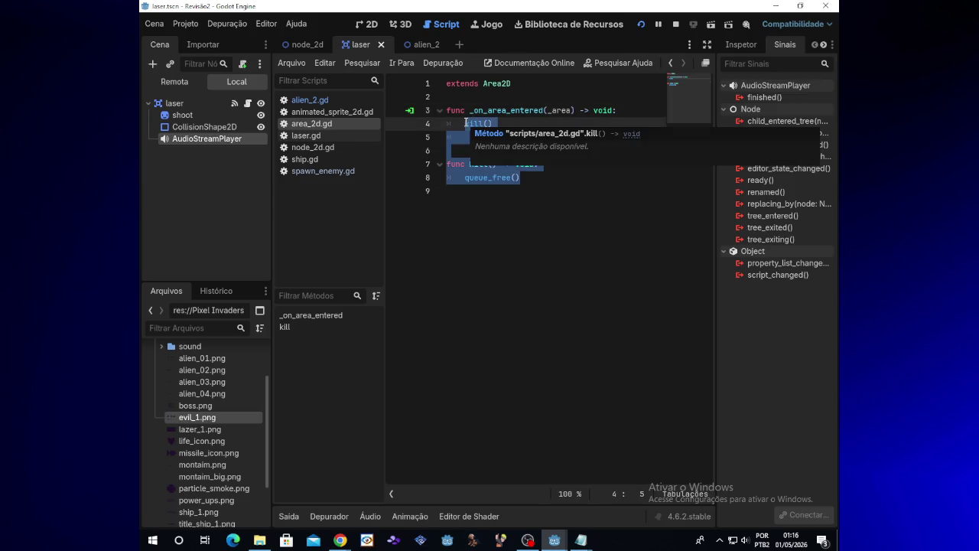
key("Delete")
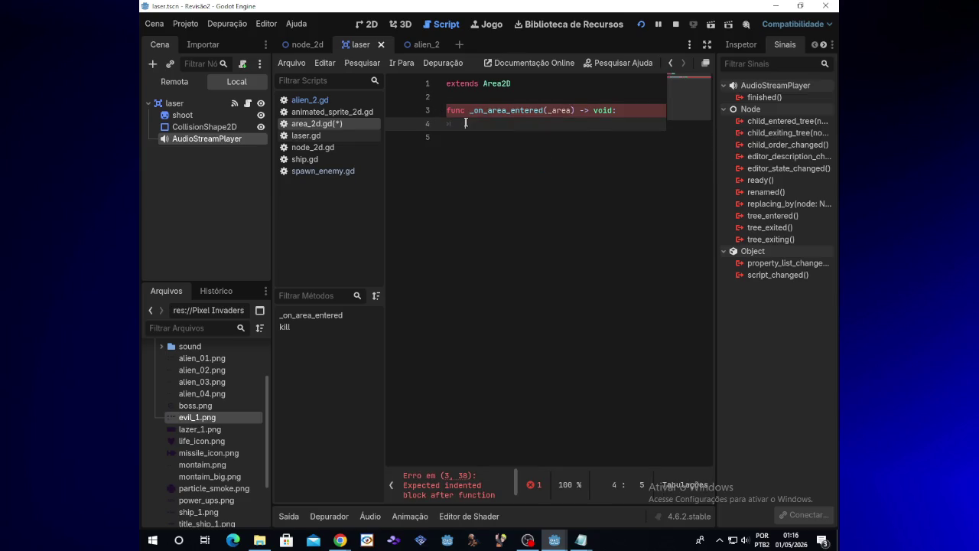
key("ctrl+z")
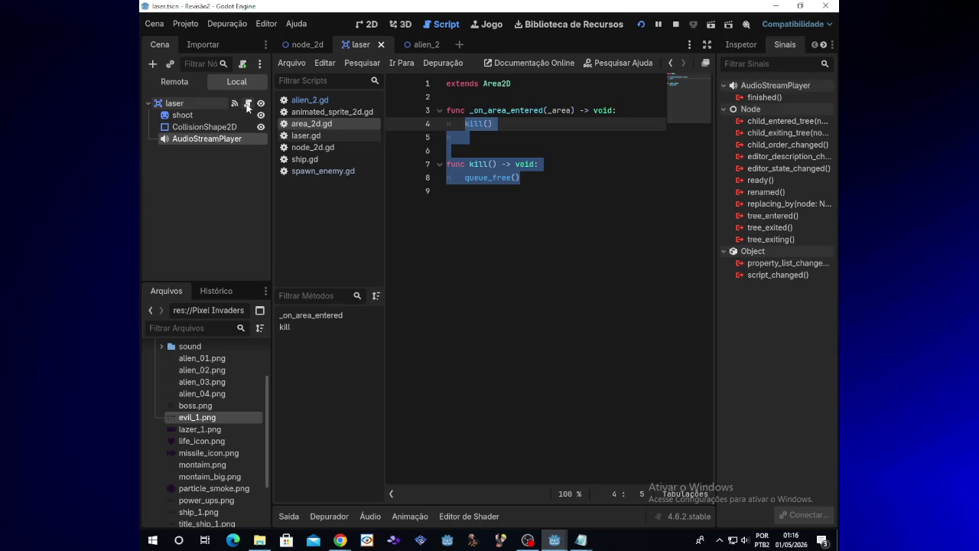
Step: Review laser.gd's _on_area_entered handler and the shoot sprite, then go to the node_2d scene
left_click(248, 104)
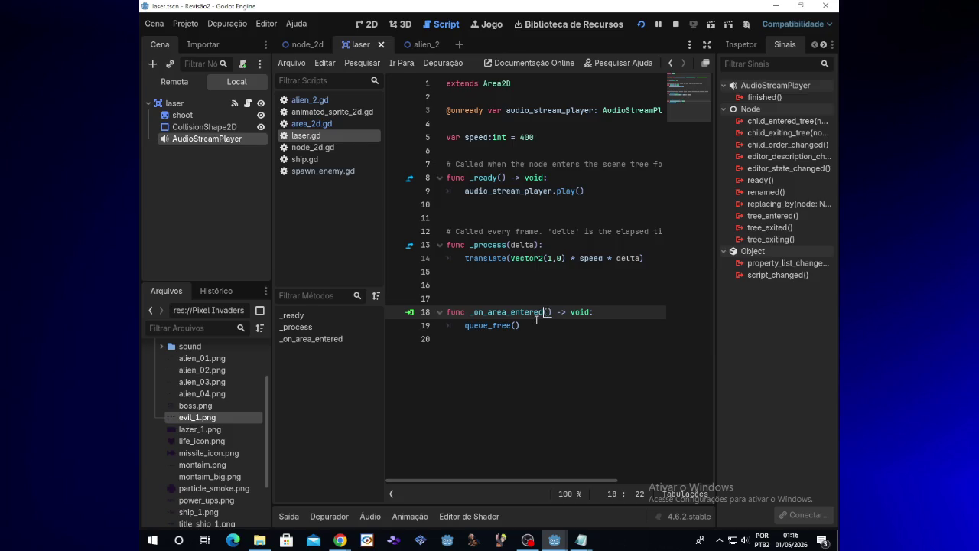
left_click(543, 320)
left_click(643, 23)
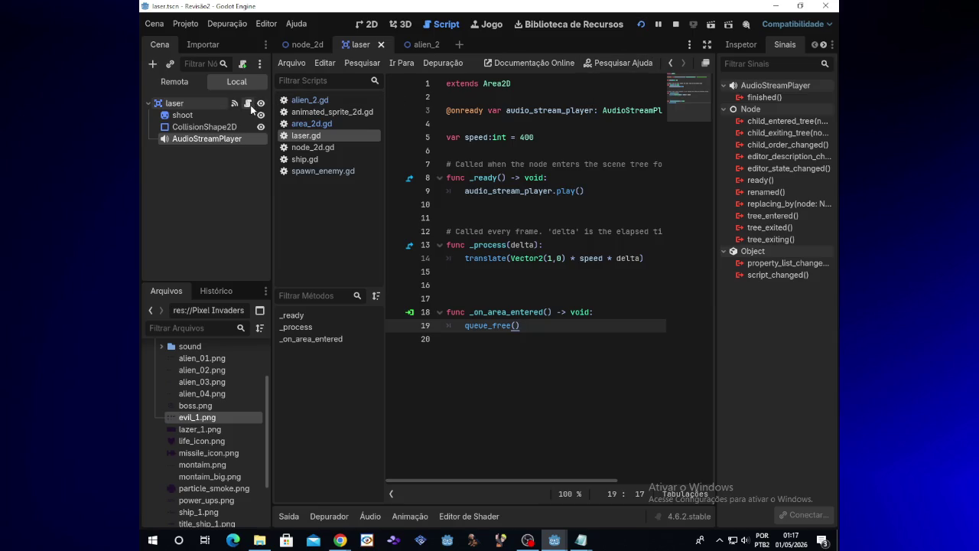
left_click(184, 115)
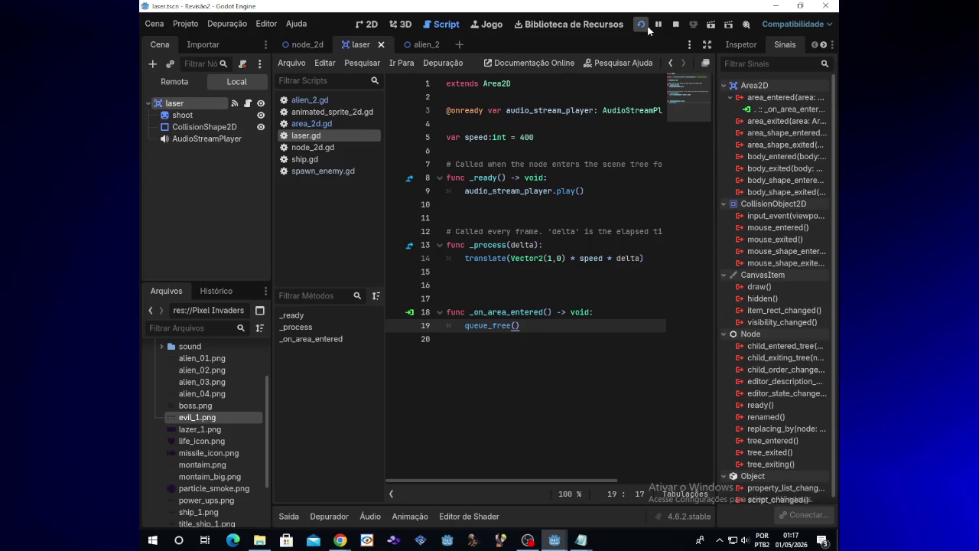
left_click(301, 45)
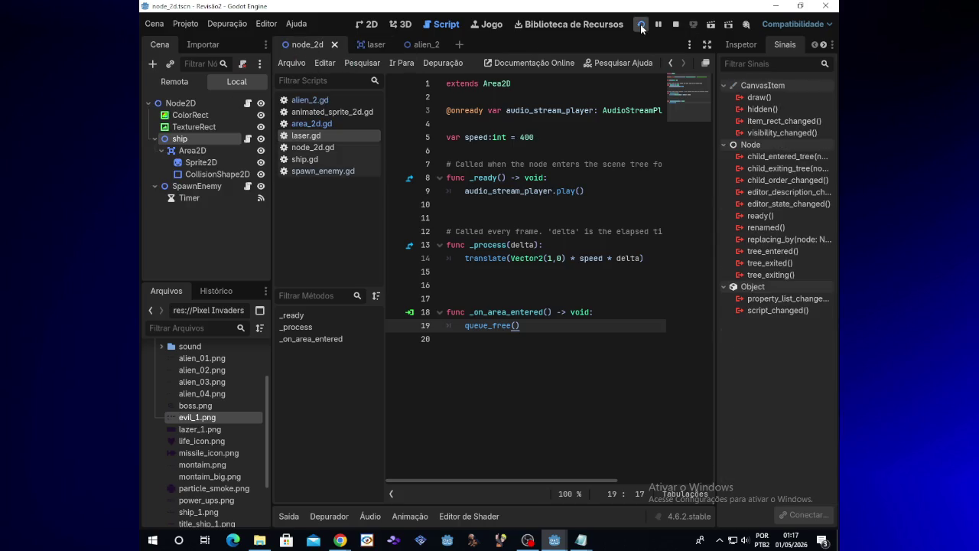
Step: Run the game, fly the ship up and down firing lasers, then close the game window
left_click(641, 25)
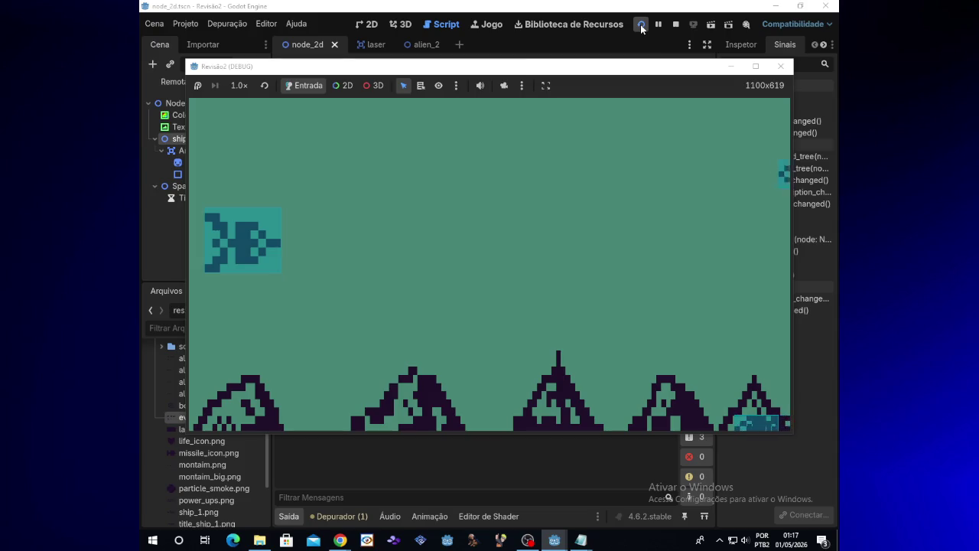
key("Up")
key("space")
key("Up")
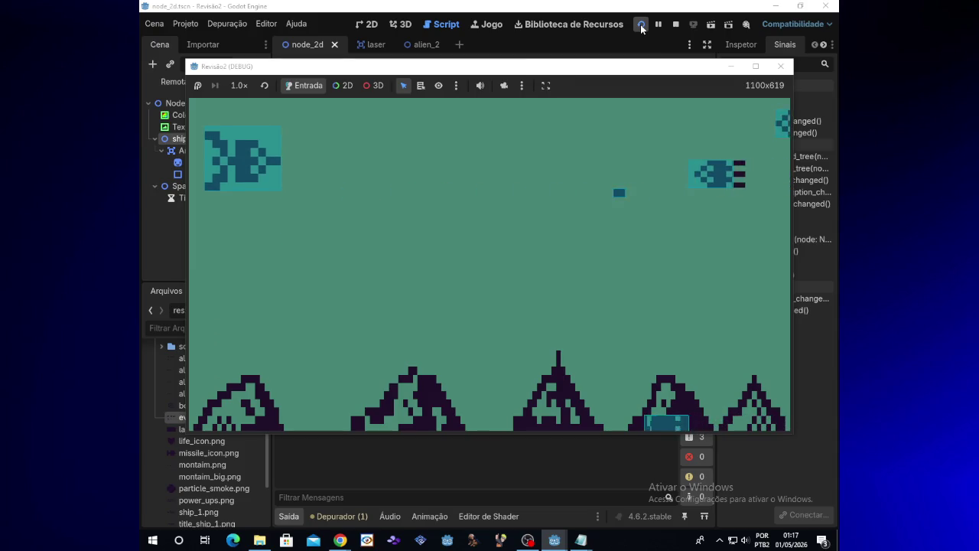
key("Down")
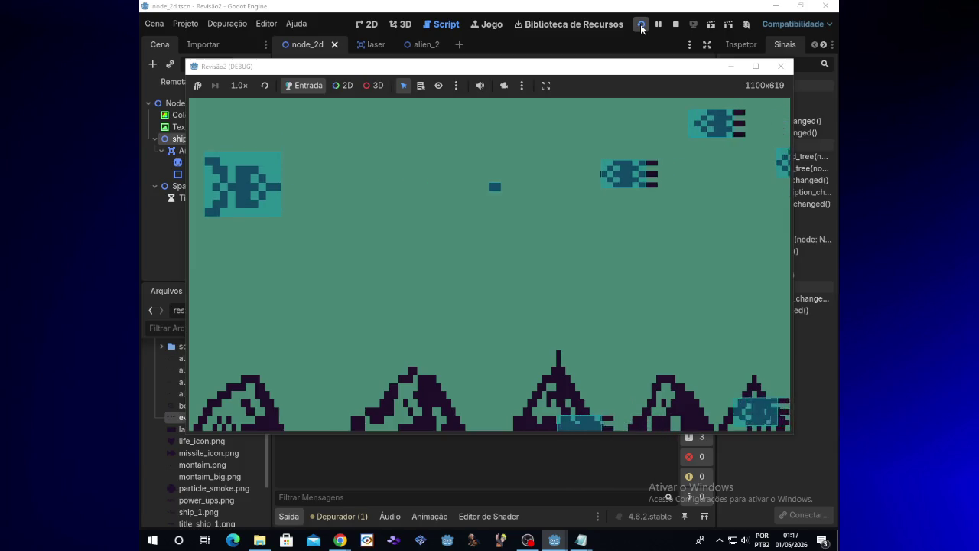
key("Up")
key("space")
key("Up")
key("space")
key("space")
key("space")
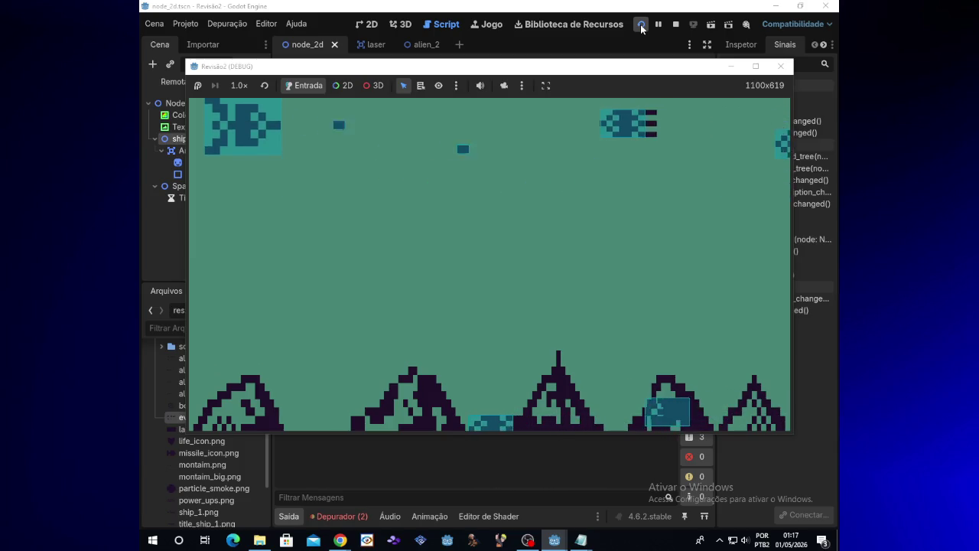
key("Down")
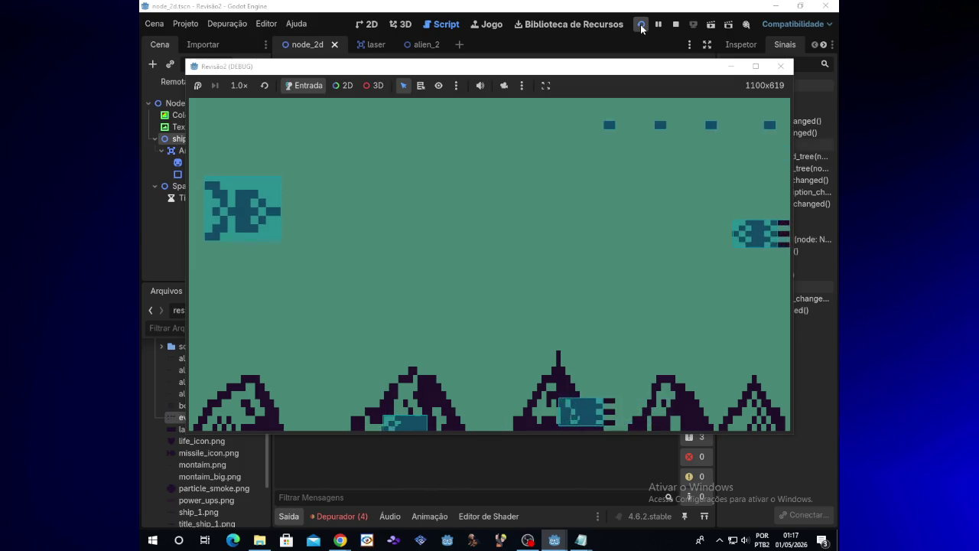
key("space")
key("space")
key("space")
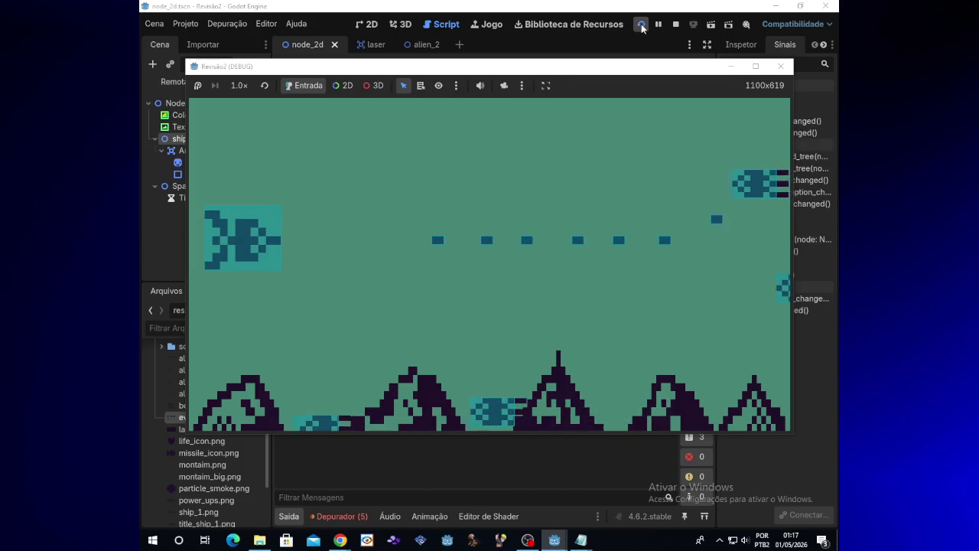
left_click(780, 65)
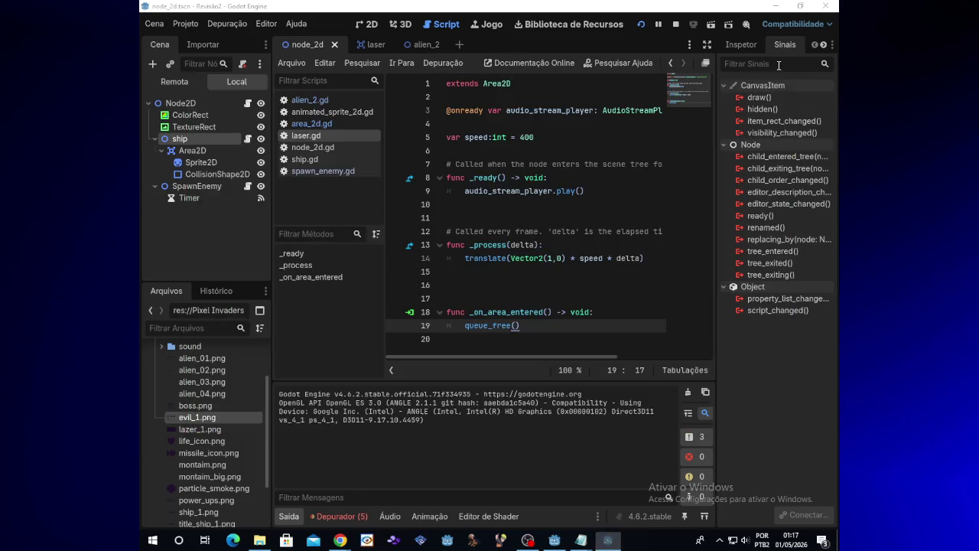
Step: Switch between the laser and node_2d scenes, run a second short test, then stop it
left_click(364, 51)
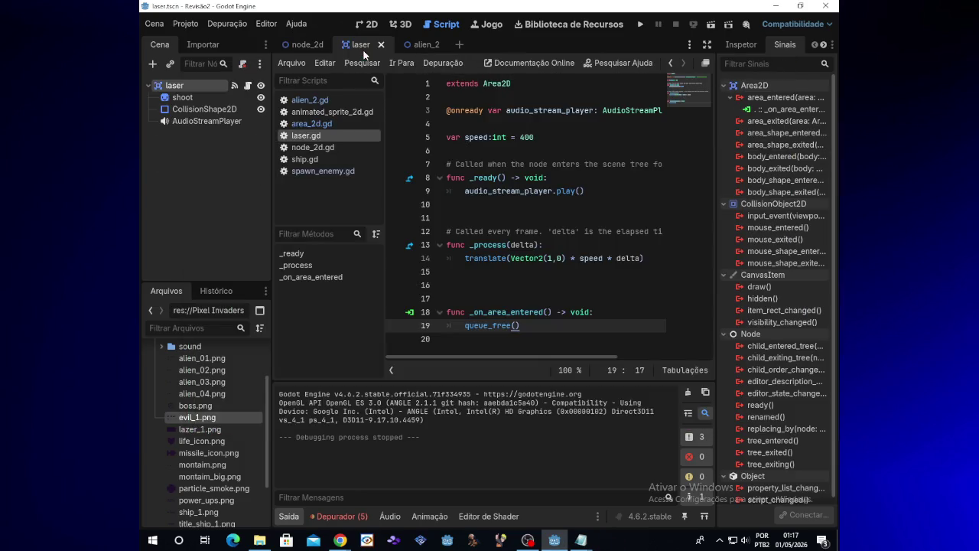
left_click(321, 49)
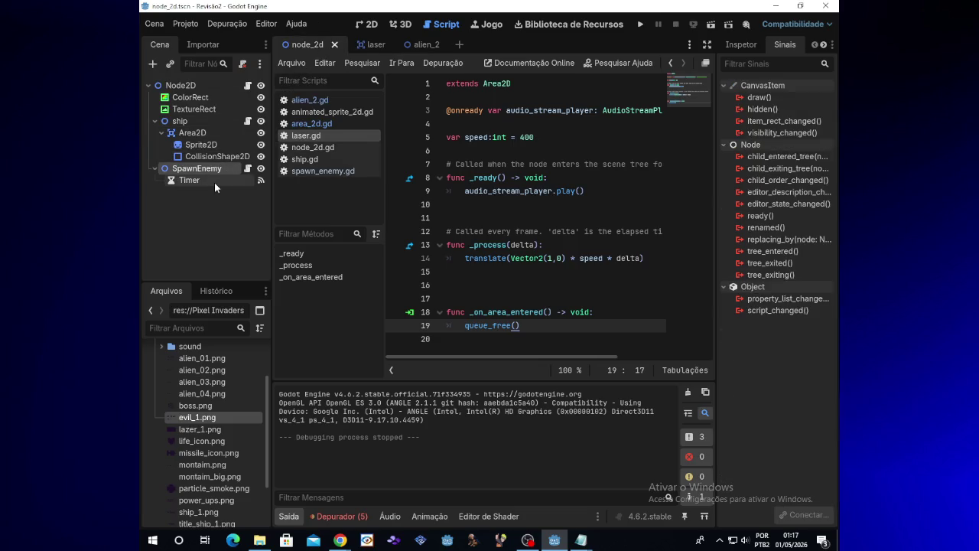
left_click(360, 45)
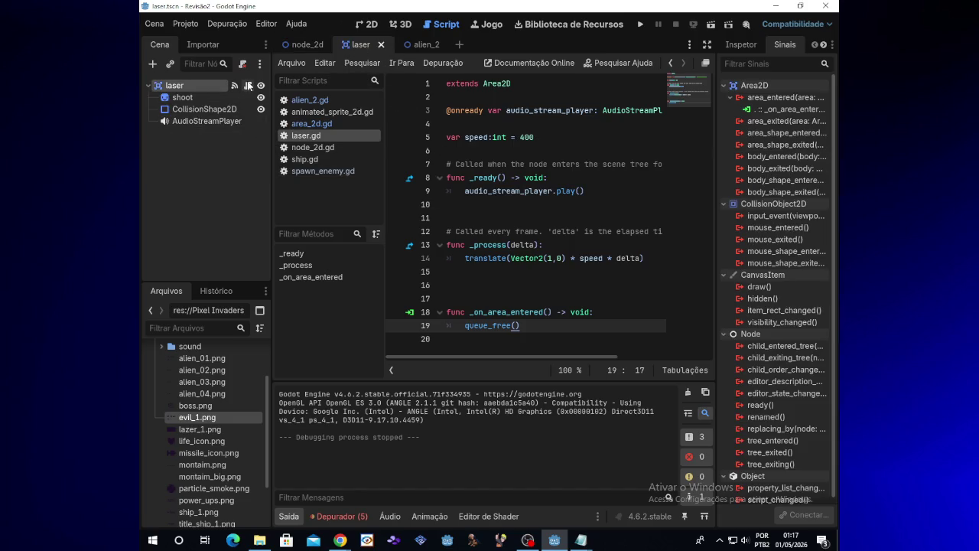
left_click(636, 28)
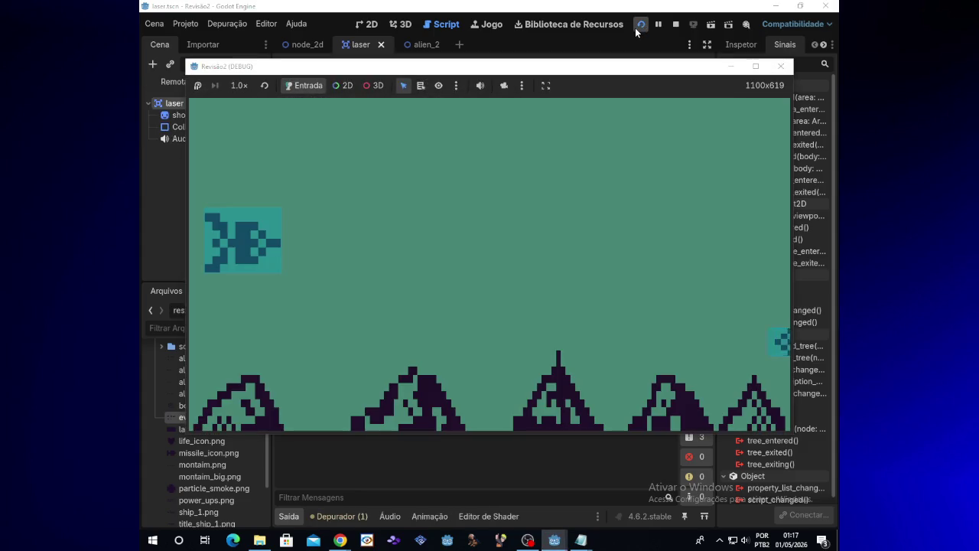
key("Down")
key("space")
key("space")
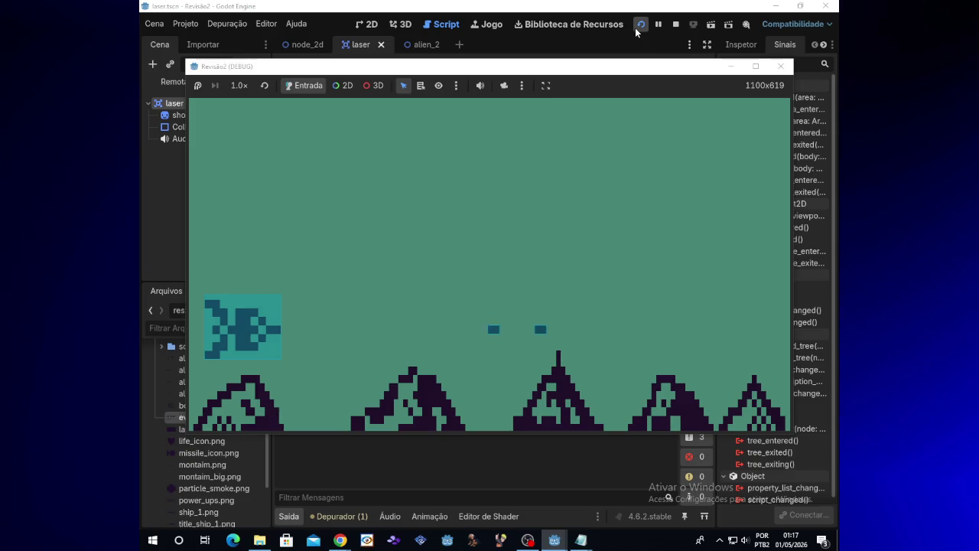
left_click(781, 65)
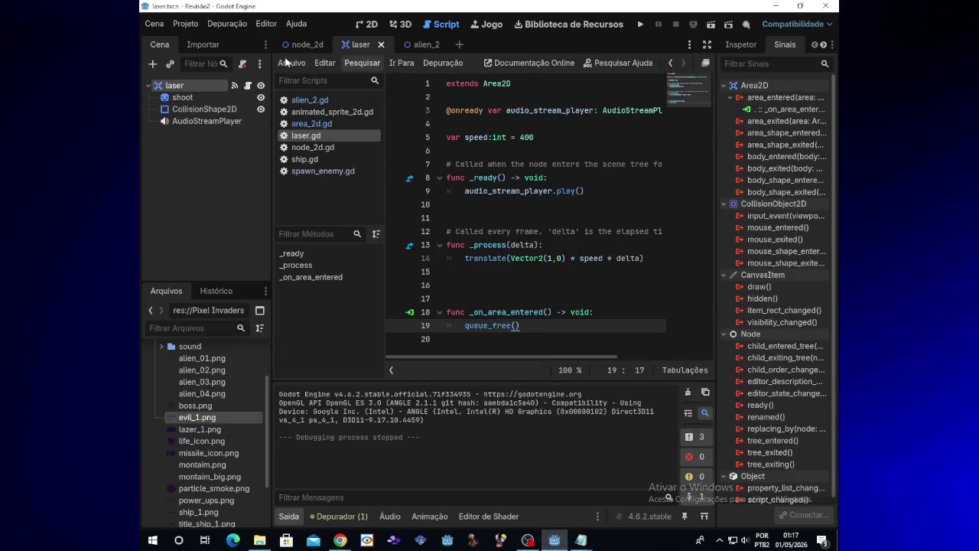
Step: Select the extends Area2D line in laser.gd, then open node_2d.gd in the main scene
left_click(304, 44)
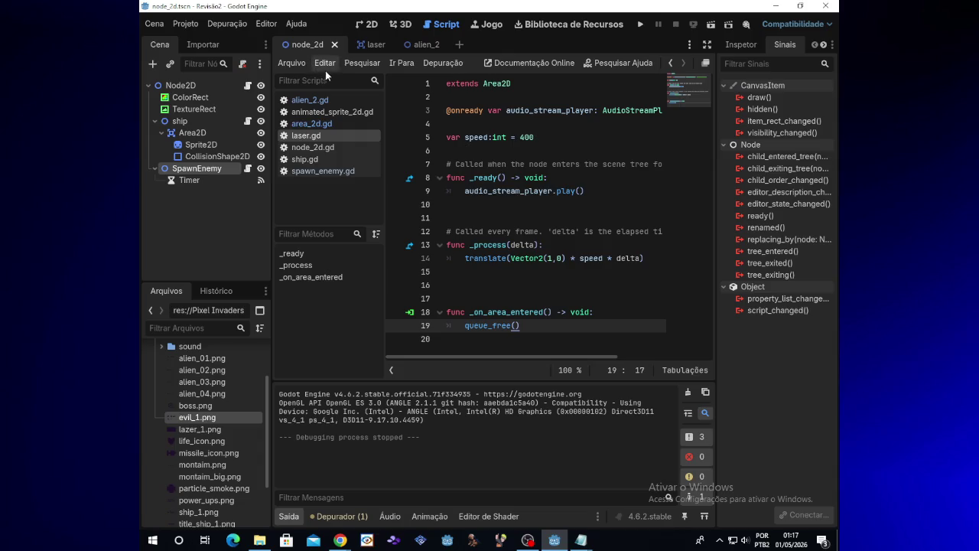
left_click(374, 46)
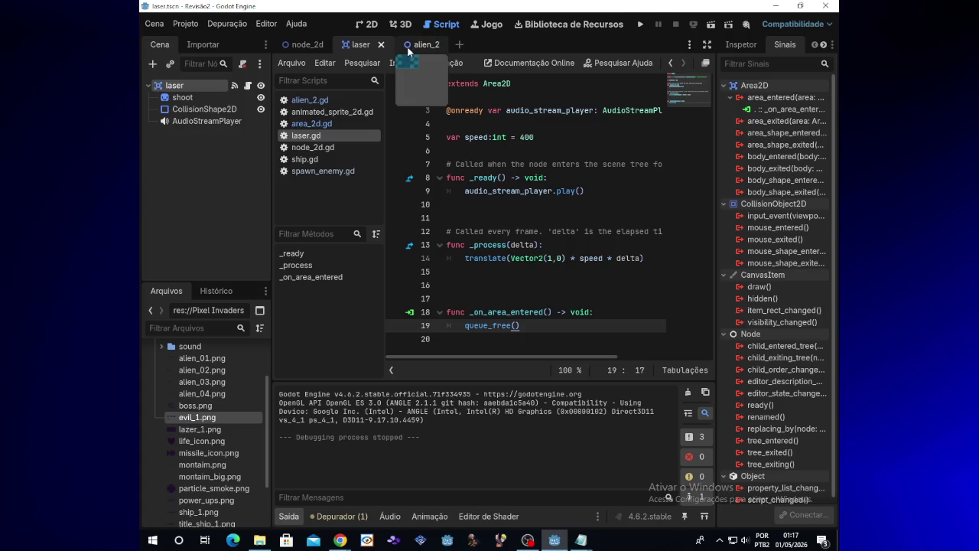
left_click(423, 45)
left_click(358, 46)
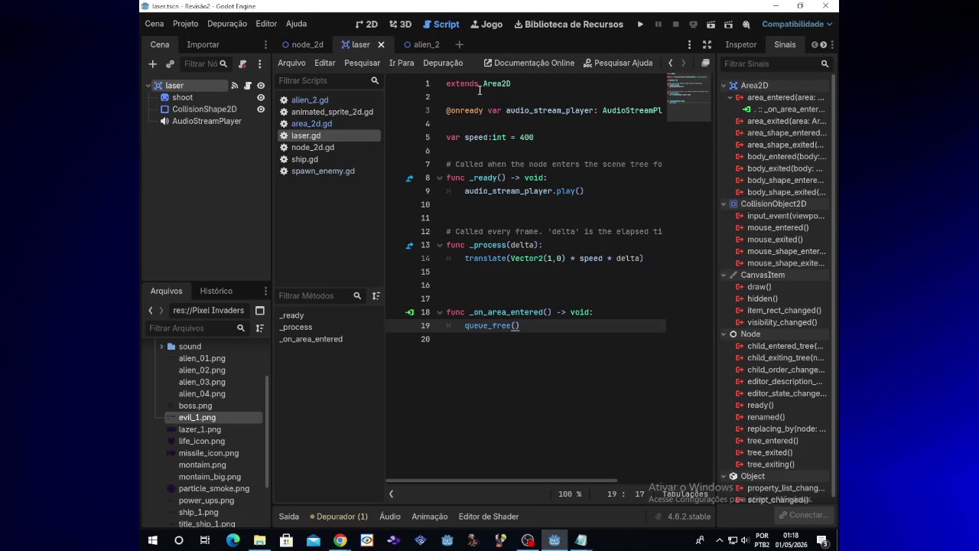
left_click_drag(512, 86, 449, 87)
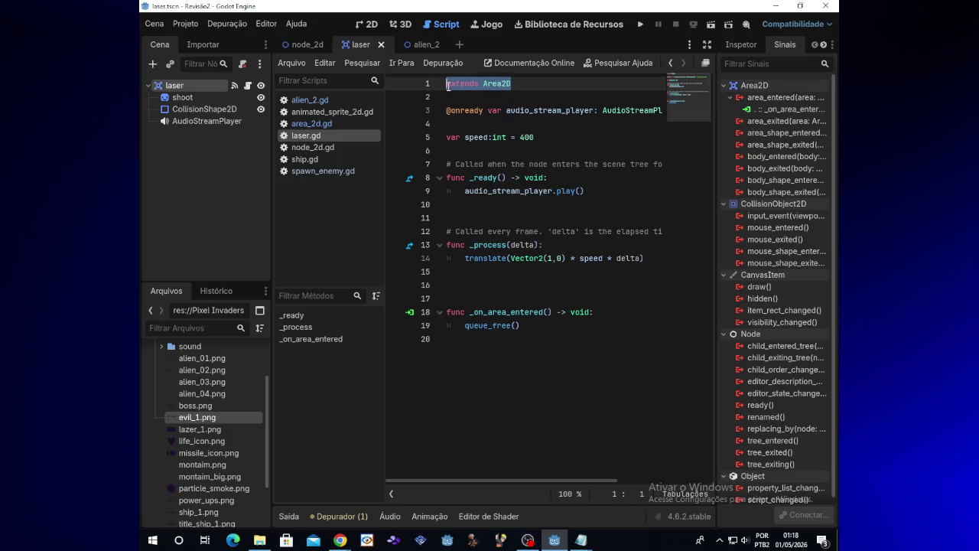
left_click(305, 47)
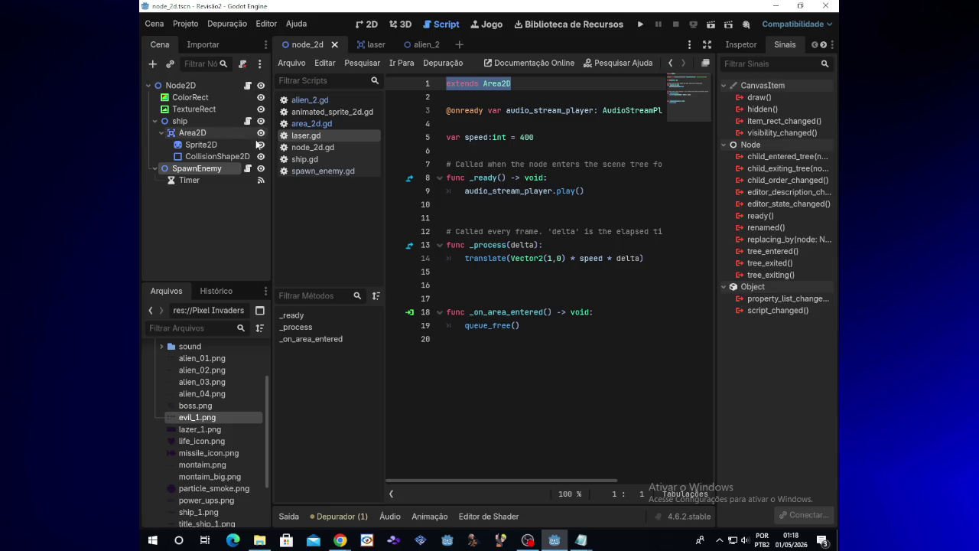
left_click(248, 85)
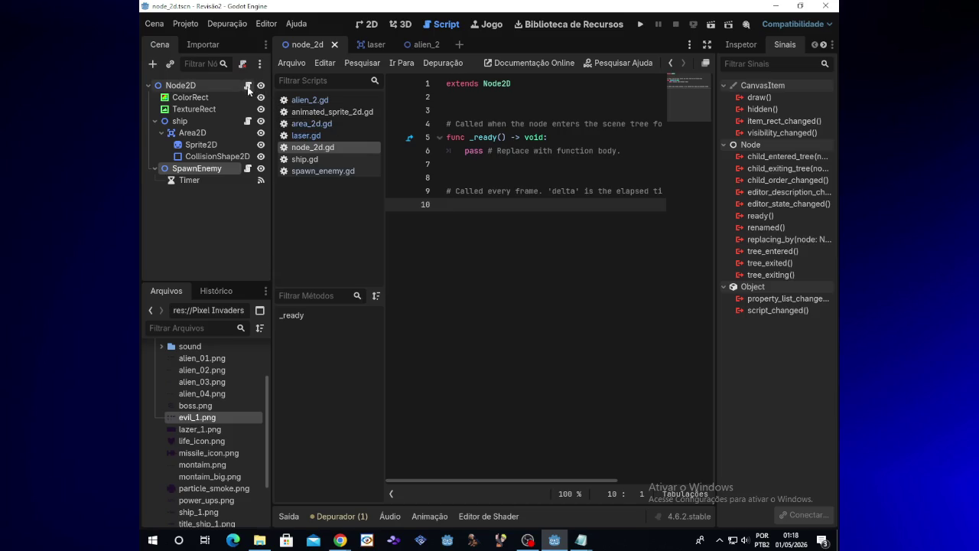
Step: Add 'extends Area2D' on line 2 of node_2d.gd, run the game, then delete the line after the error
left_click(454, 97)
type("extends Area2D")
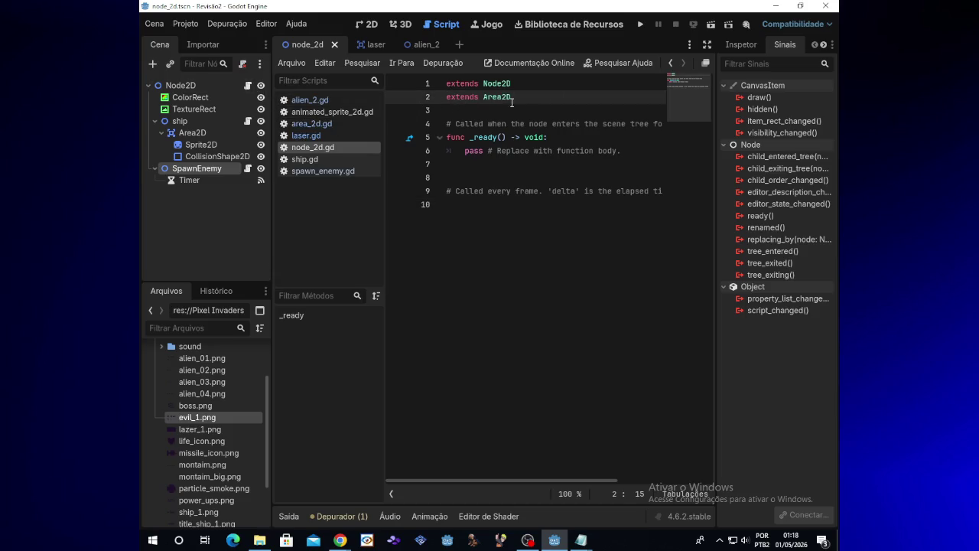
left_click(641, 24)
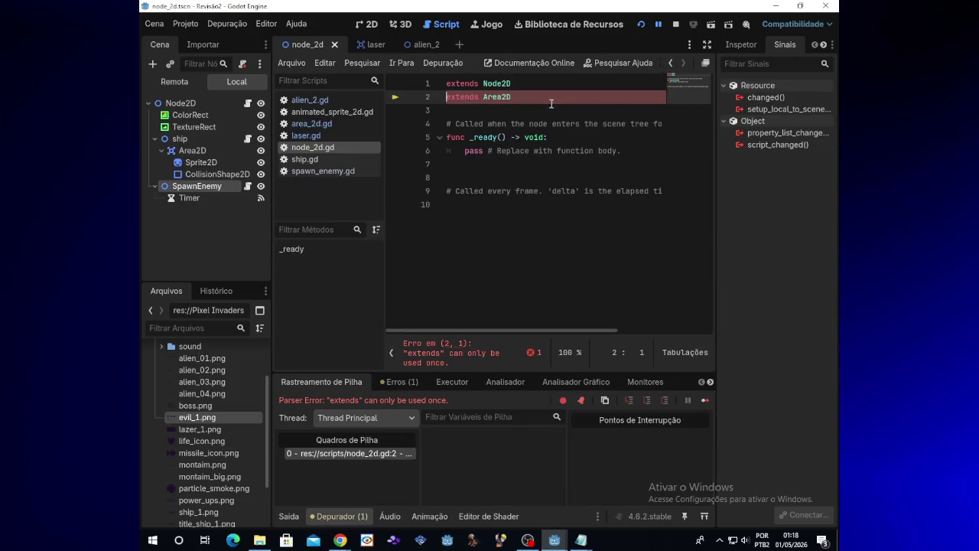
key("shift+Home")
key("BackSpace")
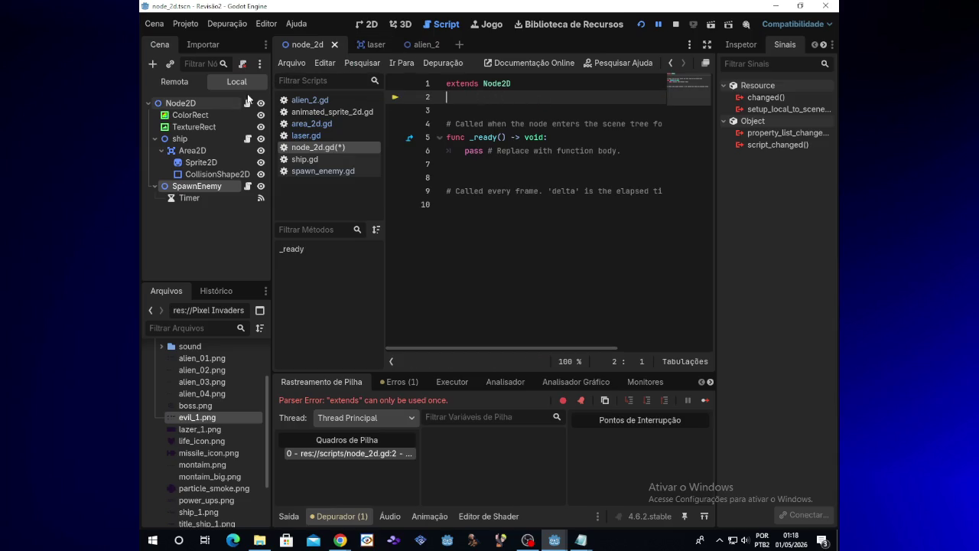
Step: Open the laser node's laser.gd script in the laser scene
left_click(383, 46)
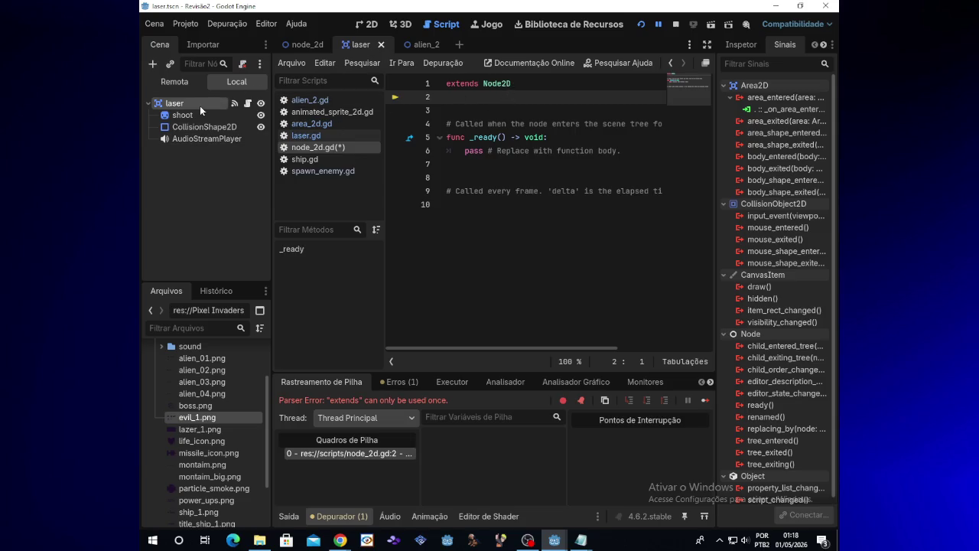
left_click(249, 104)
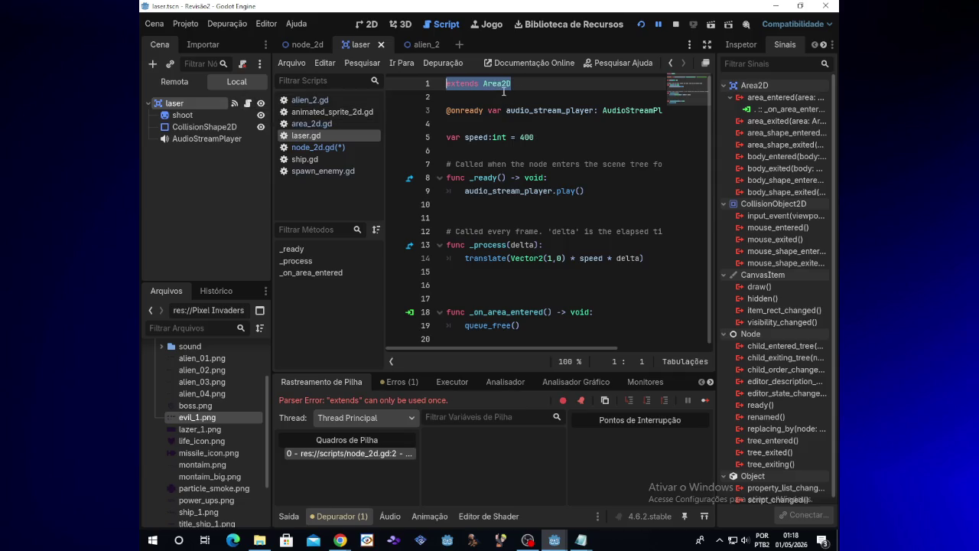
mouse_move(366, 541)
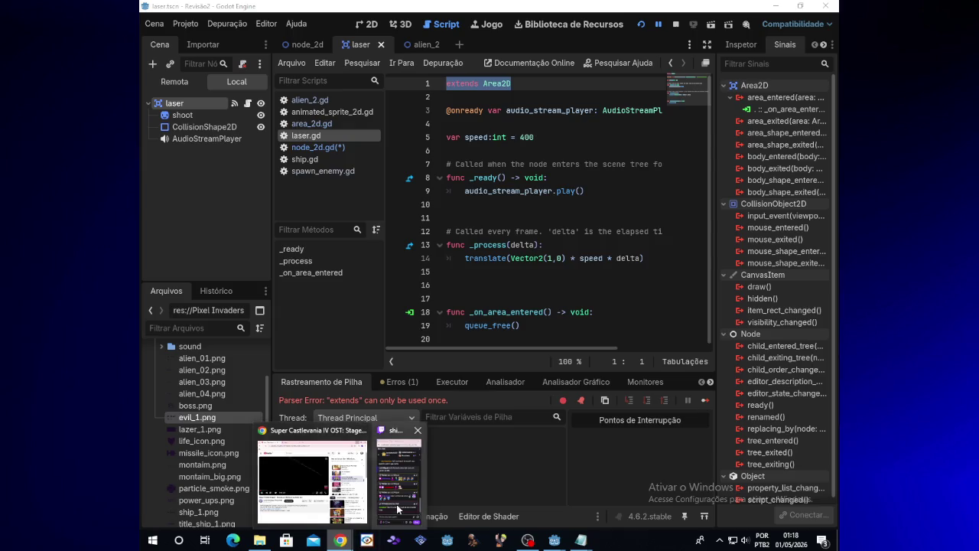
left_click(398, 481)
left_click(580, 446)
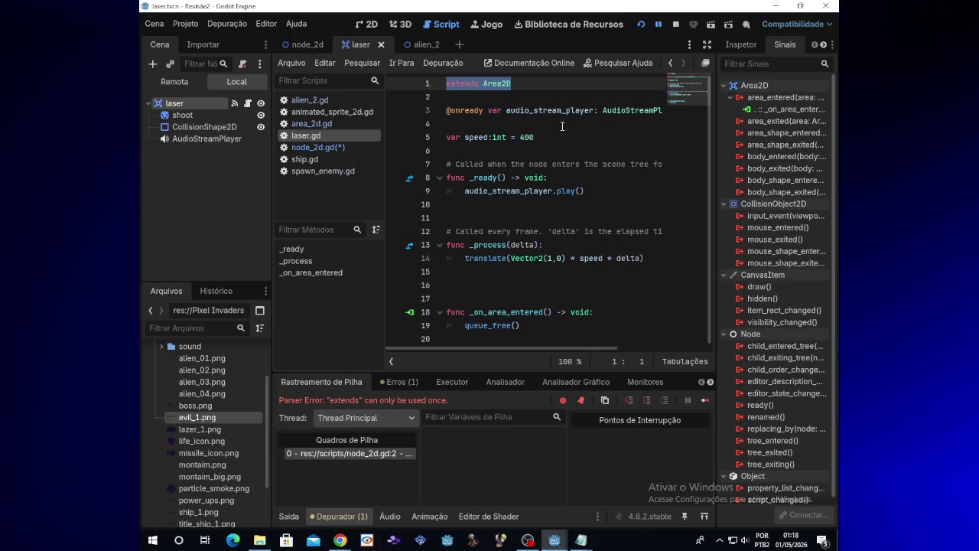
Step: Write and then erase a second 'extends Node' line in laser.gd, ending back on the node_2d scene
left_click(527, 91)
key("Return")
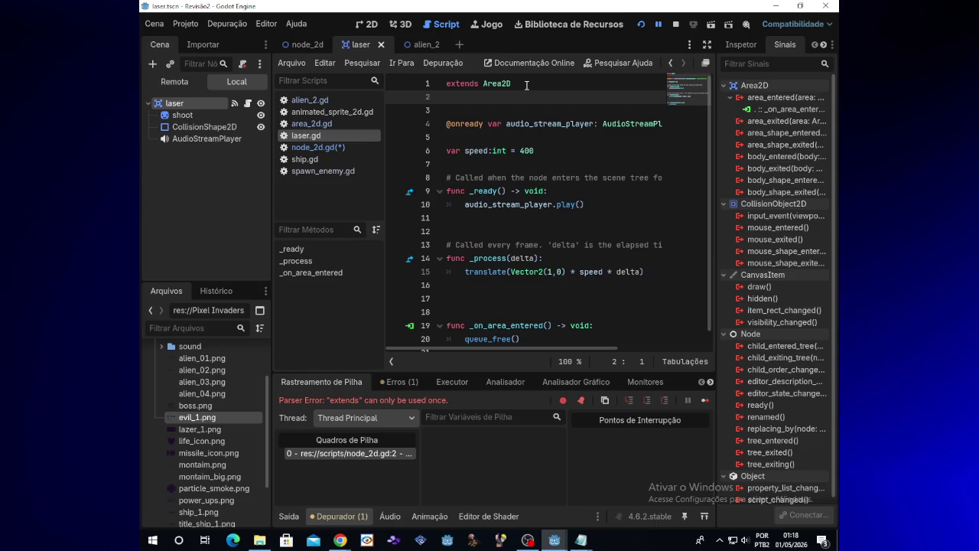
type("extends")
key("BackSpace")
key("BackSpace")
key("BackSpace")
type("tends")
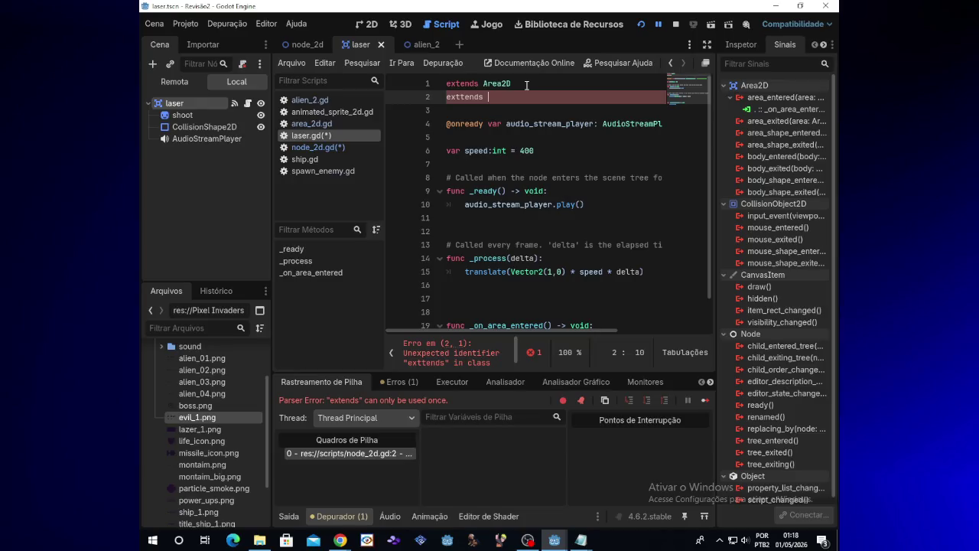
key("BackSpace")
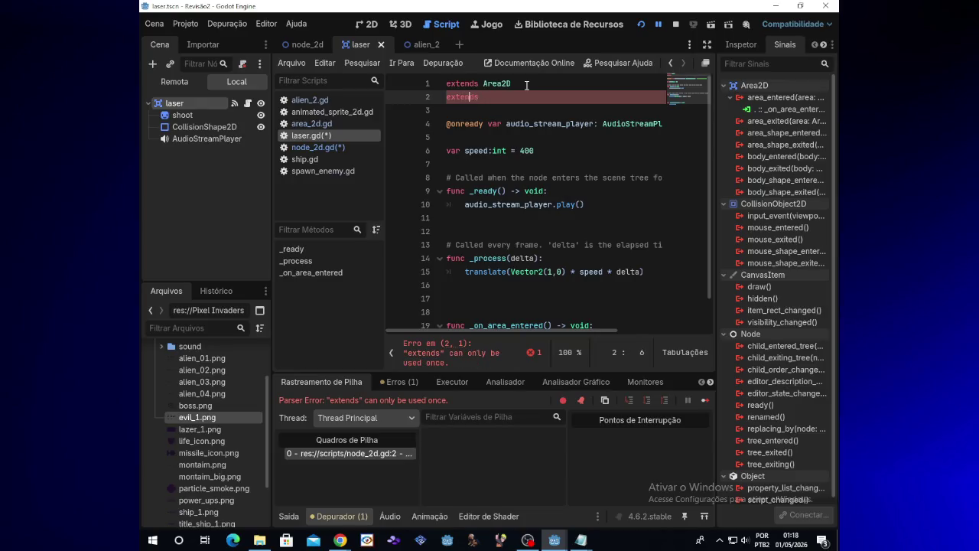
type("M")
key("BackSpace")
key("BackSpace")
type("Node")
key("BackSpace")
key("BackSpace")
key("BackSpace")
key("BackSpace")
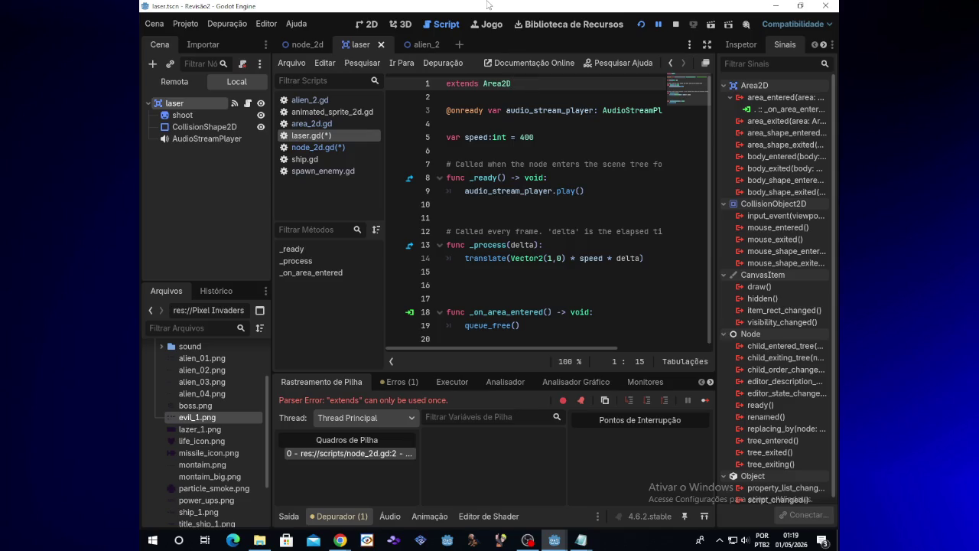
left_click(306, 49)
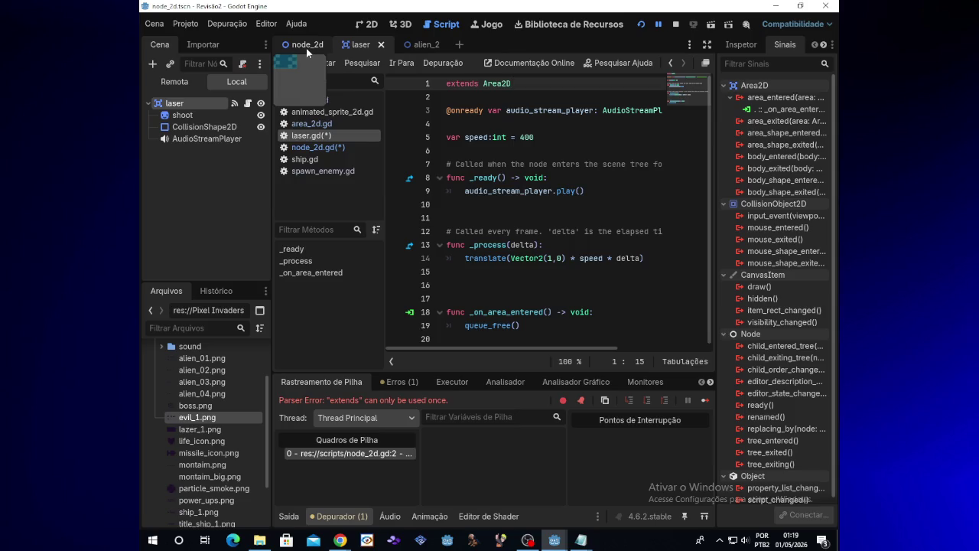
left_click(376, 46)
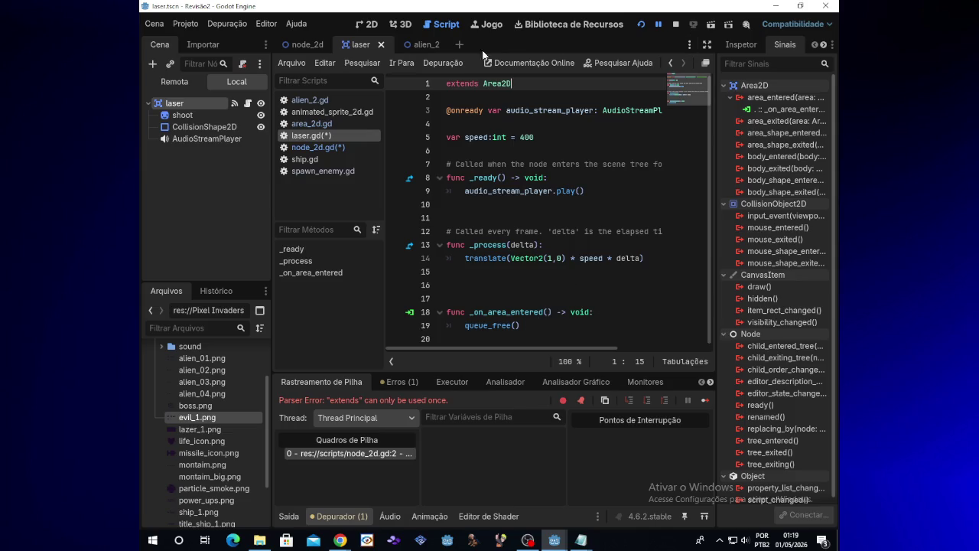
left_click(306, 46)
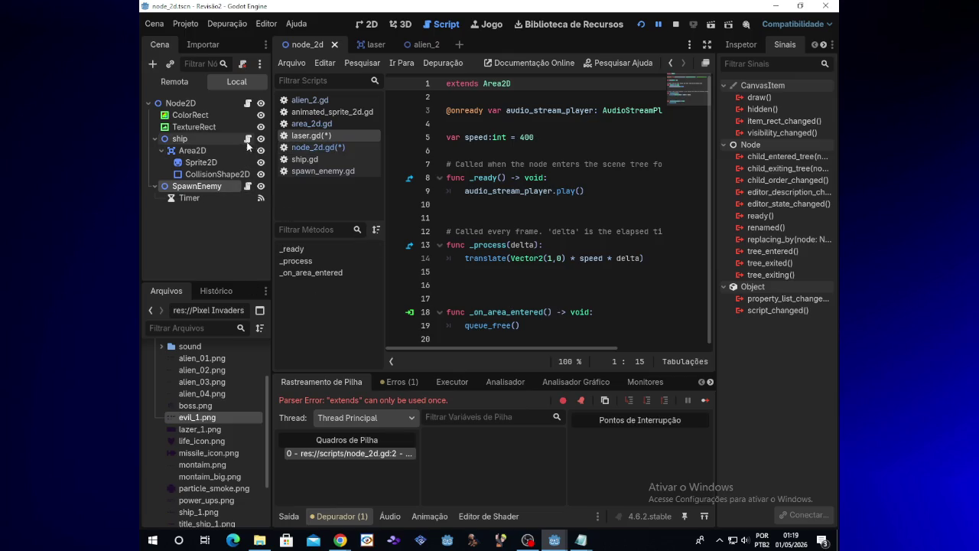
Step: Open ship.gd and scroll through its movement code and shoot() function
left_click(304, 159)
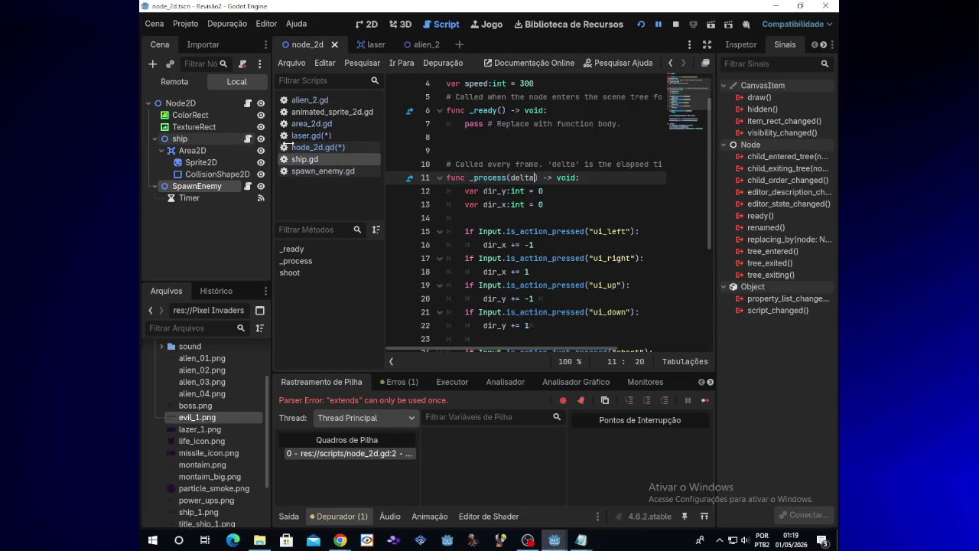
left_click_drag(708, 191, 702, 345)
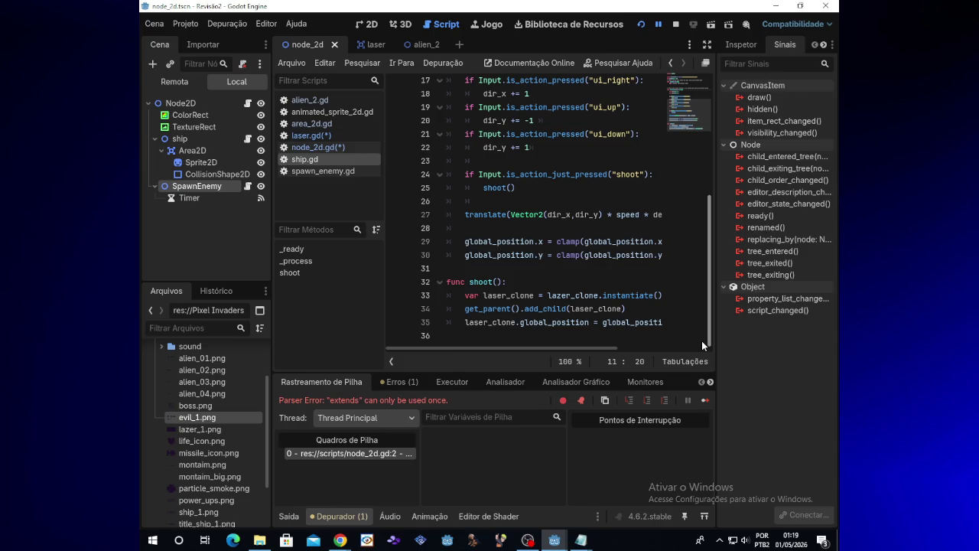
scroll(708, 230, "up", 5)
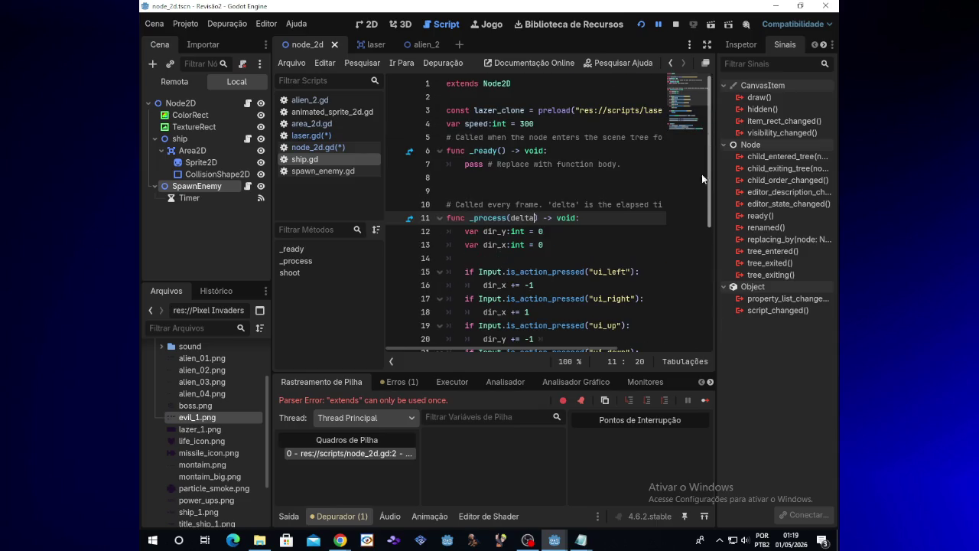
scroll(701, 173, "down", 5)
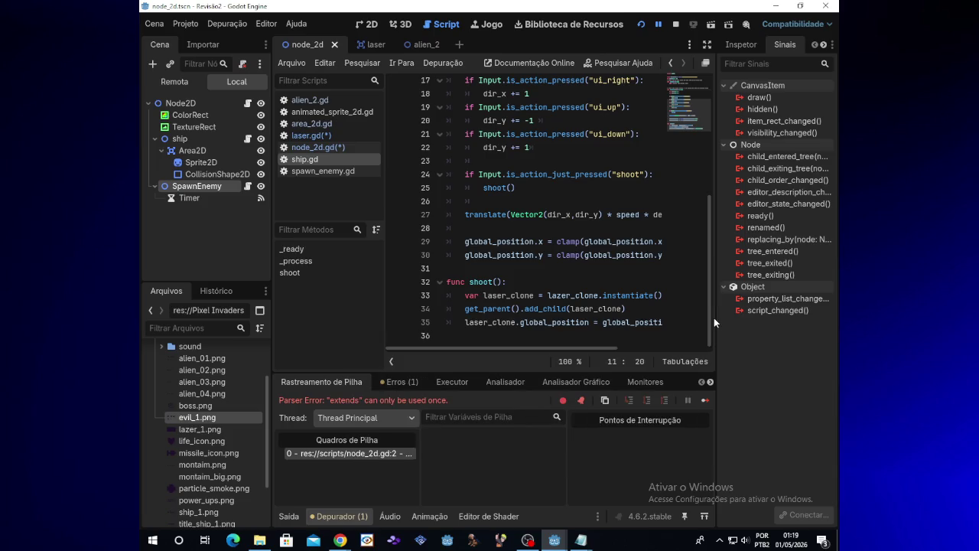
scroll(712, 302, "up", 1)
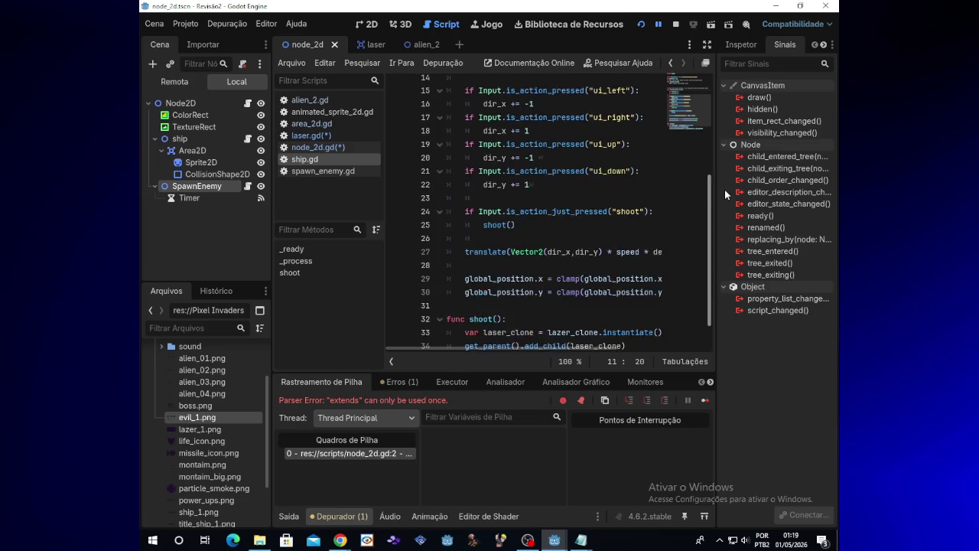
scroll(725, 191, "up", 4)
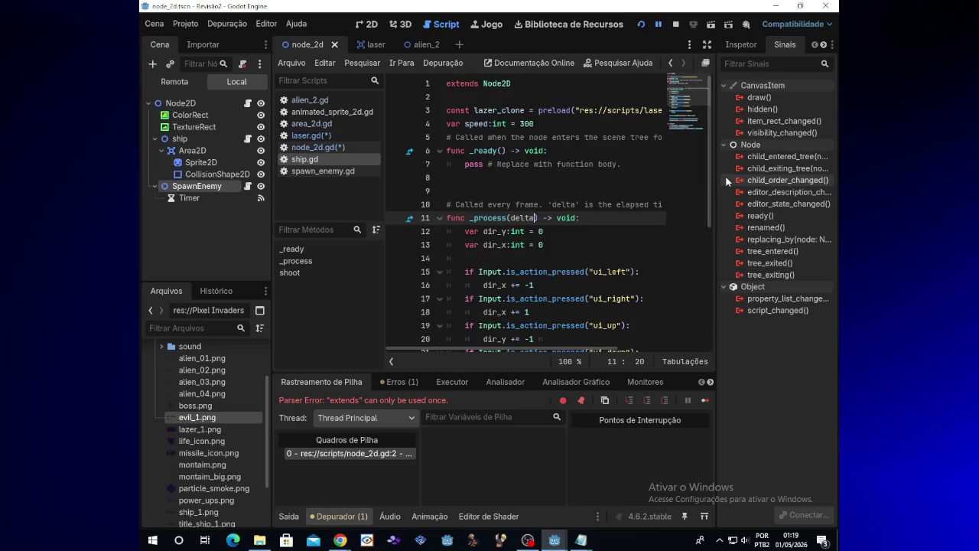
scroll(505, 346, "right", 1)
scroll(517, 348, "right", 2)
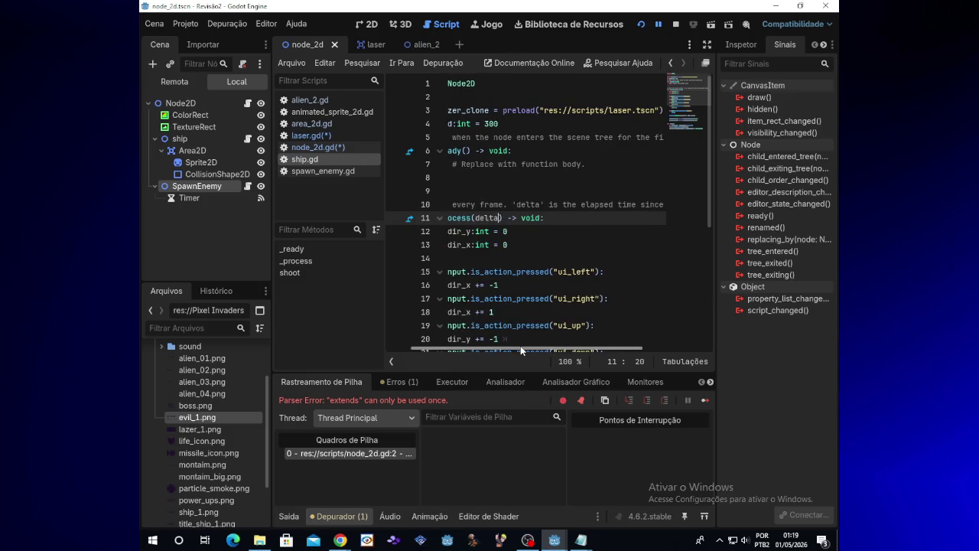
Step: In the laser scene, create collision_shape_2d.gd on the CollisionShape2D node
left_click(358, 44)
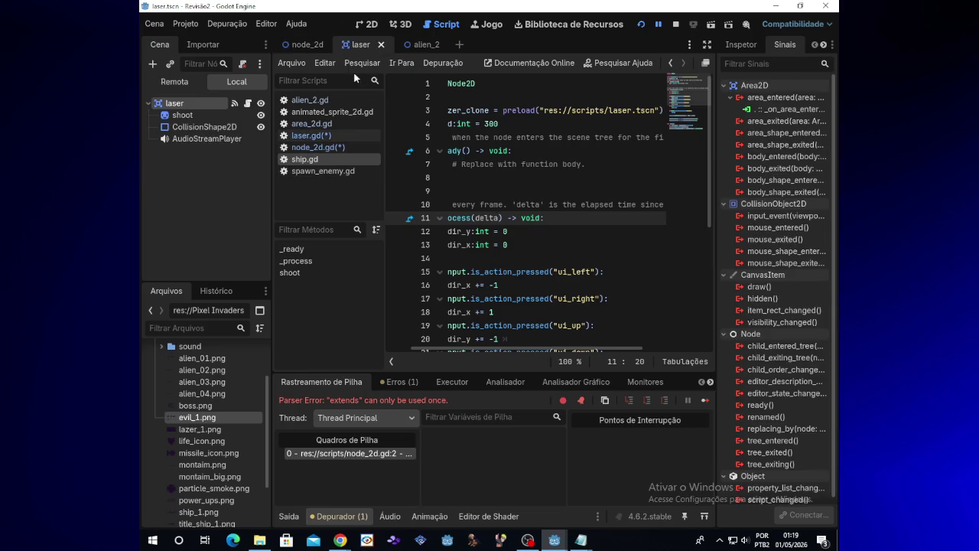
left_click(237, 129)
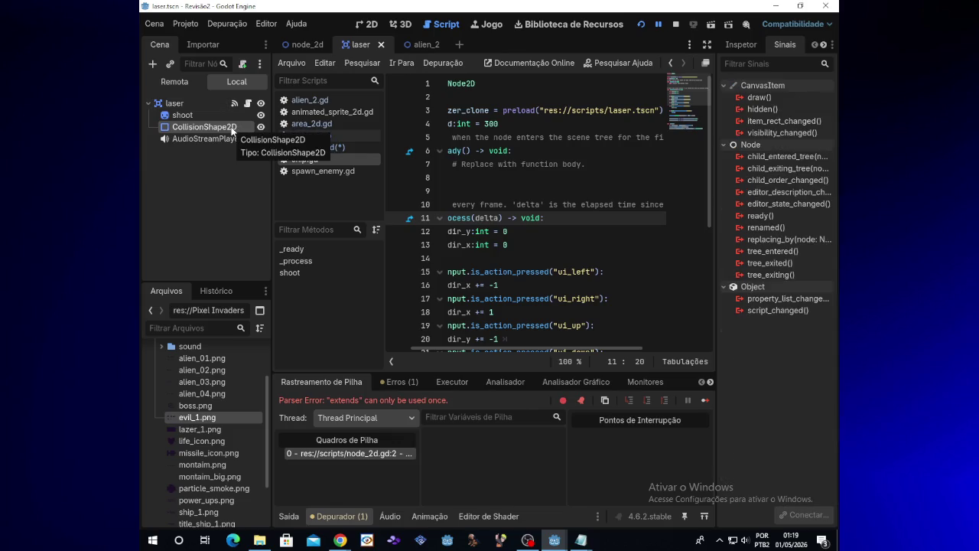
right_click(233, 131)
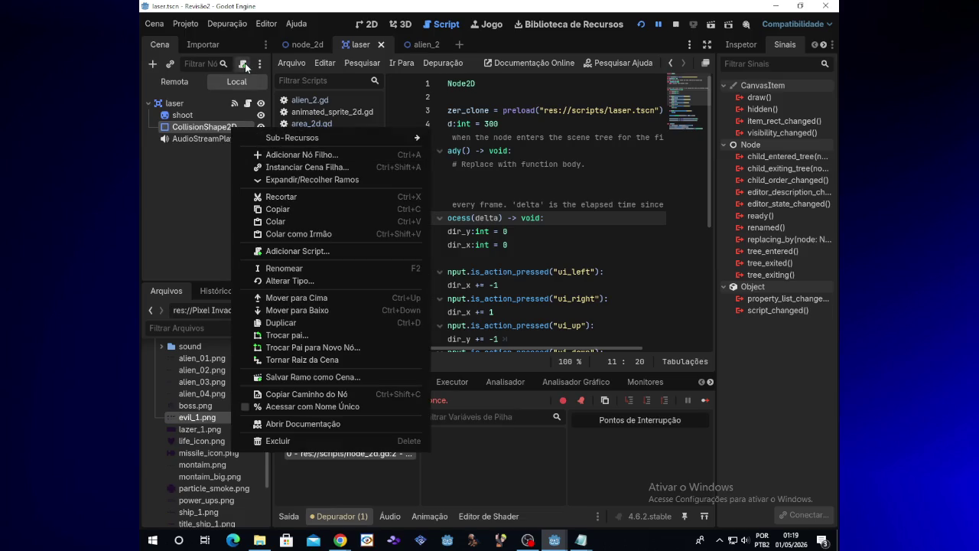
left_click(260, 91)
left_click(244, 64)
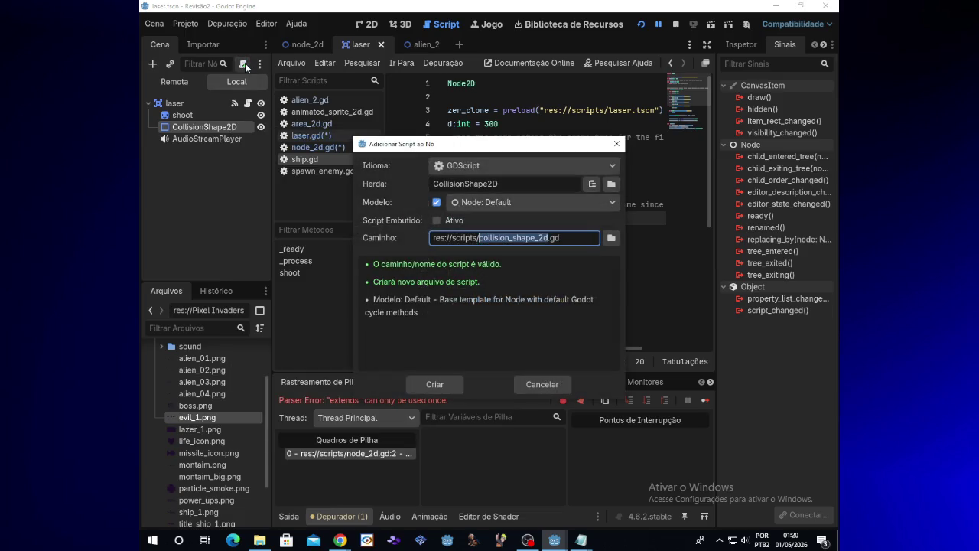
left_click(428, 385)
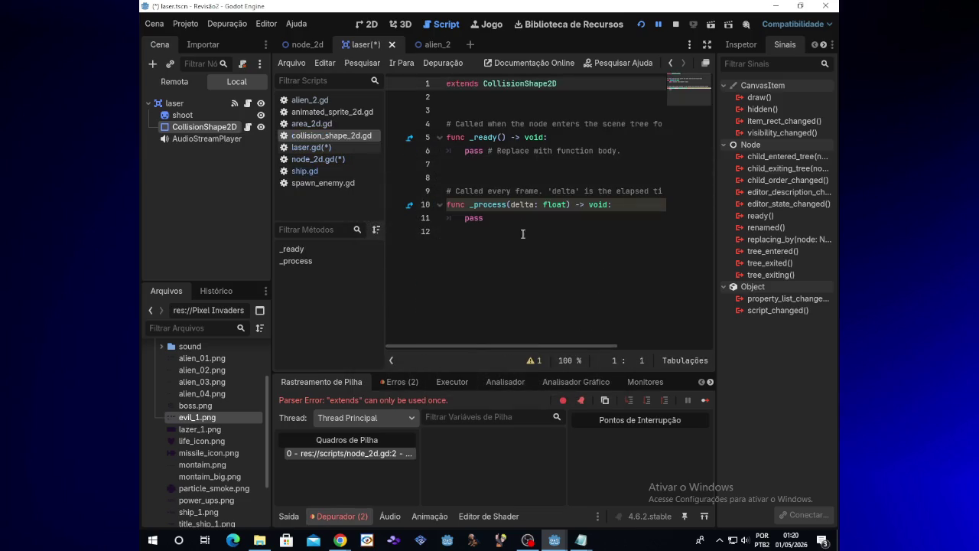
Step: Add a blank line at the end of collision_shape_2d.gd and select the shoot sprite node
left_click(485, 232)
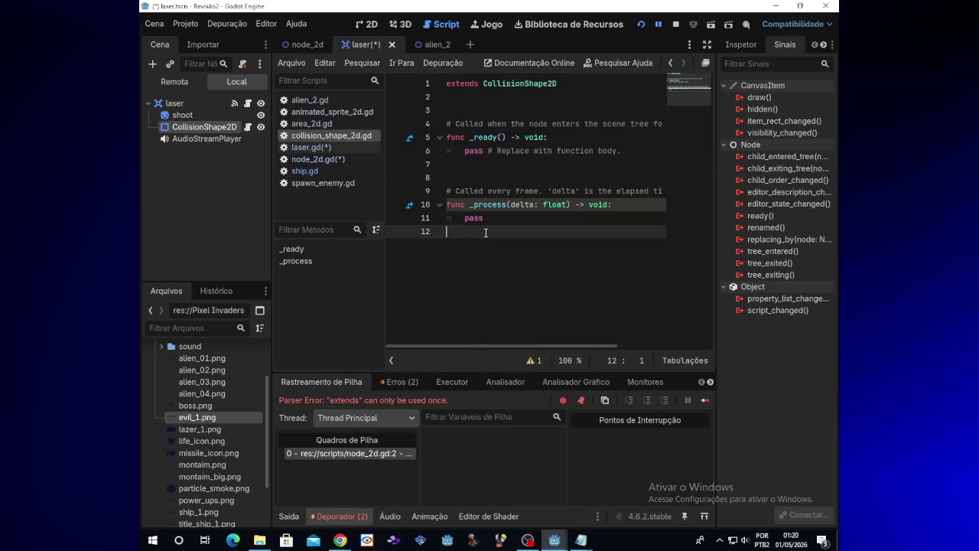
key("Return")
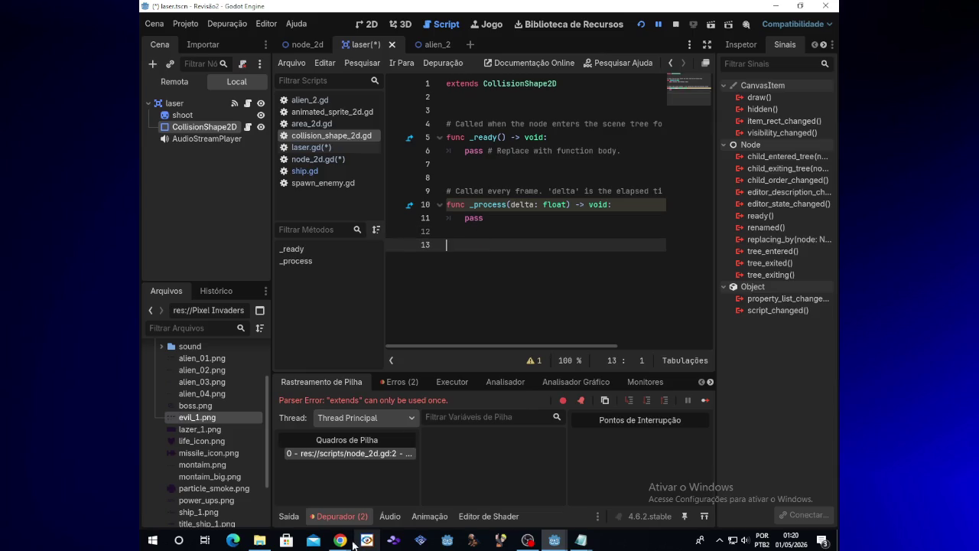
mouse_move(340, 540)
left_click(408, 504)
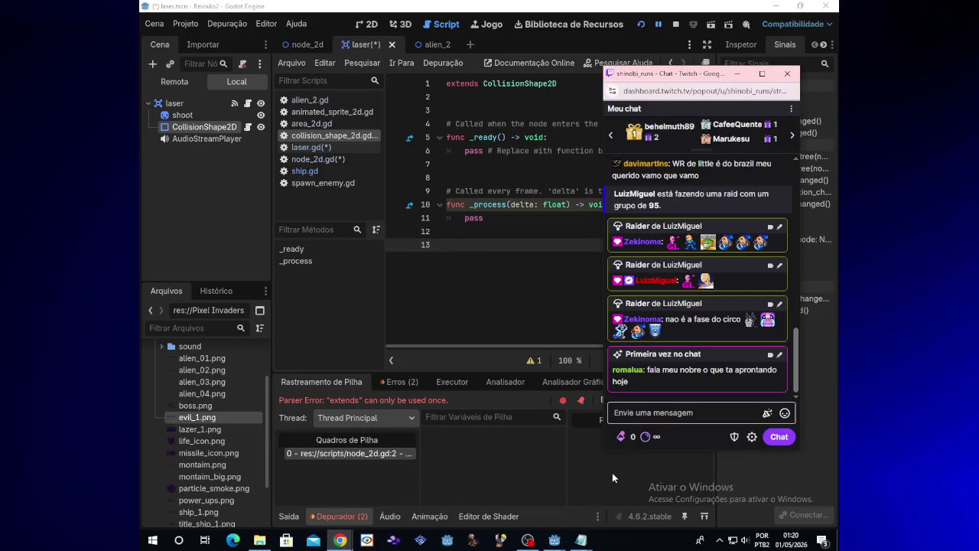
left_click(612, 471)
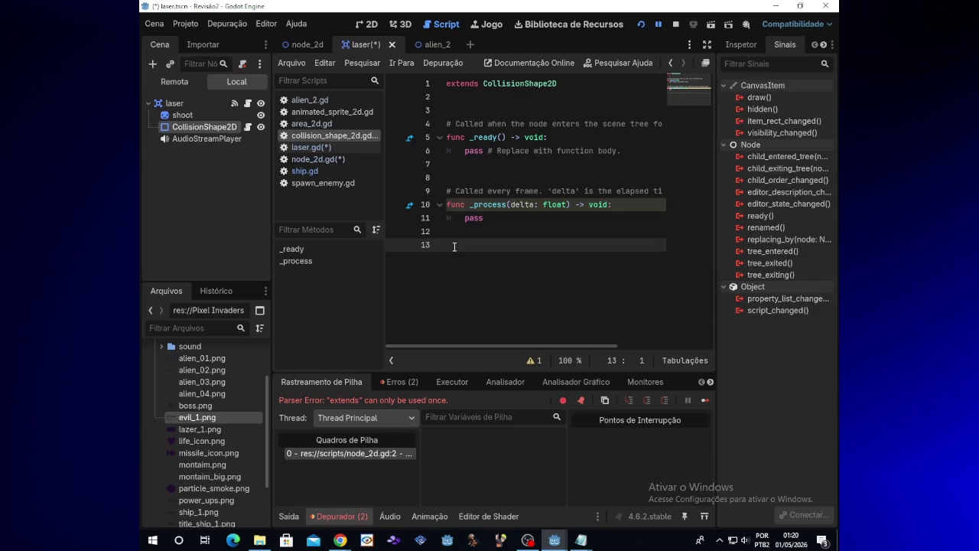
left_click(215, 114)
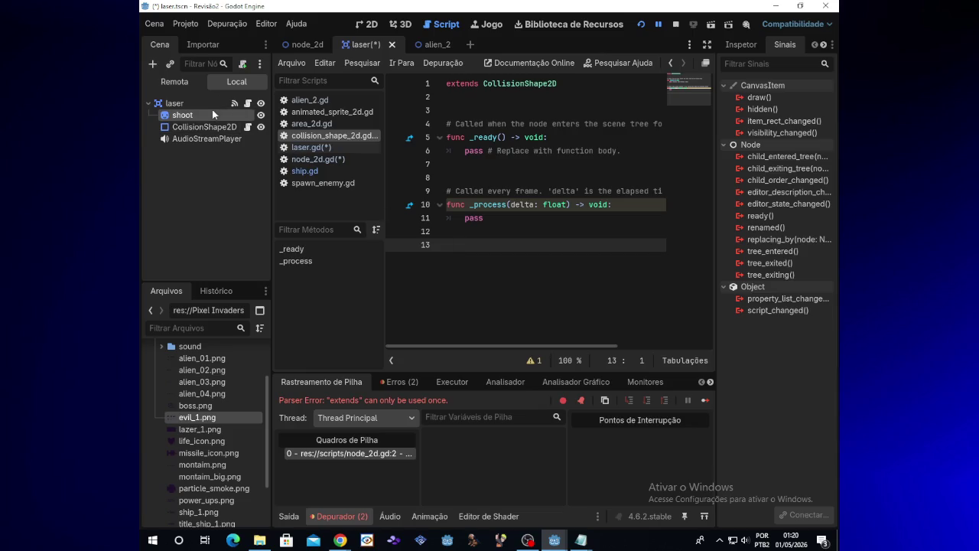
Step: Delete the extra blank line above _on_area_entered in laser.gd and relaunch the game
left_click(218, 128)
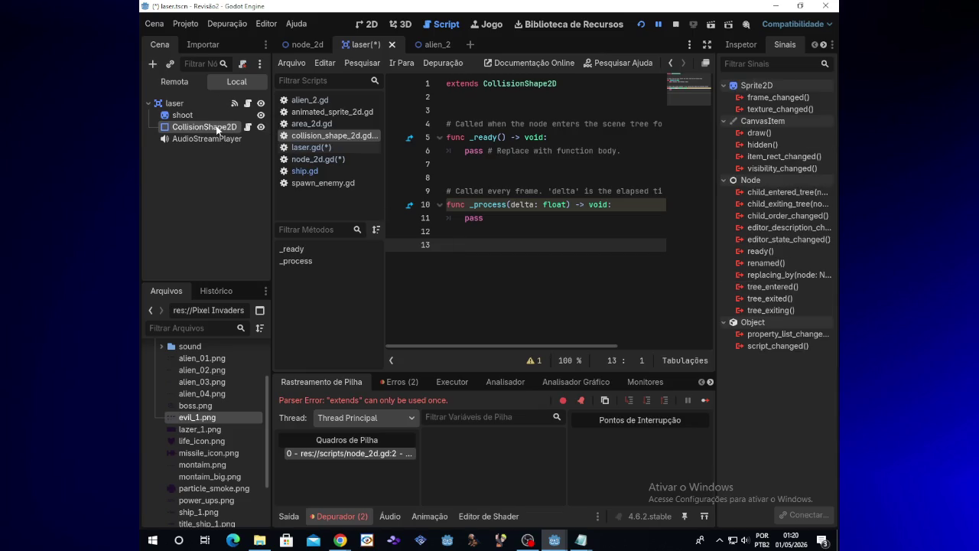
left_click(491, 236)
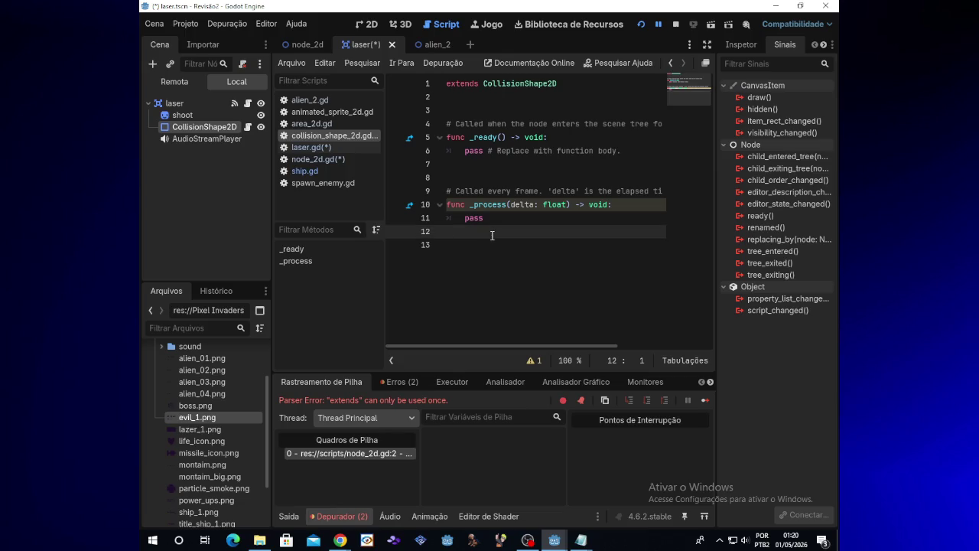
left_click(186, 104)
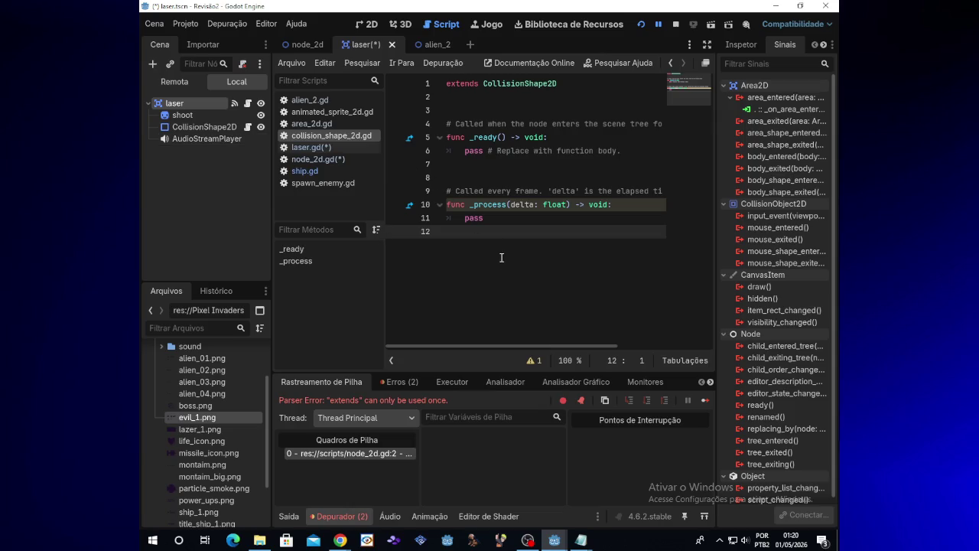
left_click(248, 103)
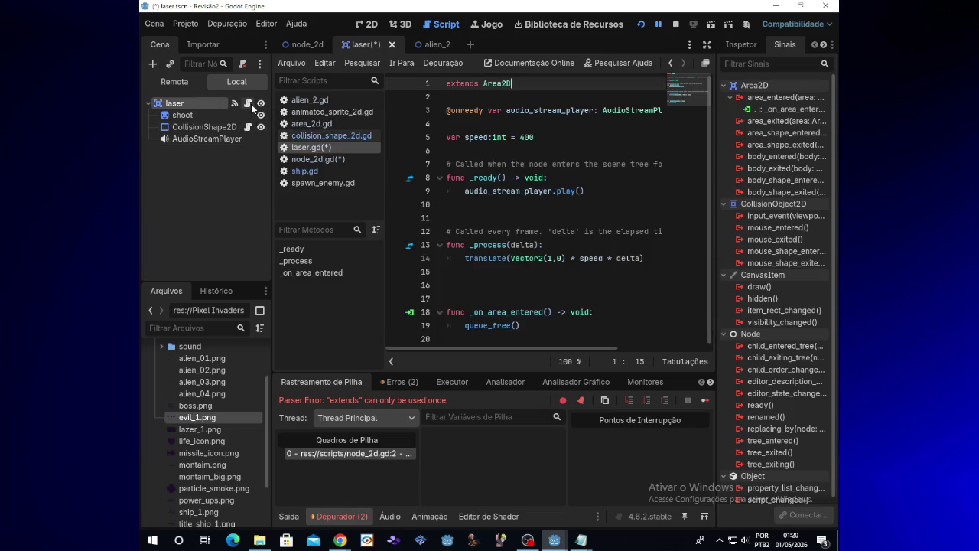
left_click(449, 312)
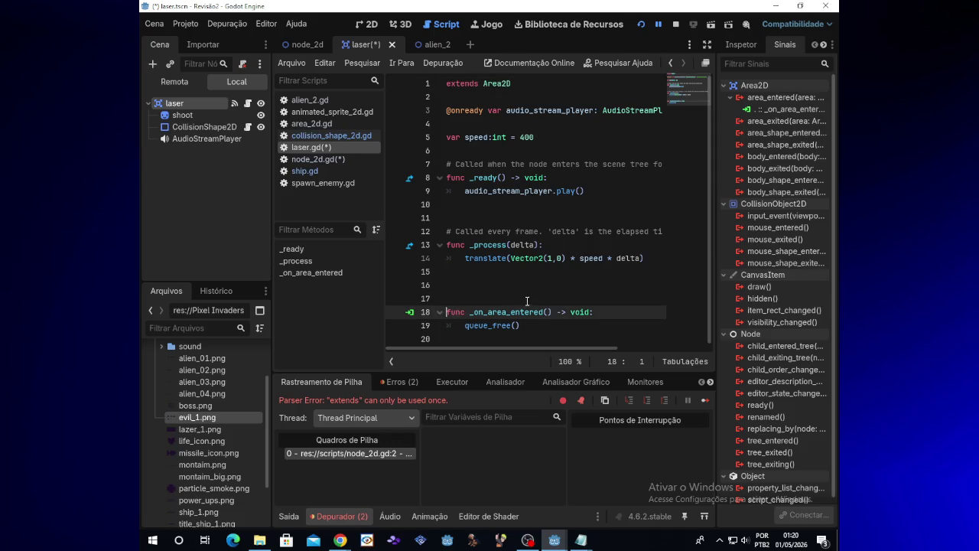
key("BackSpace")
key("BackSpace")
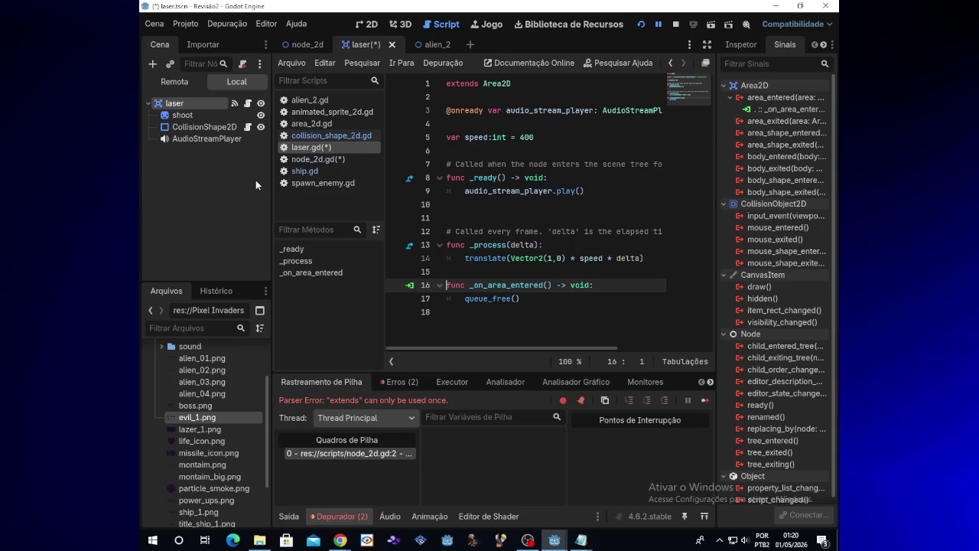
left_click(643, 25)
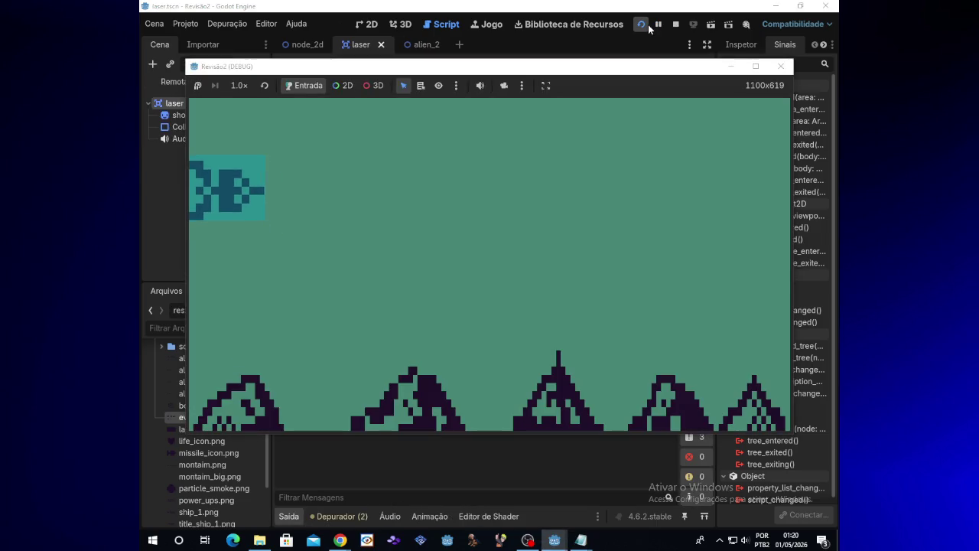
Step: Move the ship down and fire lasers in the running game, then stop it
key("Down")
key("space")
key("space")
key("space")
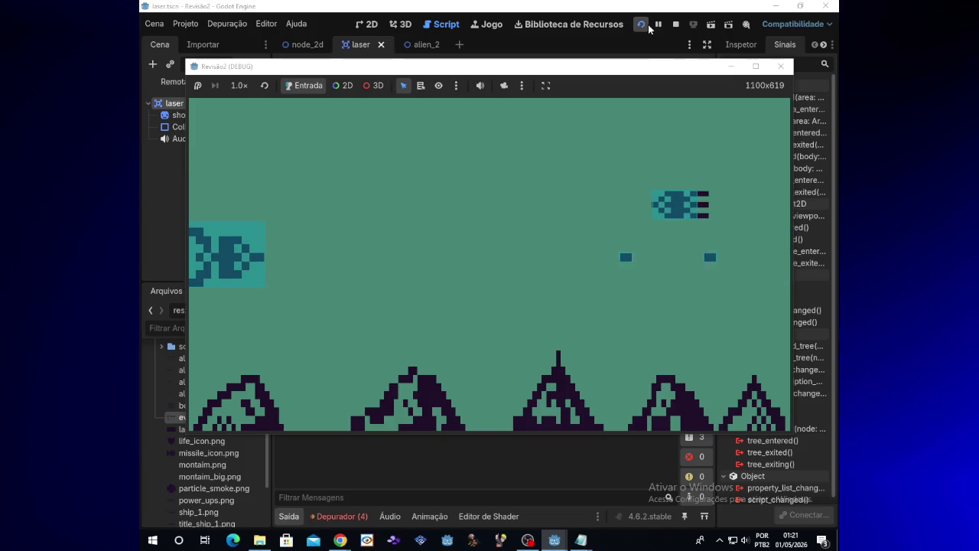
left_click(780, 66)
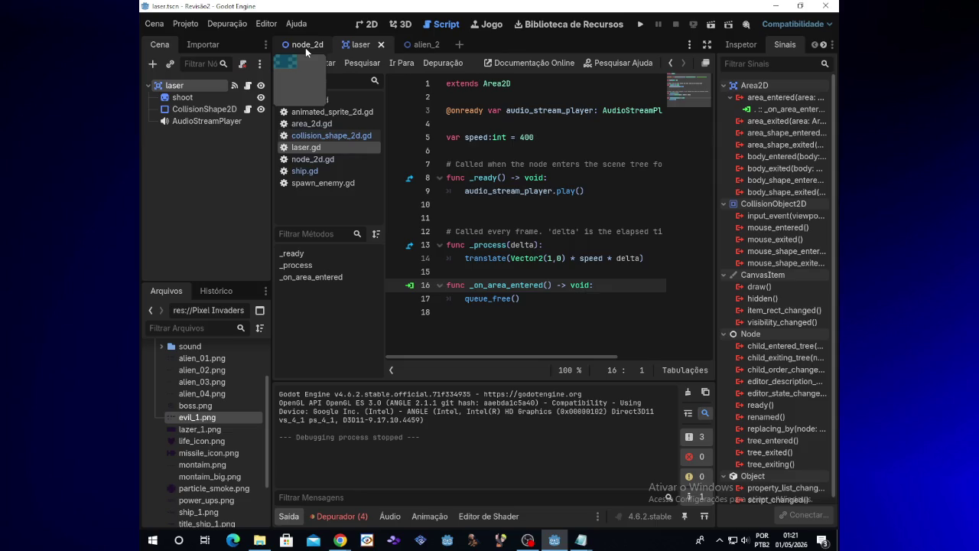
Step: Inspect the laser's sprite, CollisionShape2D and AudioStreamPlayer nodes in 2D, then reopen laser.gd and the debugger
left_click(193, 109)
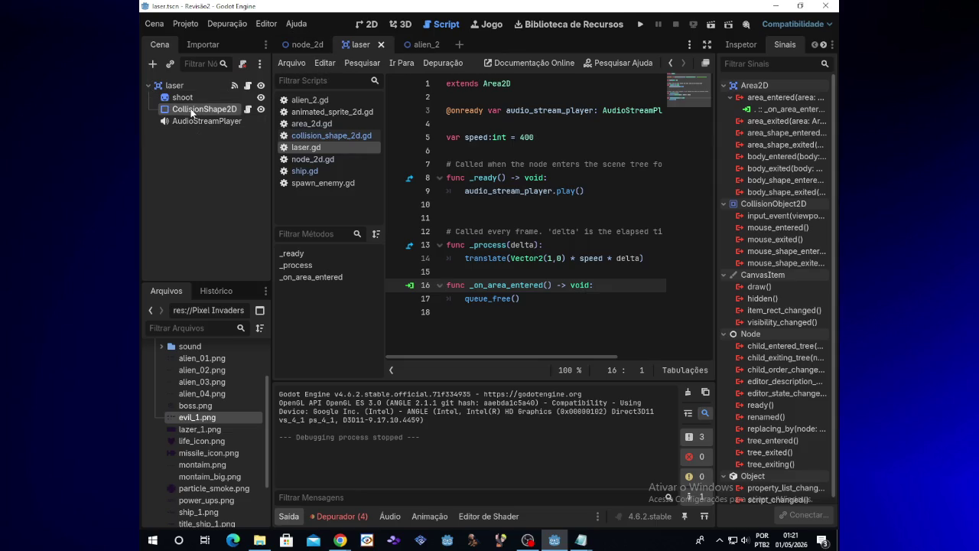
left_click(196, 99)
left_click(368, 26)
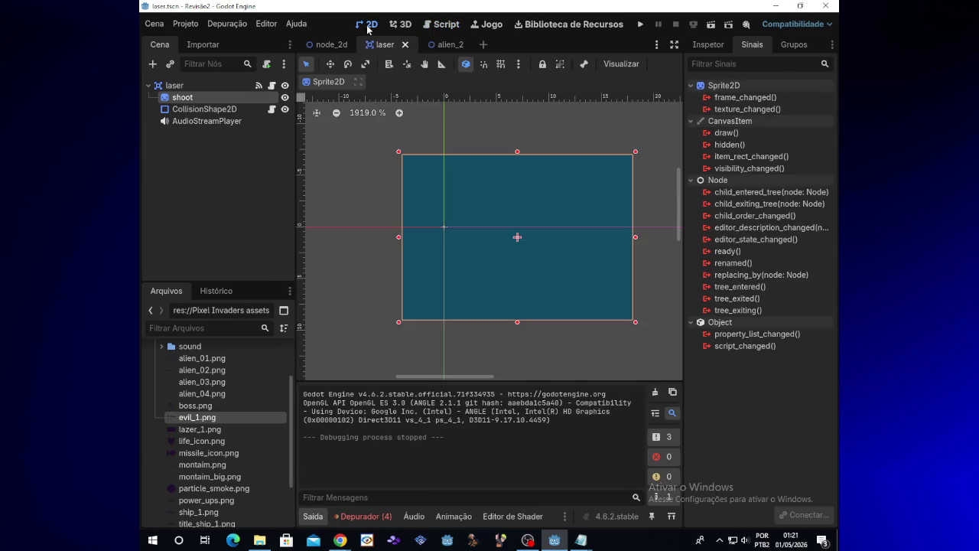
left_click(216, 84)
left_click(218, 109)
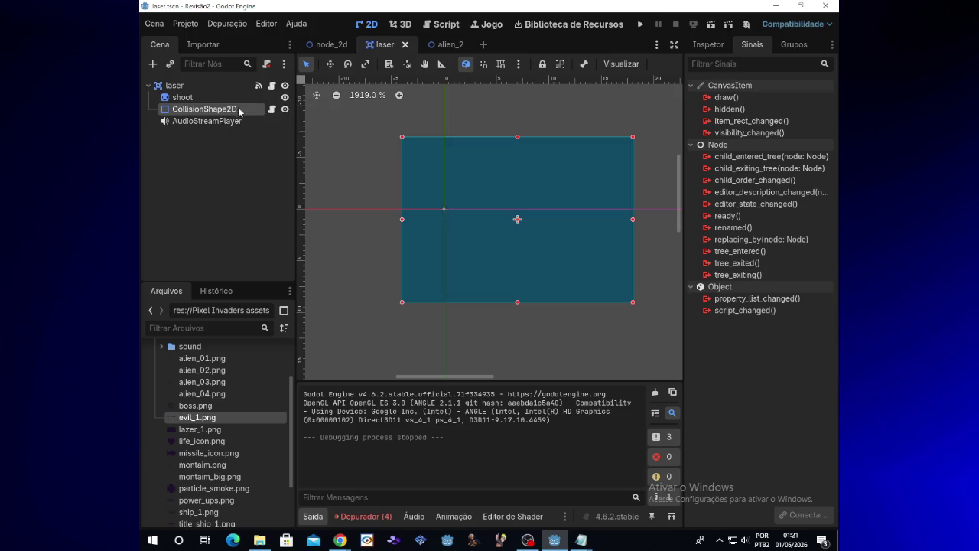
left_click(182, 97)
left_click(203, 109)
left_click(197, 121)
left_click(204, 109)
left_click(207, 98)
left_click(211, 109)
left_click(272, 85)
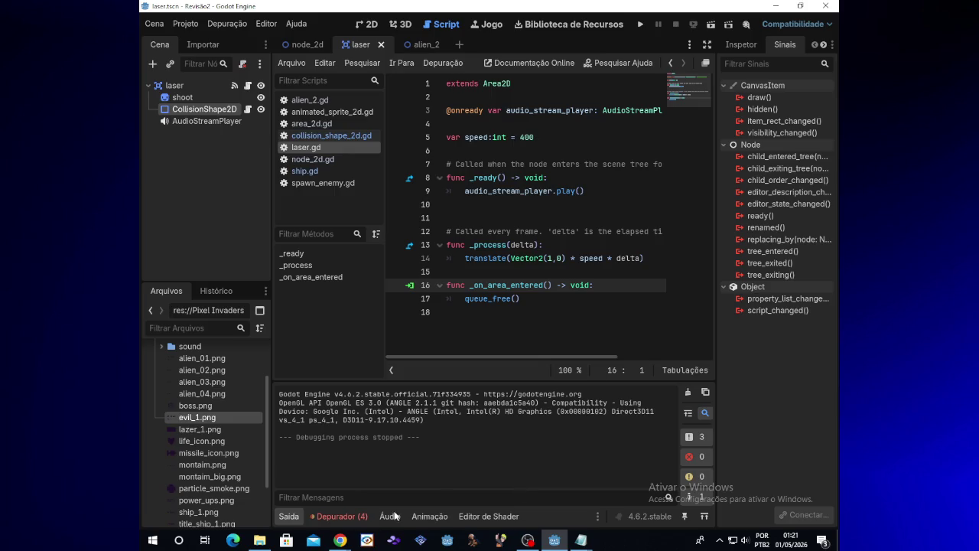
left_click(341, 517)
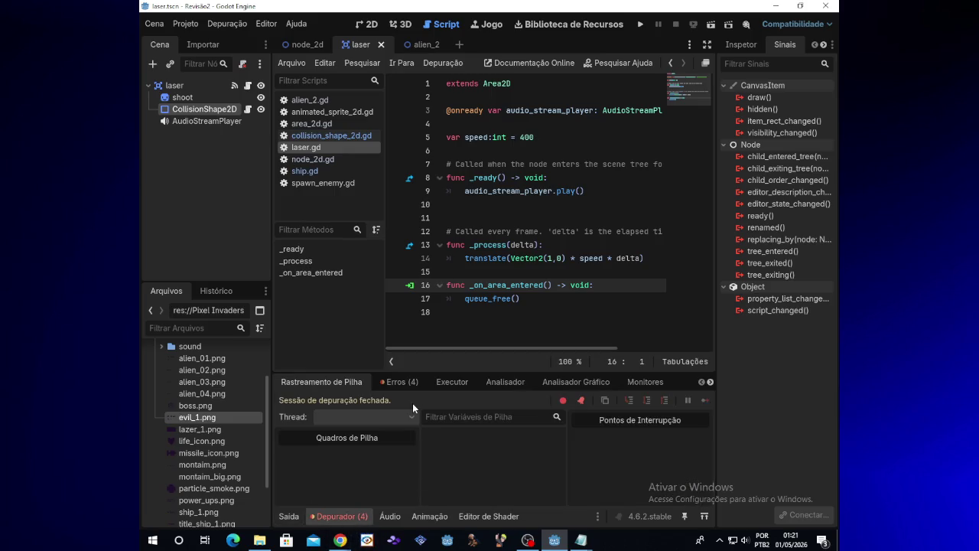
Step: Review the emit_signalp error, change line 16 to func _on_area_entered(_delta):, and run the game
left_click(405, 385)
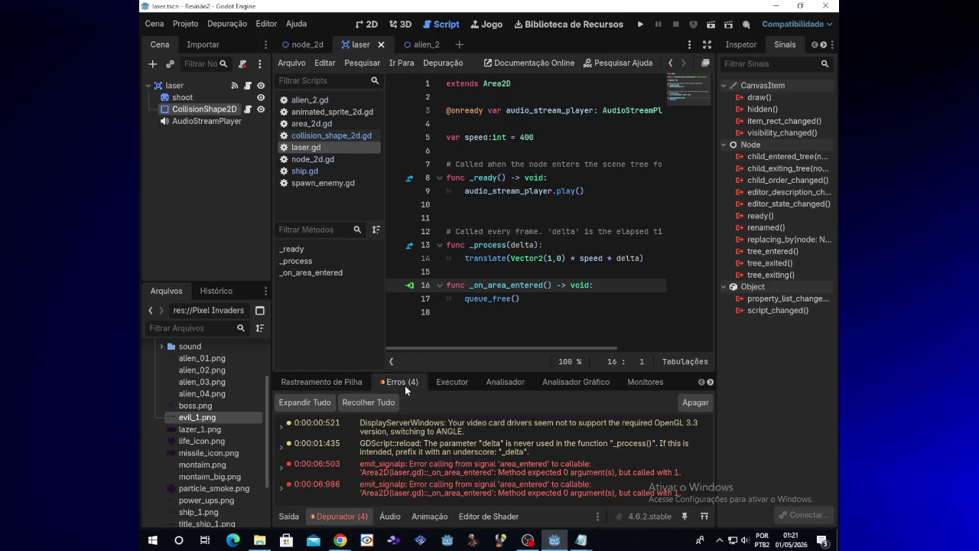
double_click(426, 471)
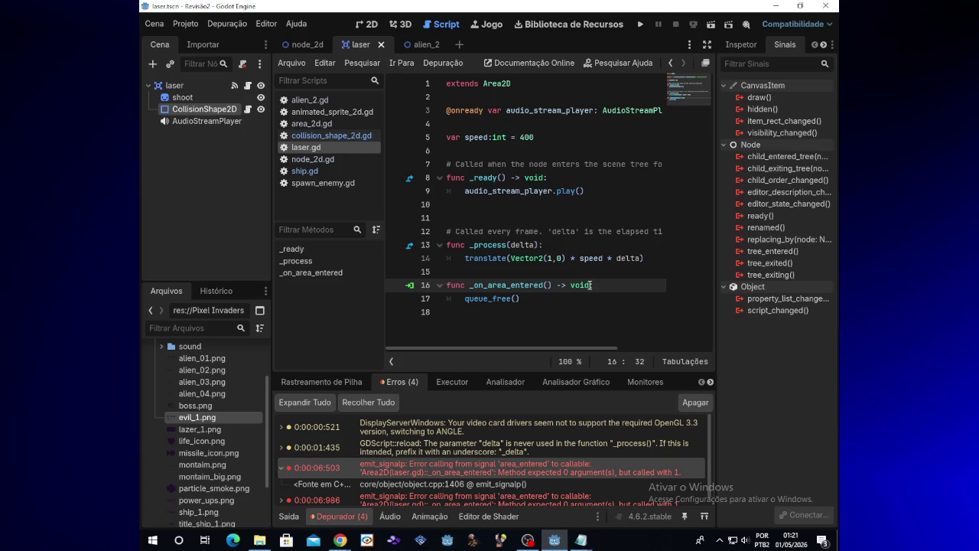
key("BackSpace")
key("BackSpace")
key("BackSpace")
type("del")
left_click(640, 24)
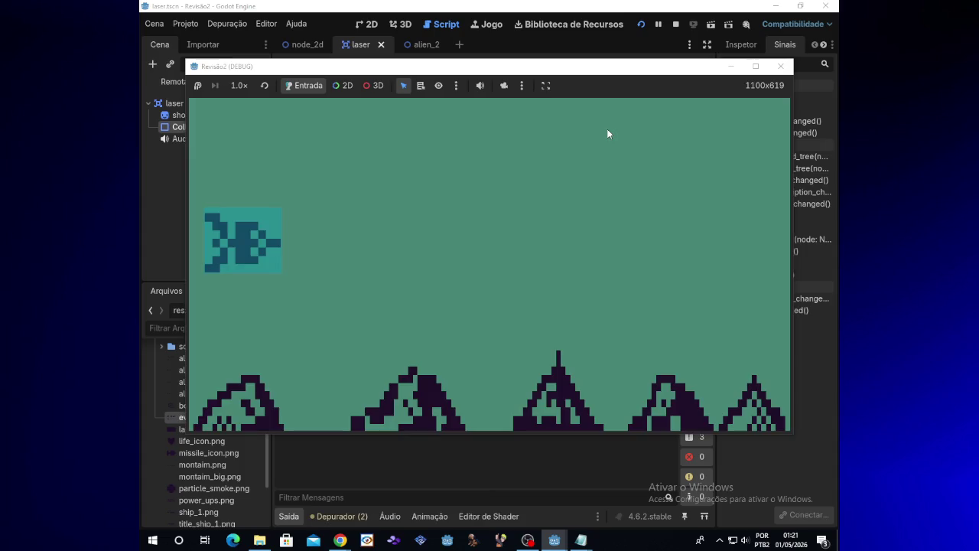
Step: Steer the ship up and down while firing lasers at the aliens
key("Up")
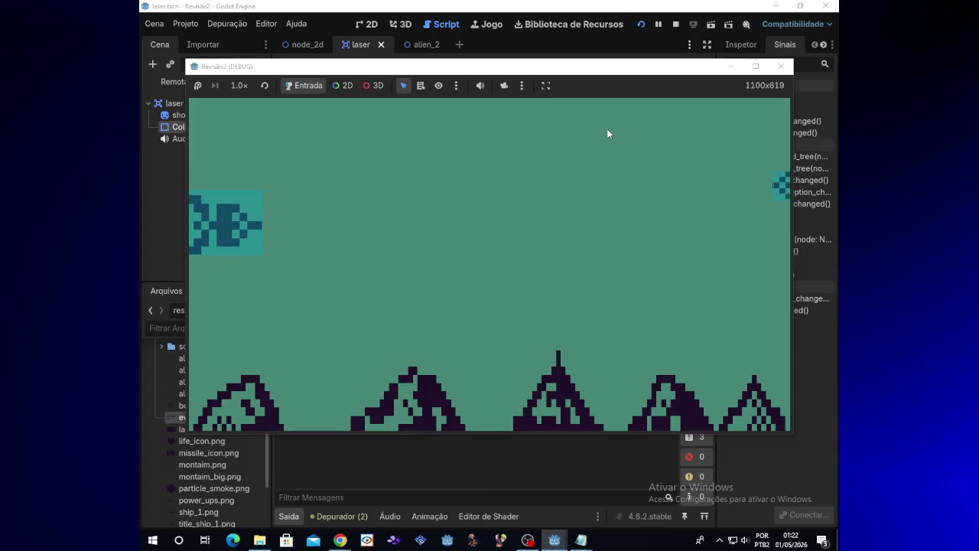
key("space")
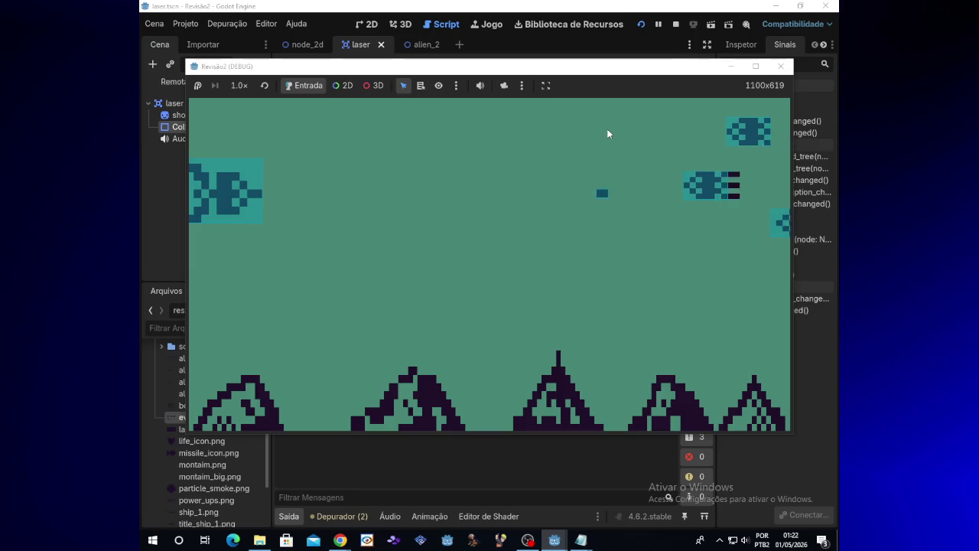
key("Up")
key("space")
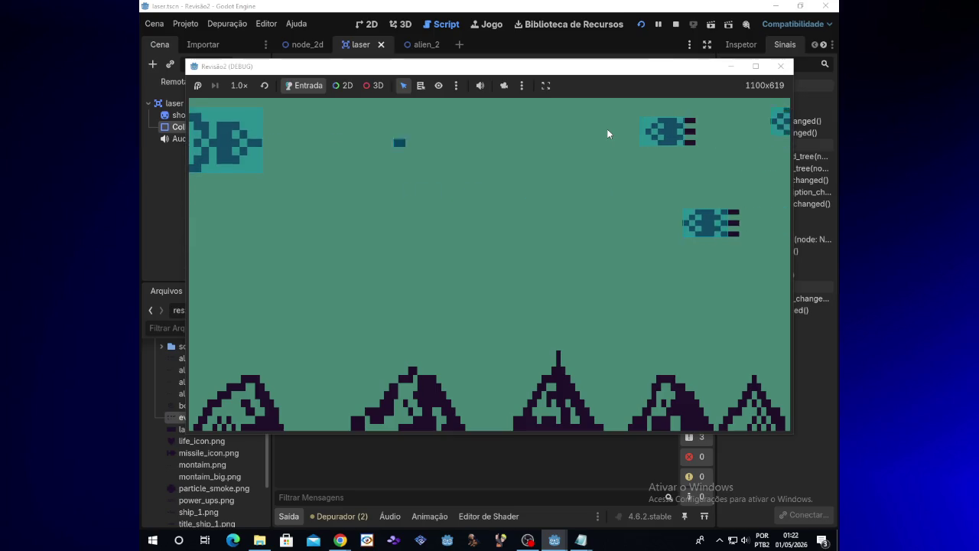
key("Up")
key("space")
key("space")
key("space")
key("Down")
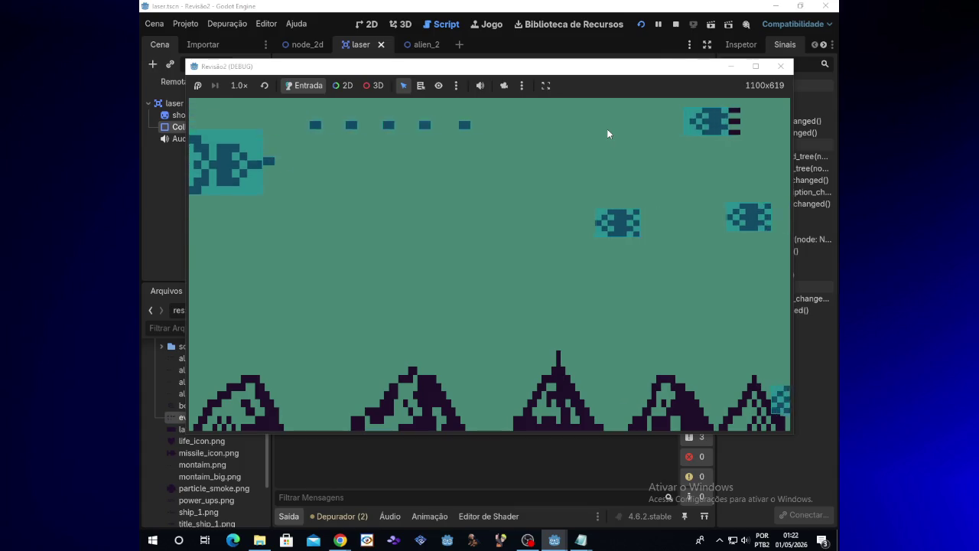
key("space")
key("space")
key("space")
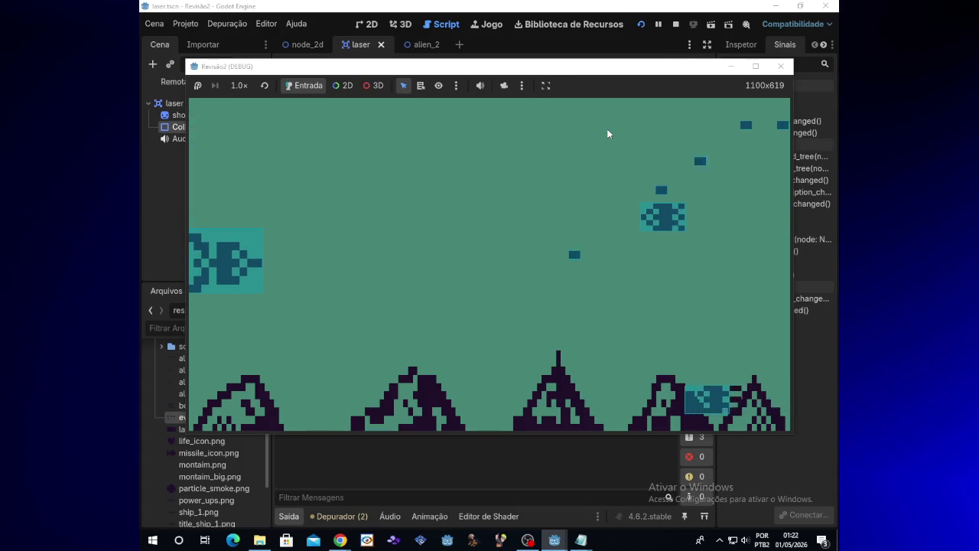
Step: Keep moving and firing at aliens, then bring up the stream chat window
key("Up")
key("space")
key("Down")
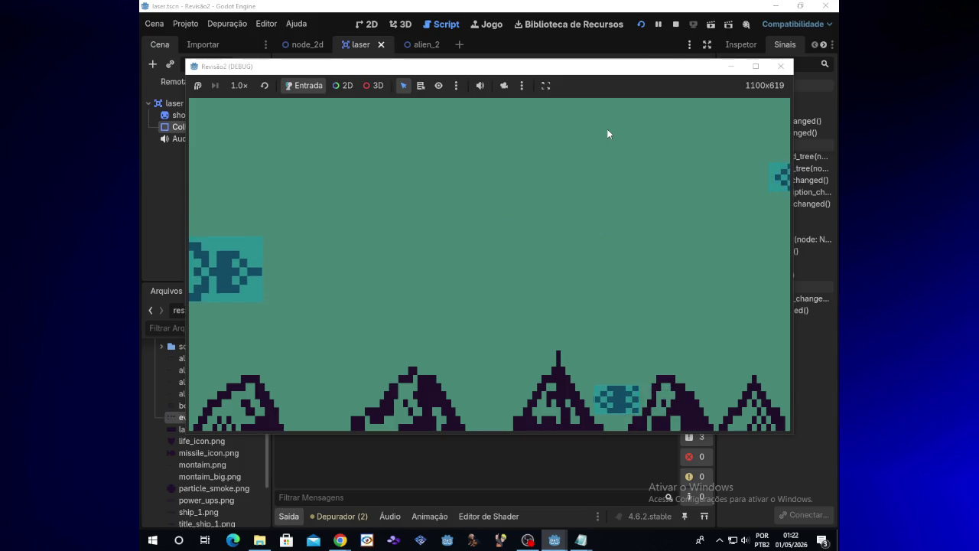
key("space")
key("Up")
key("Up")
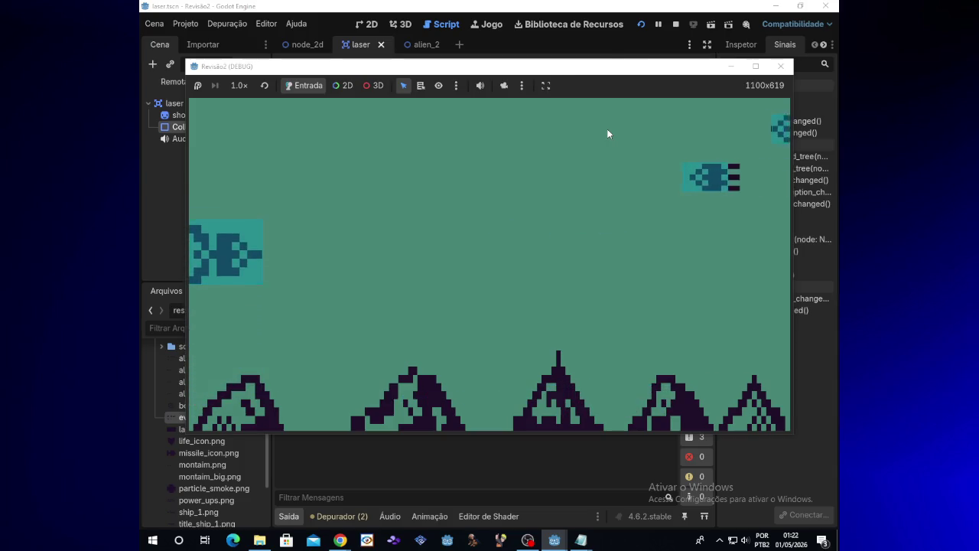
key("space")
key("space")
key("space")
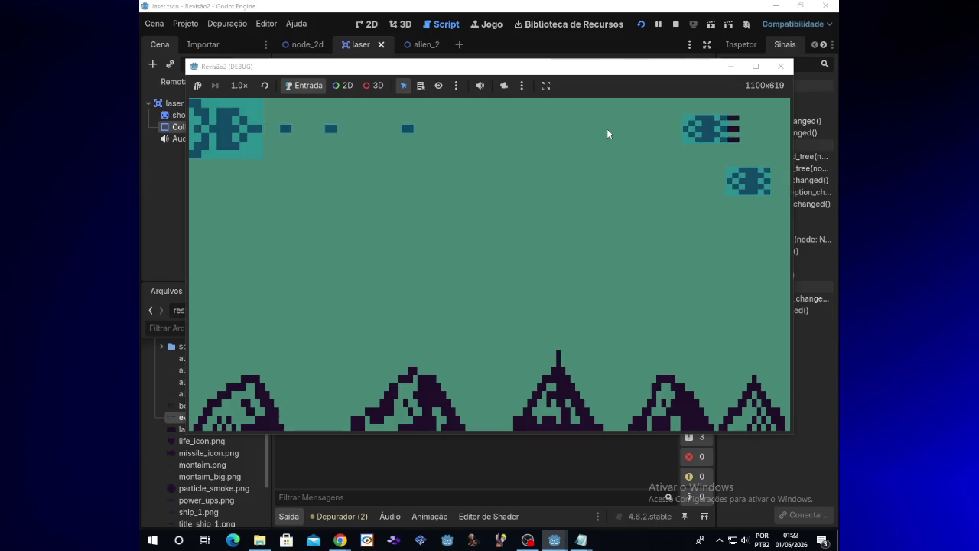
key("Down")
key("space")
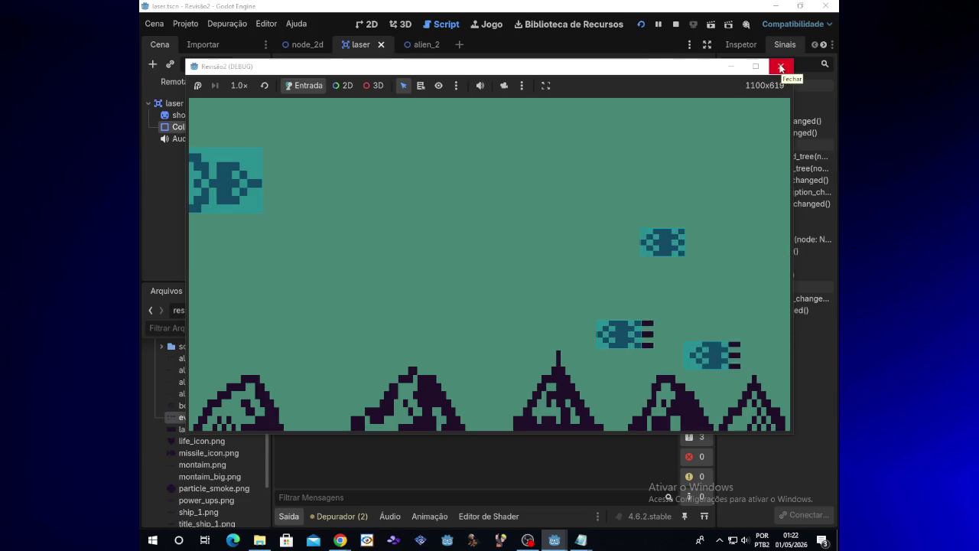
mouse_move(340, 540)
left_click(391, 510)
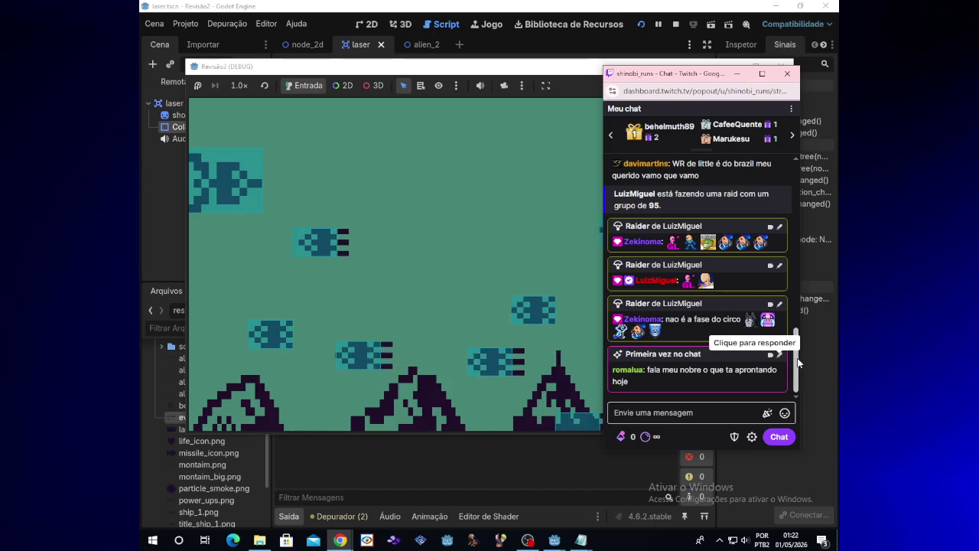
Step: Check the YouTube music window in Chrome, minimise it, then minimise the stream chat
mouse_move(339, 541)
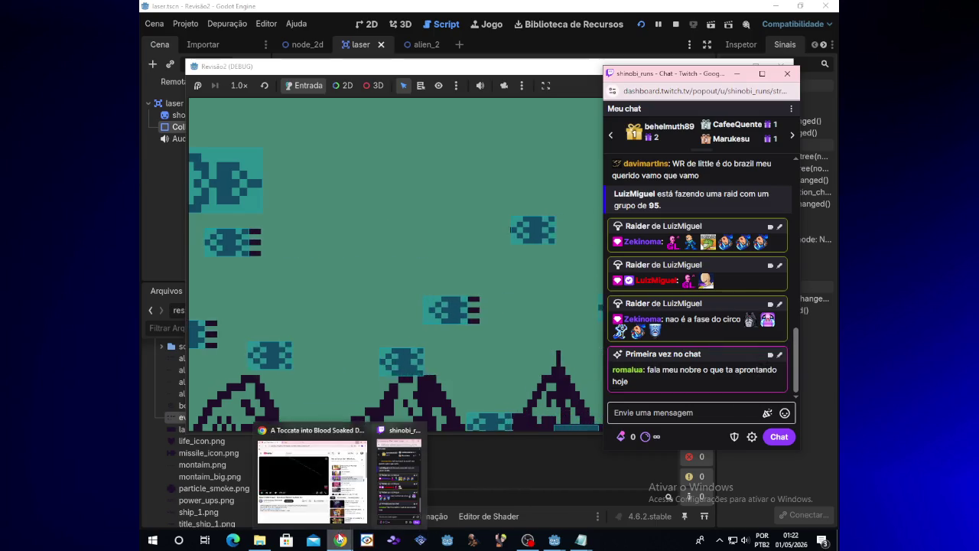
left_click(345, 509)
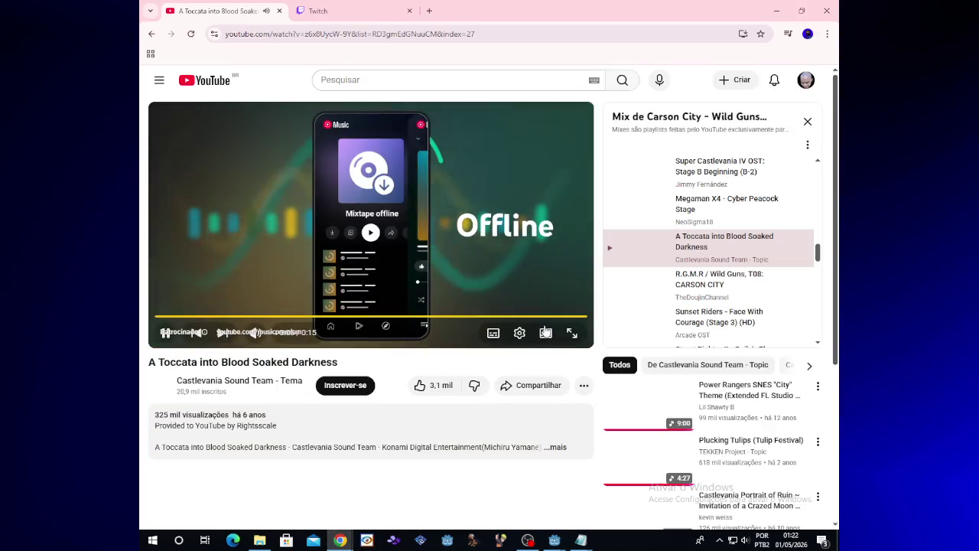
left_click(779, 8)
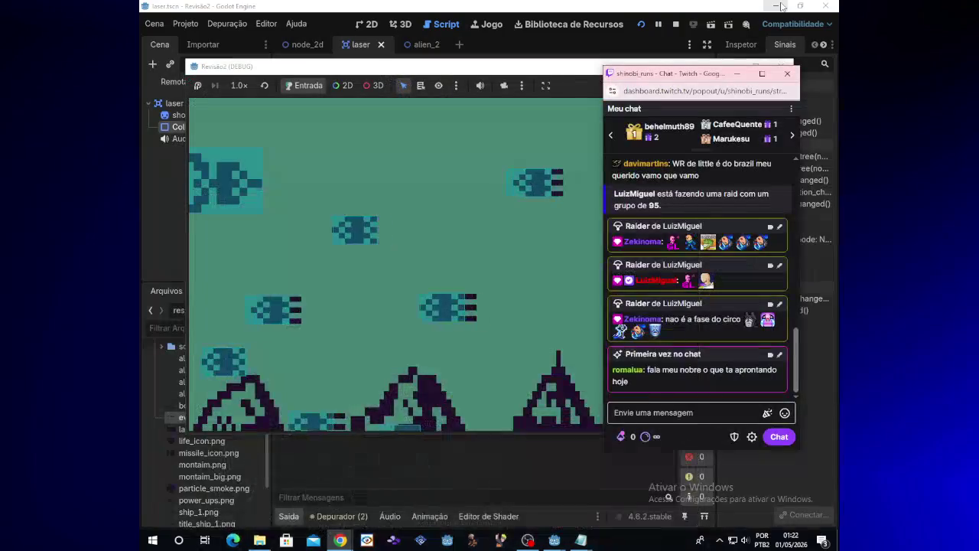
mouse_move(350, 543)
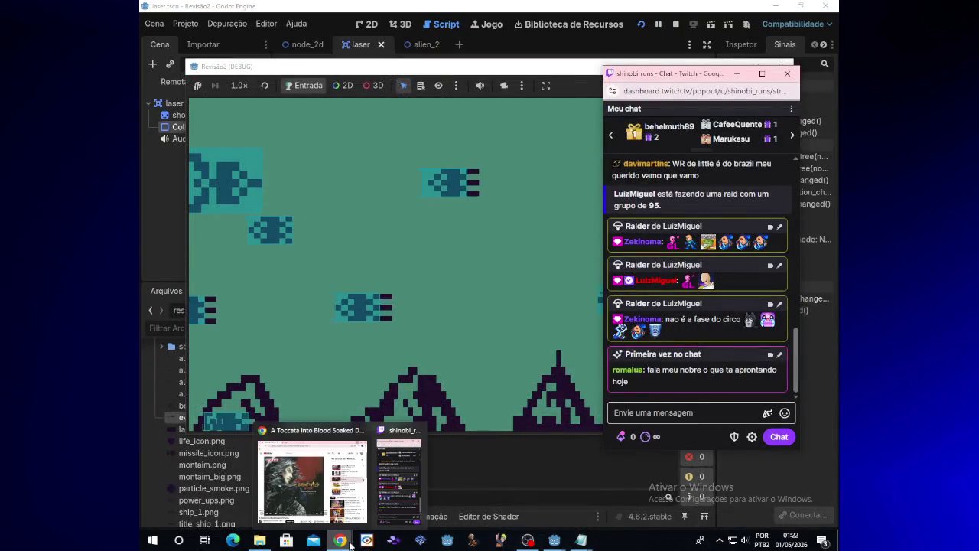
mouse_move(392, 493)
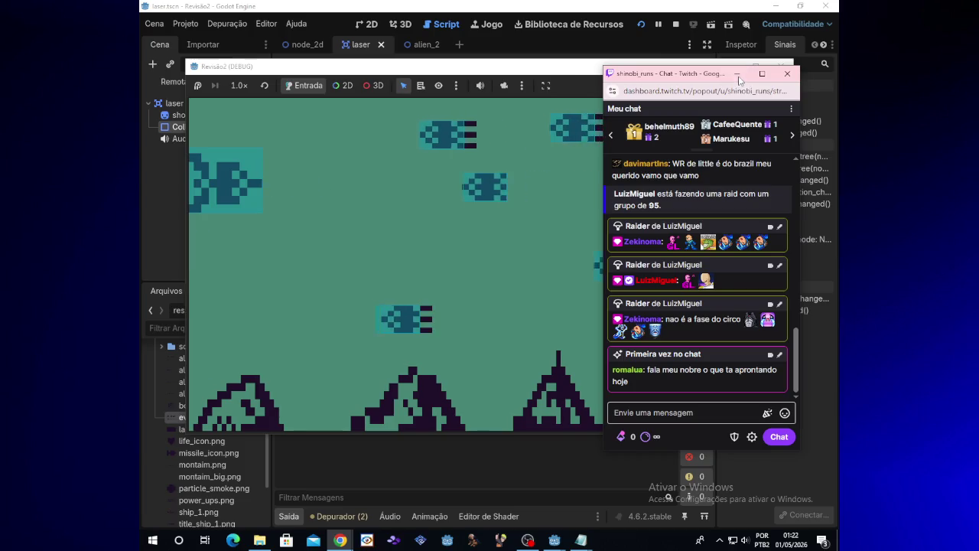
left_click(737, 74)
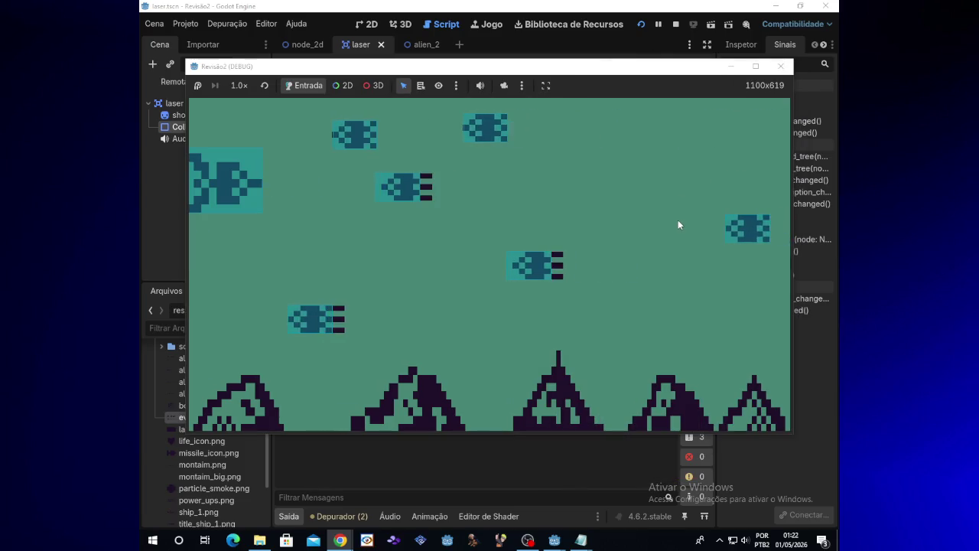
Step: Move the ship around the screen with the arrow keys, dodging incoming aliens
key("Down")
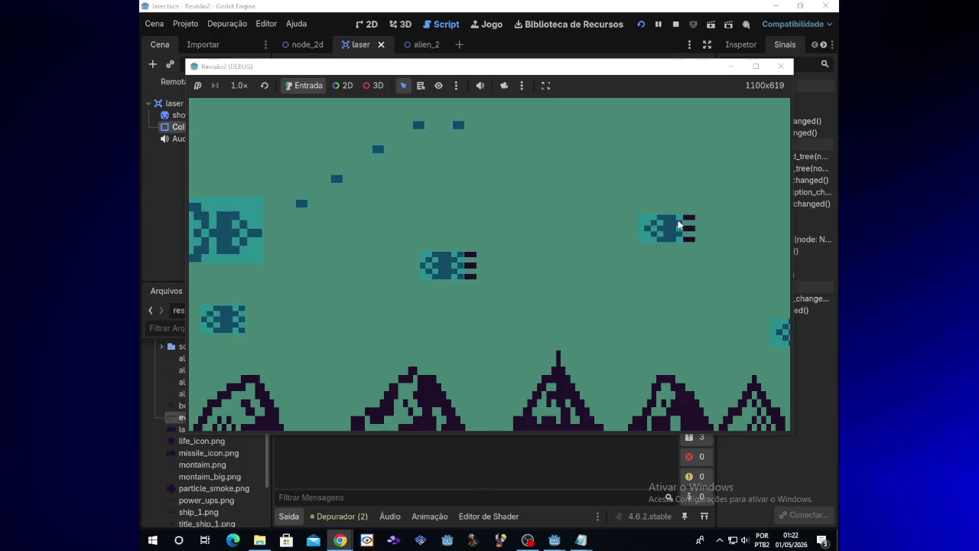
key("Up")
key("Down")
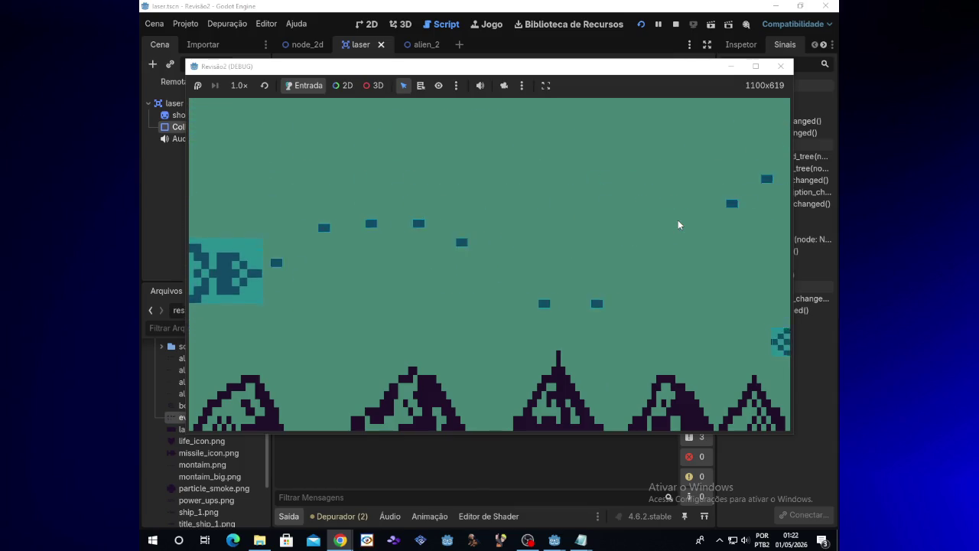
key("Right")
key("Up")
key("Up")
key("Left")
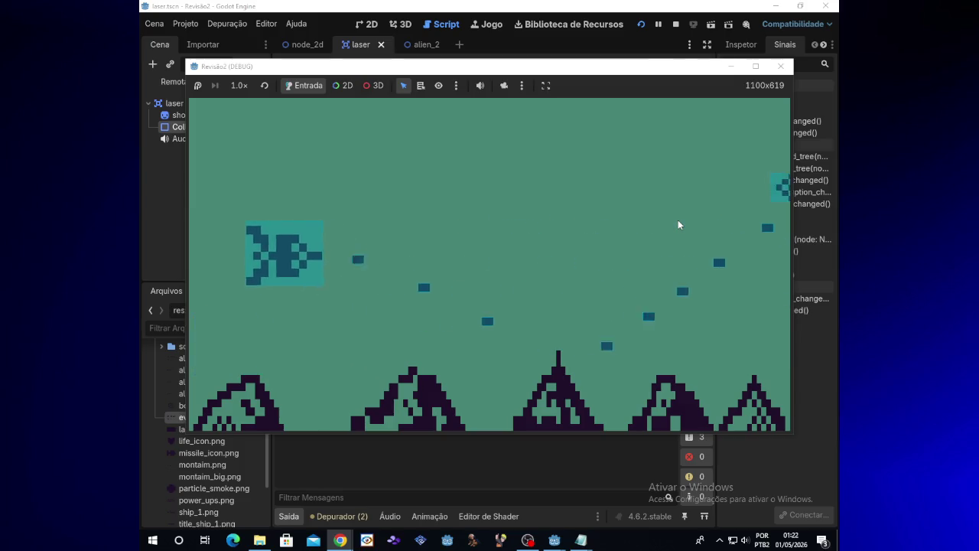
key("Down")
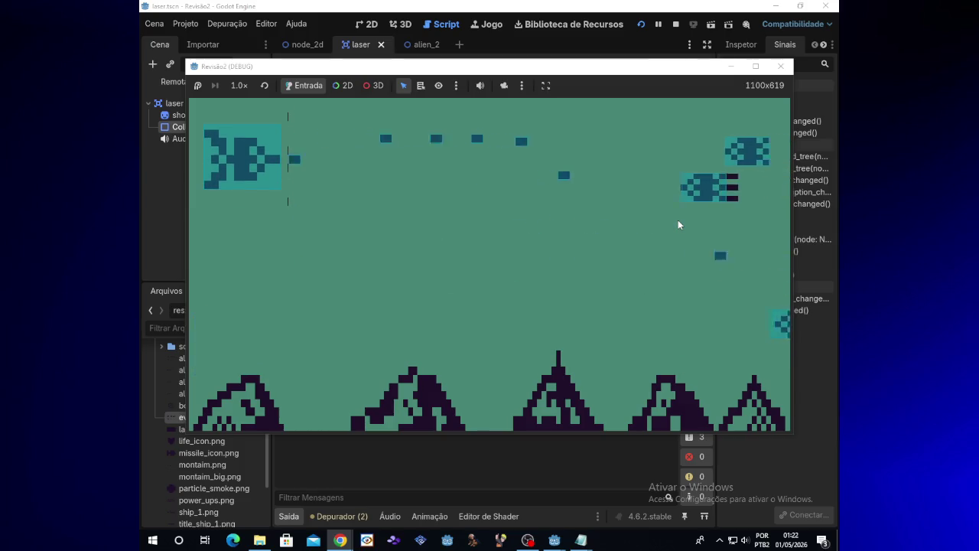
key("Down")
key("Down")
key("Up")
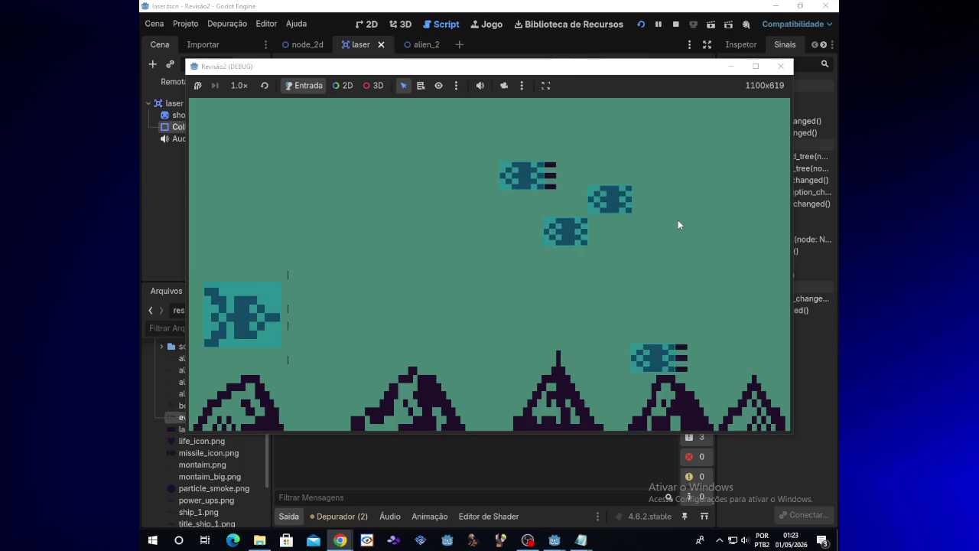
Step: Fire more lasers while moving up and down, then close the game window
key("Down")
key("space")
key("Up")
key("Up")
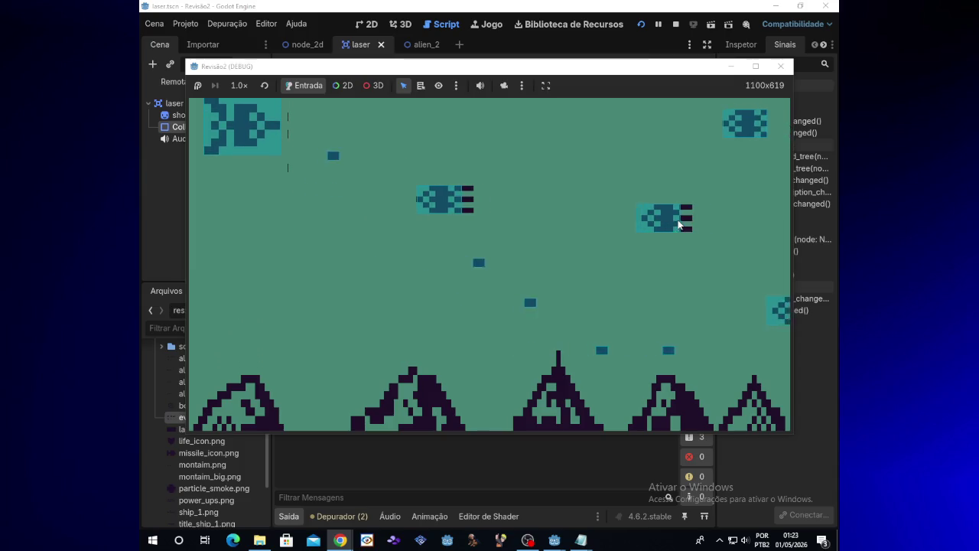
key("Down")
key("Down")
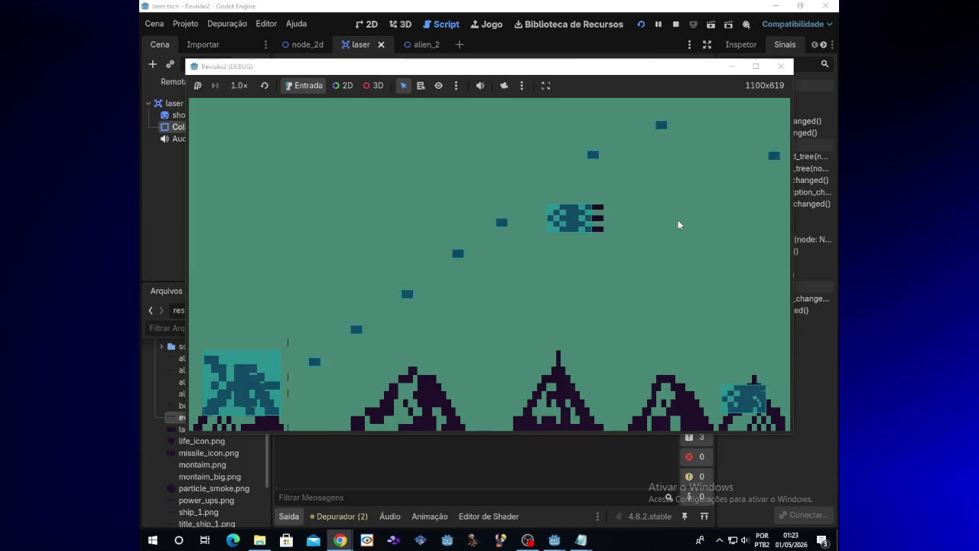
key("Up")
key("Up")
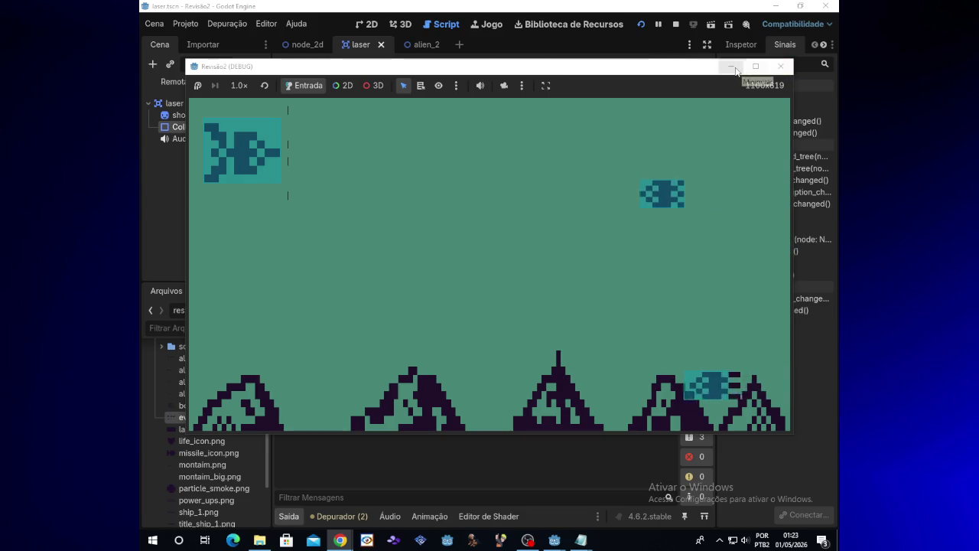
left_click(781, 68)
Step: Switch to the alien_2 scene, scroll its view, and select the alien's AudioStreamPlayer node
left_click(423, 44)
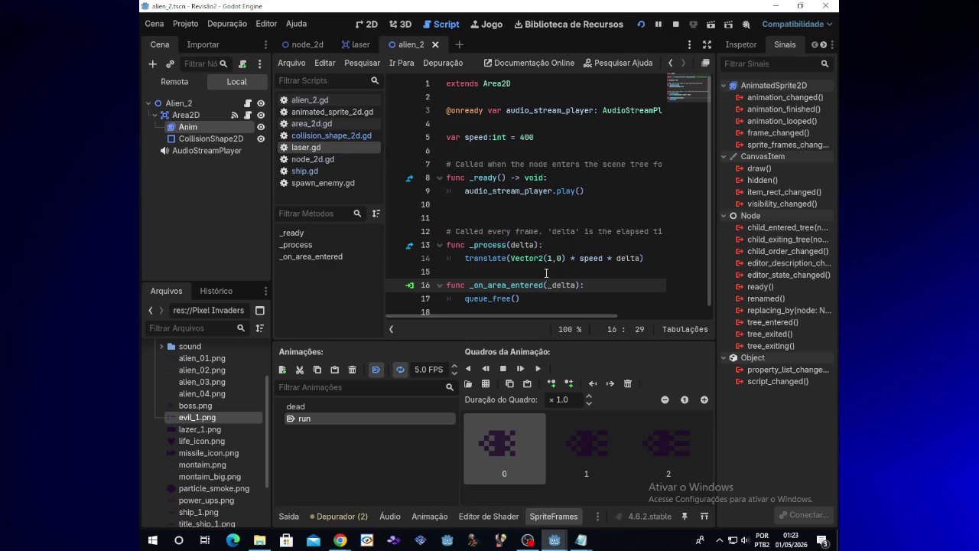
scroll(544, 273, "down", 1)
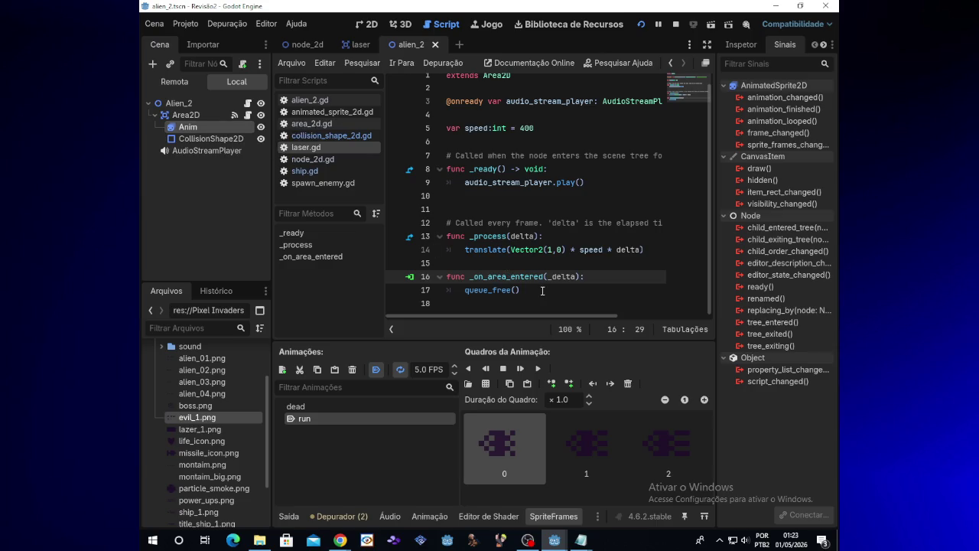
scroll(542, 291, "up", 1)
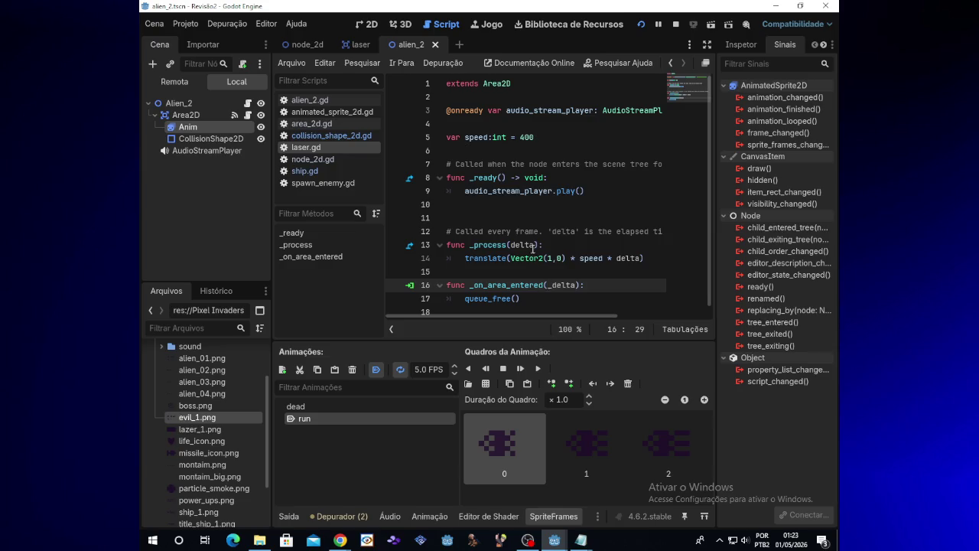
left_click(221, 152)
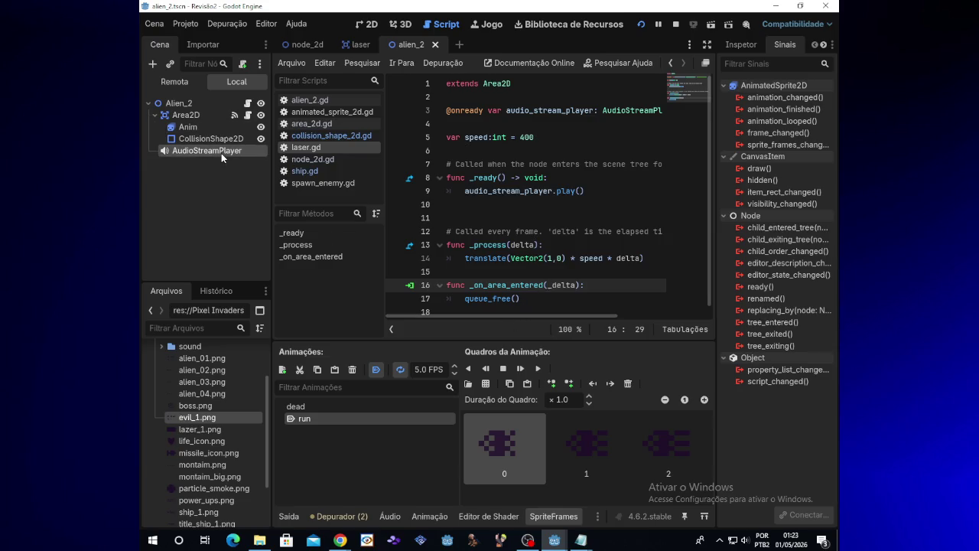
Step: Assign the Super Mario Bros clip as the alien AudioStreamPlayer's Stream, then save and run the game
left_click(741, 44)
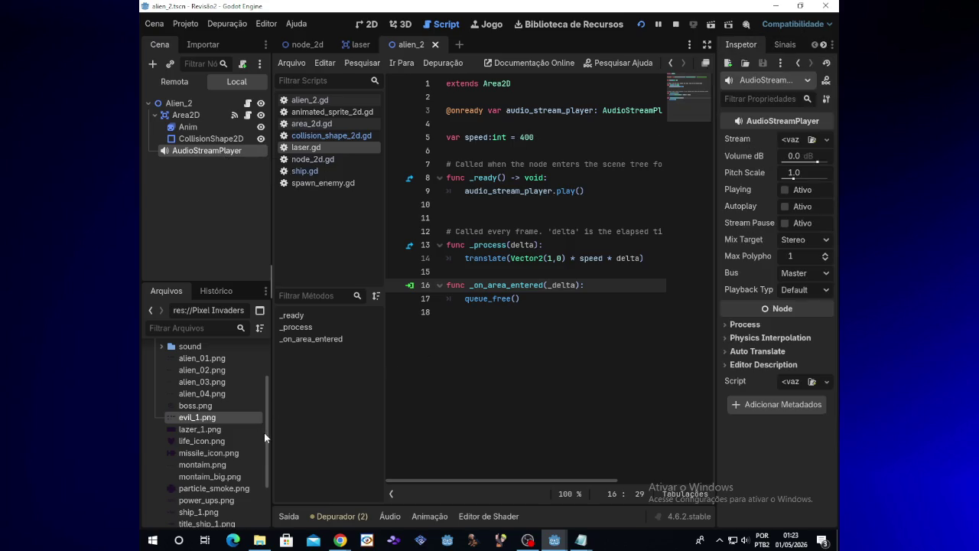
scroll(265, 437, "down", 3)
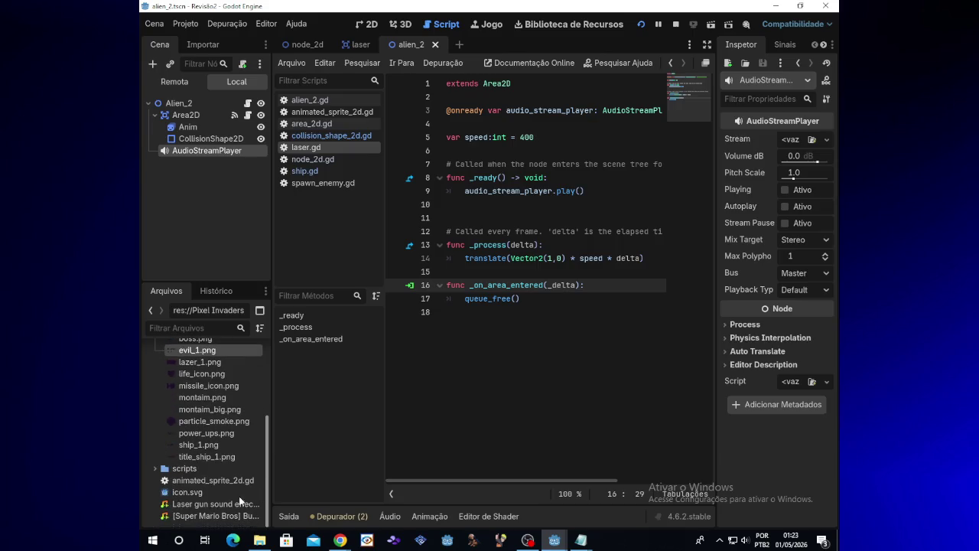
mouse_move(215, 520)
left_mouse_down()
mouse_move(726, 248)
mouse_move(784, 144)
left_mouse_up()
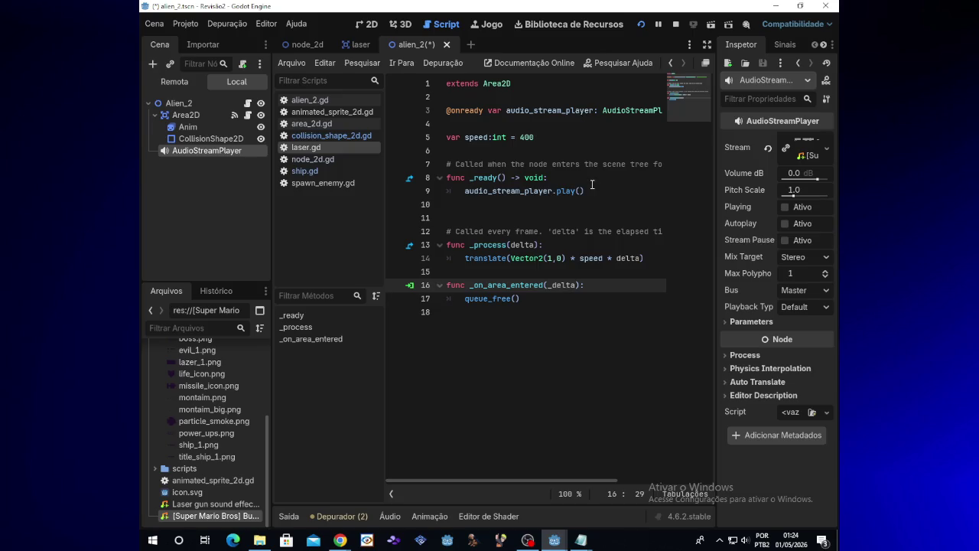
left_click(641, 24)
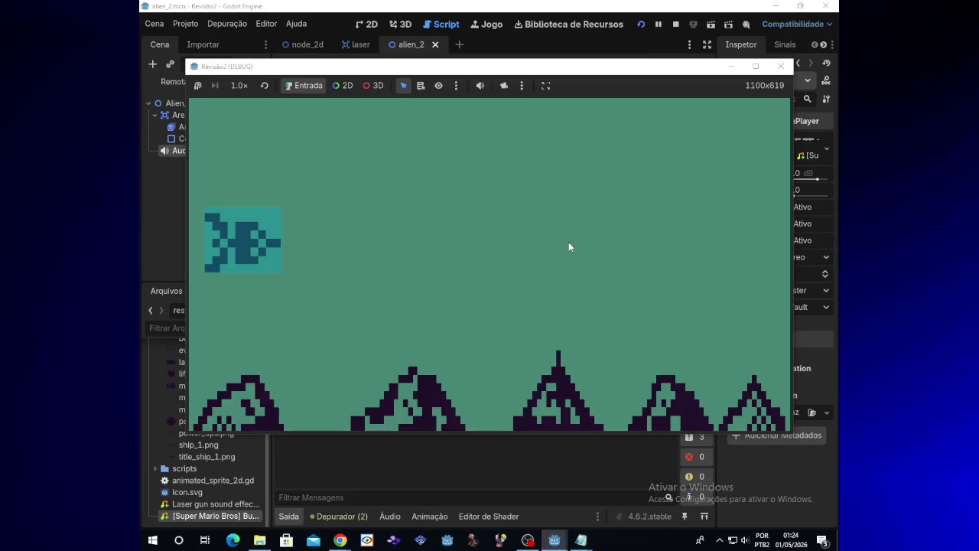
Step: Move the ship up and fire a laser, then stop the test run
key("Up")
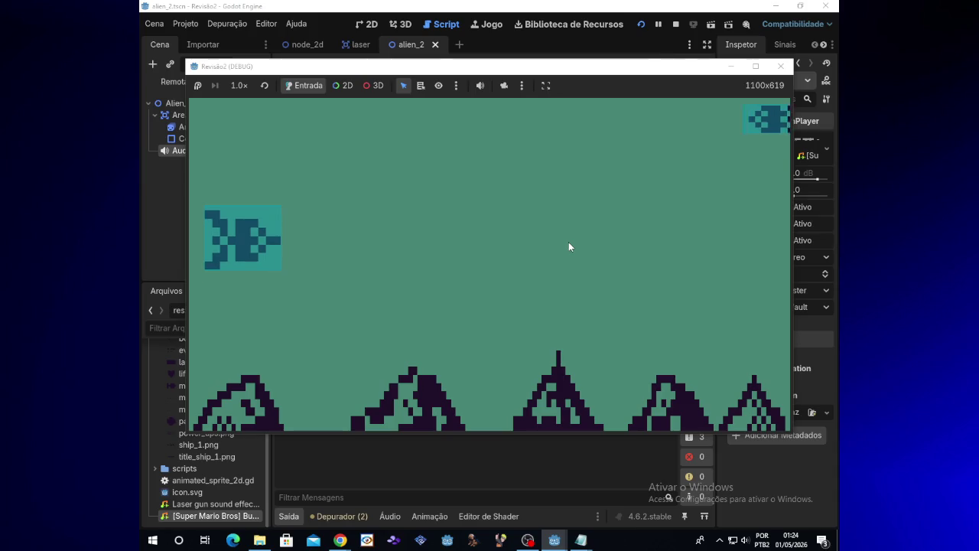
key("space")
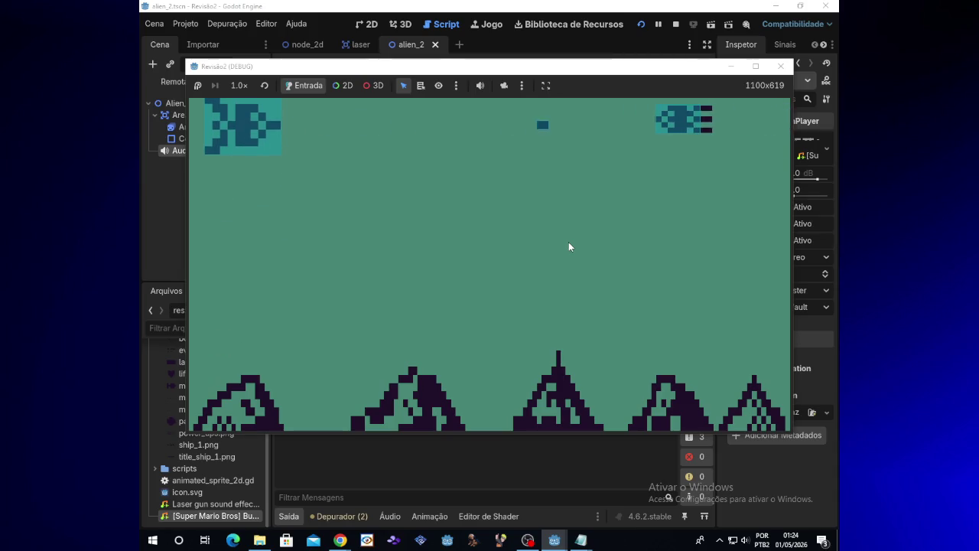
left_click(781, 66)
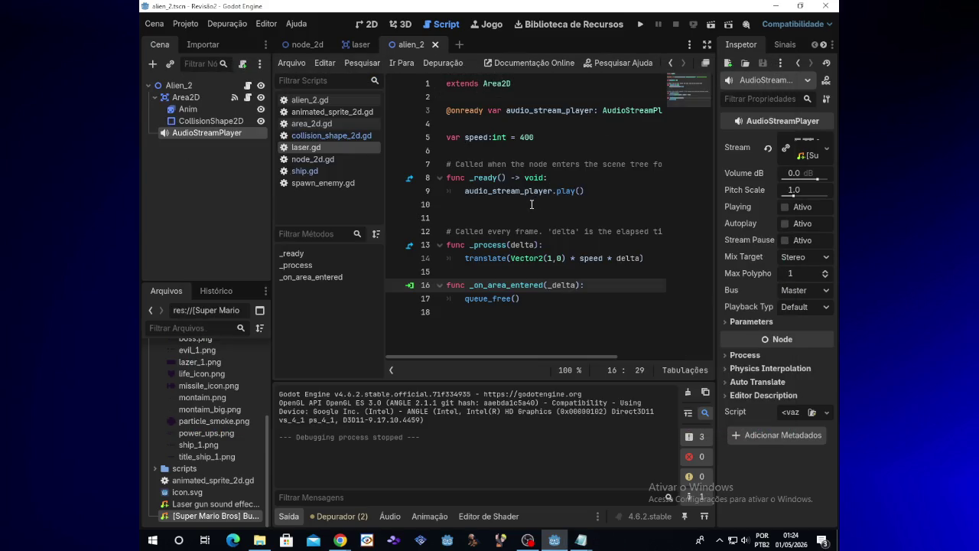
Step: Remove the audio_stream_player.play() call from line 9 in _ready
left_click_drag(583, 192, 465, 193)
key("ctrl+c")
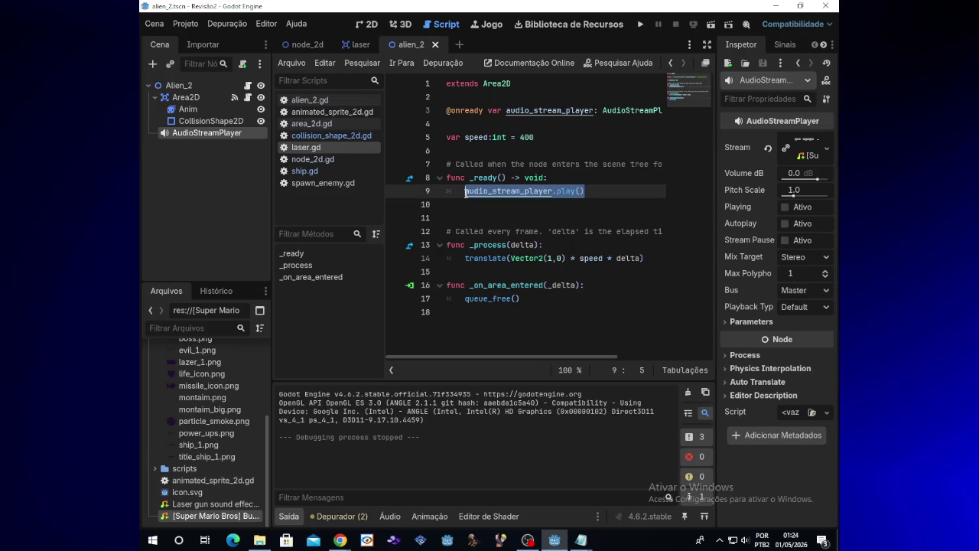
key("BackSpace")
type("pass")
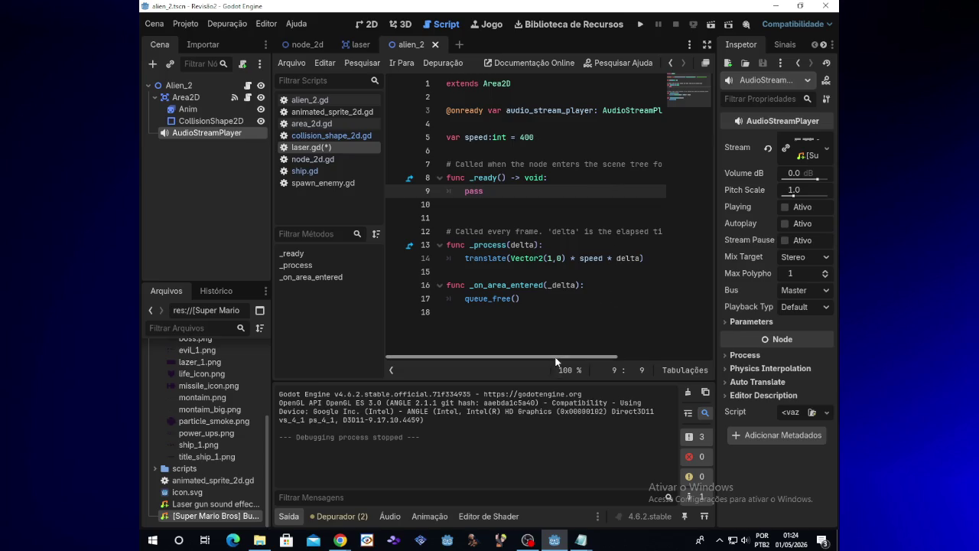
mouse_move(556, 360)
left_mouse_down()
mouse_move(597, 357)
mouse_move(526, 355)
left_mouse_up()
Step: Paste the play() call on a new line in _on_area_entered before queue_free, then run the game
left_click(586, 285)
key("Return")
key("ctrl+v")
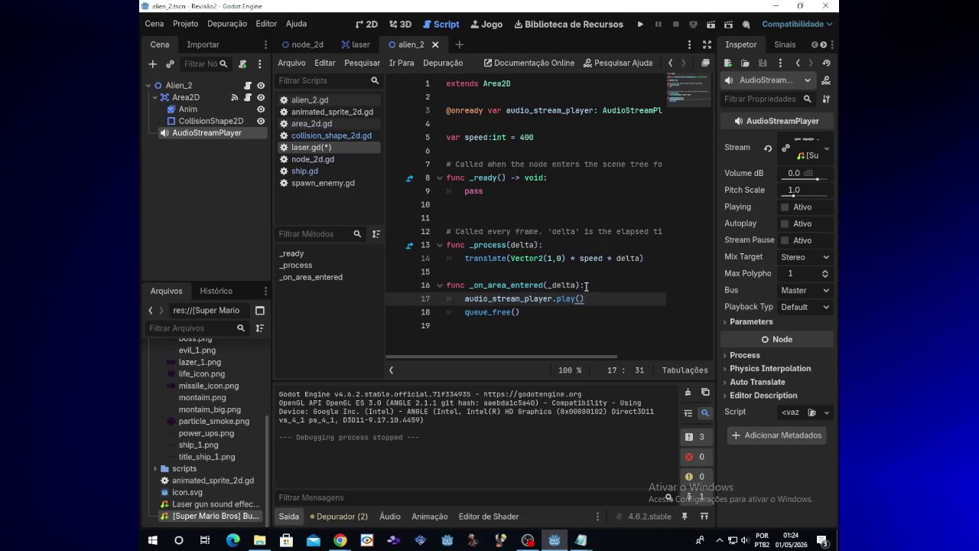
left_click(641, 26)
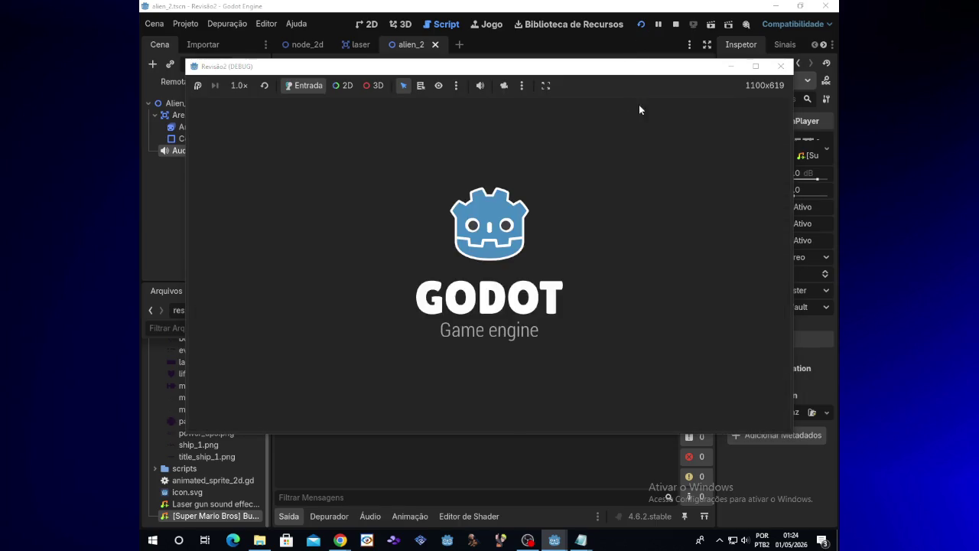
Step: Play-test by moving the ship down and up while firing, then stop the game
key("Down")
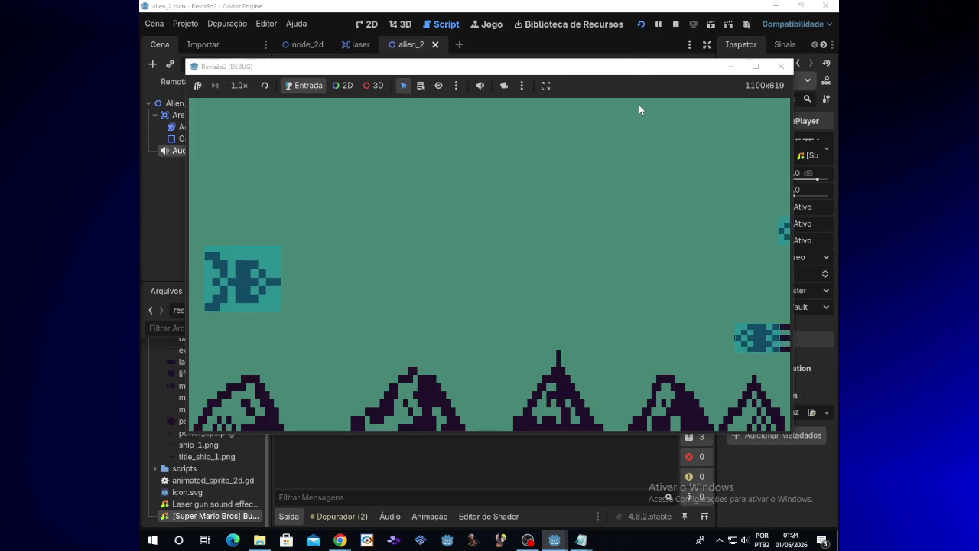
key("space")
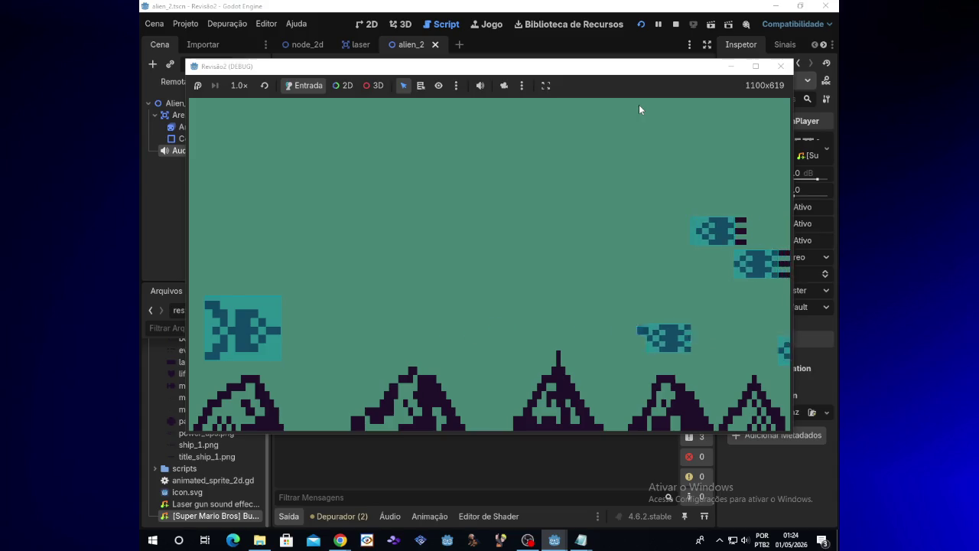
key("Up")
key("space")
key("space")
key("space")
key("space")
key("space")
key("space")
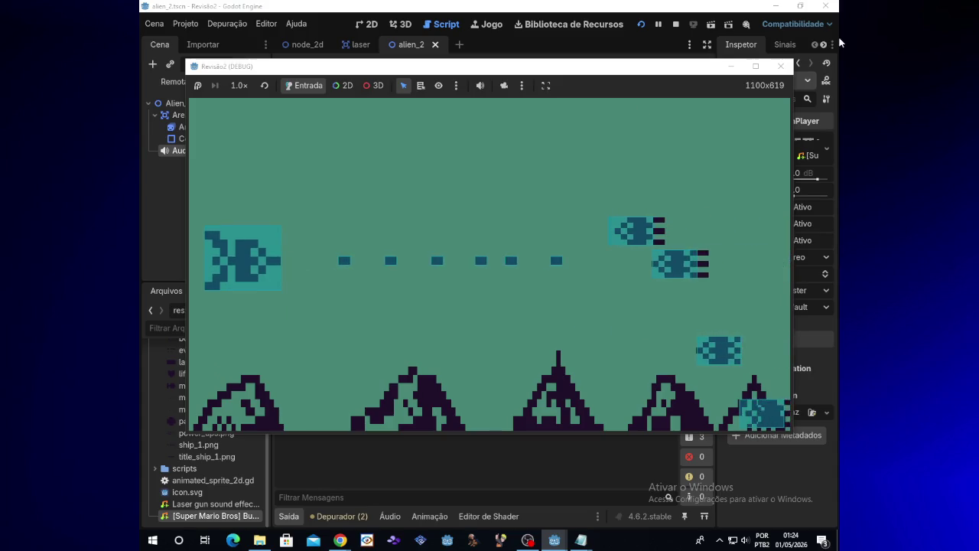
left_click(780, 66)
Step: Delete the play() line from _on_area_entered, then run and stop the game again
triple_click(528, 297)
key("BackSpace")
key("BackSpace")
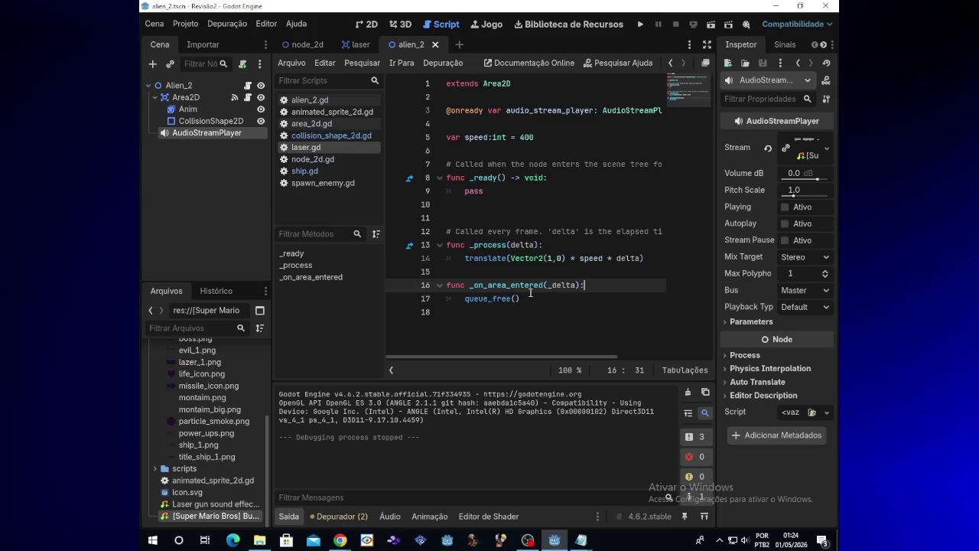
left_click(642, 25)
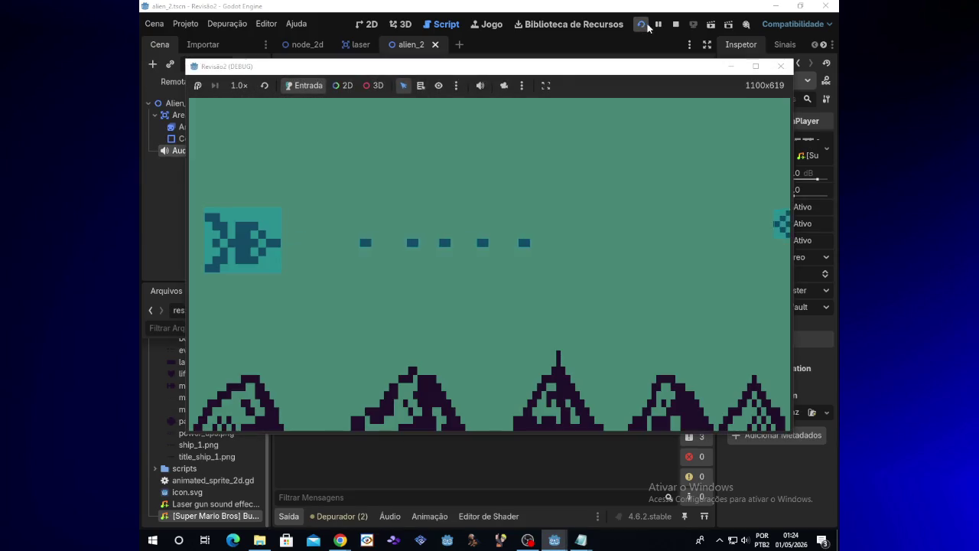
left_click(755, 66)
left_click(830, 5)
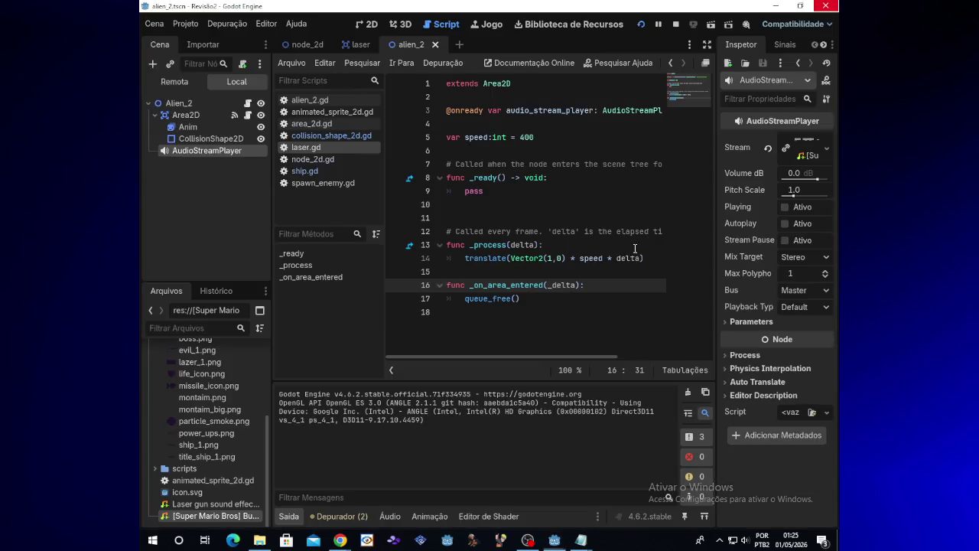
Step: Undo to restore the play() call on line 9 in _ready, then run and close the game
key("ctrl+z")
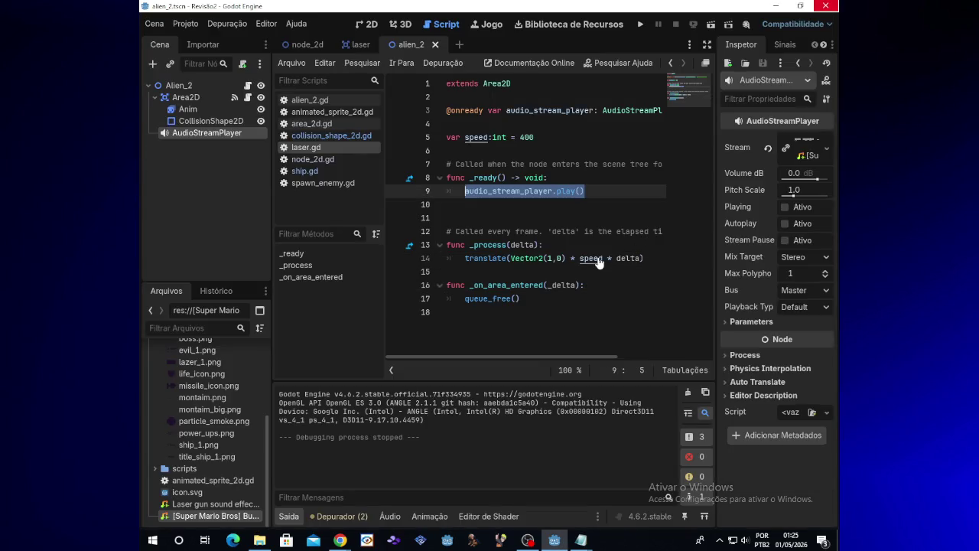
left_click(598, 196)
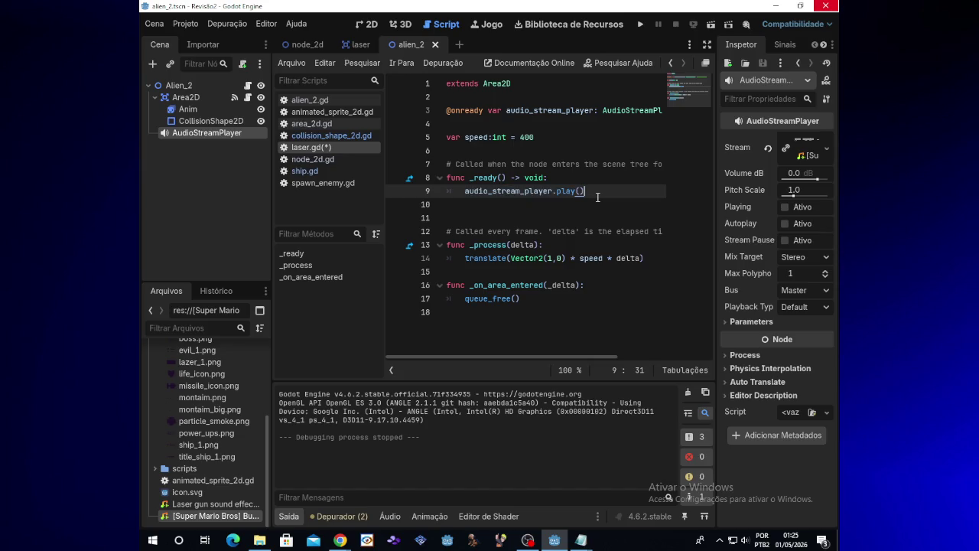
left_click(641, 25)
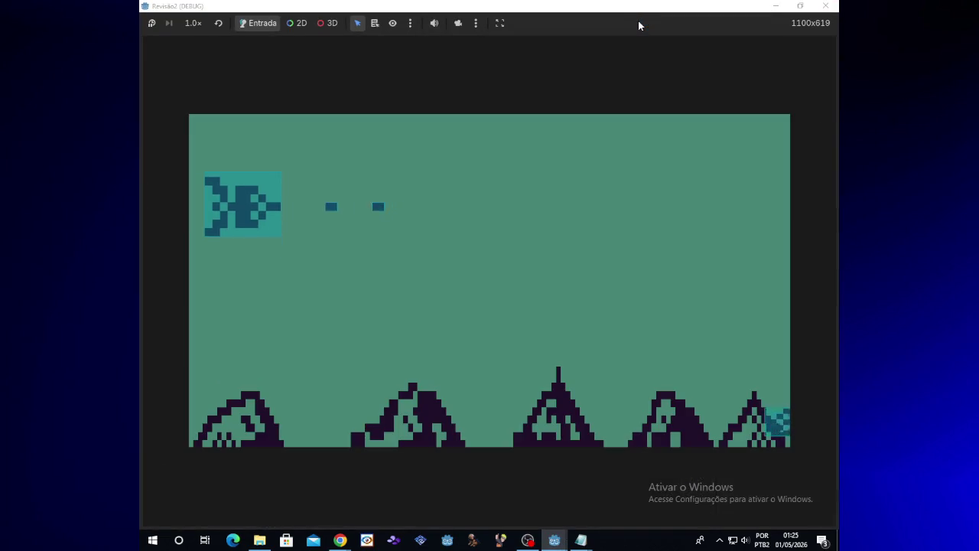
key("alt+F4")
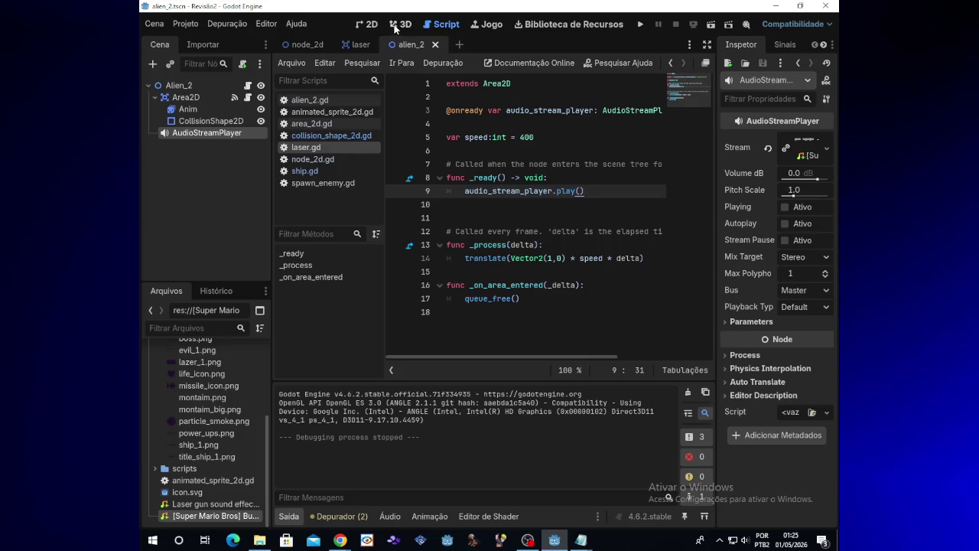
left_click(358, 45)
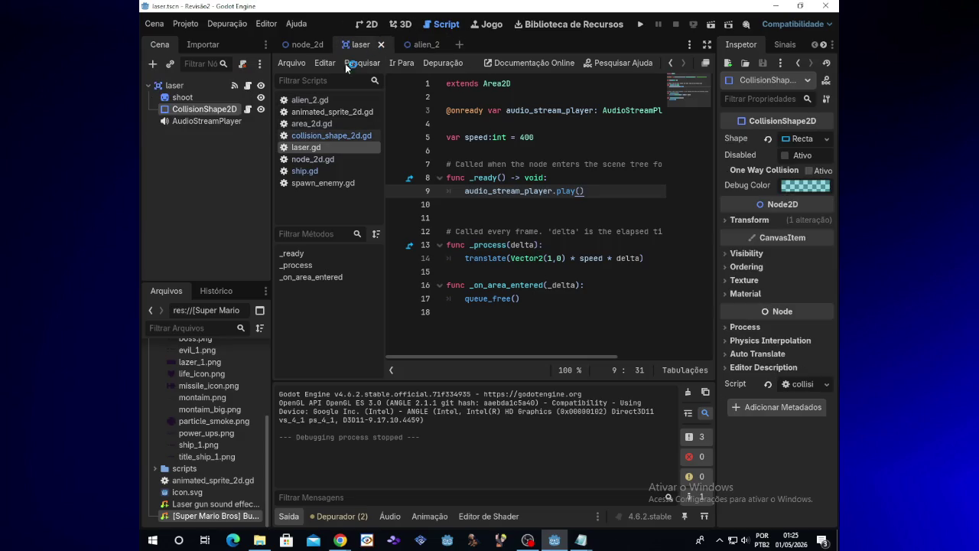
Step: Rename the laser scene's AudioStreamPlayer node to 'laser' through its right-click rename option
left_click(236, 121)
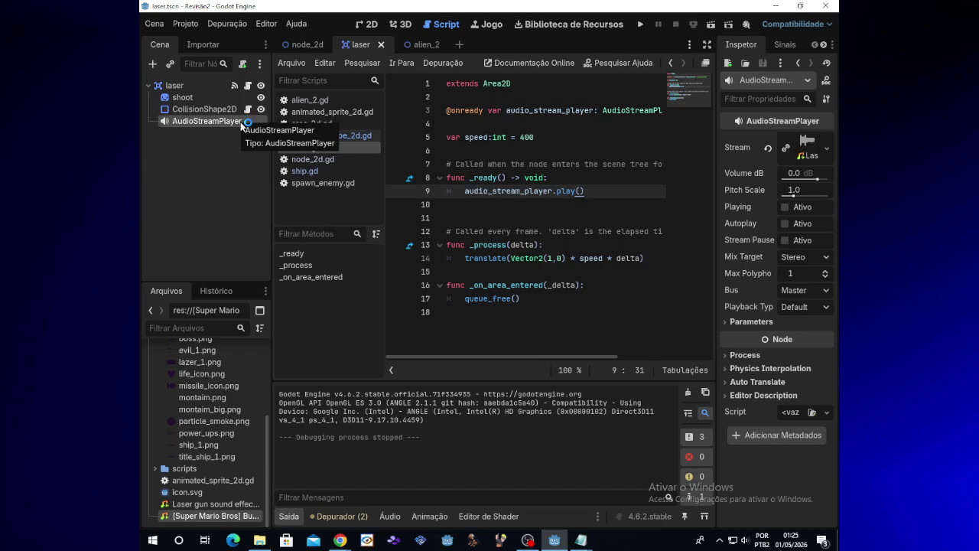
right_click(241, 127)
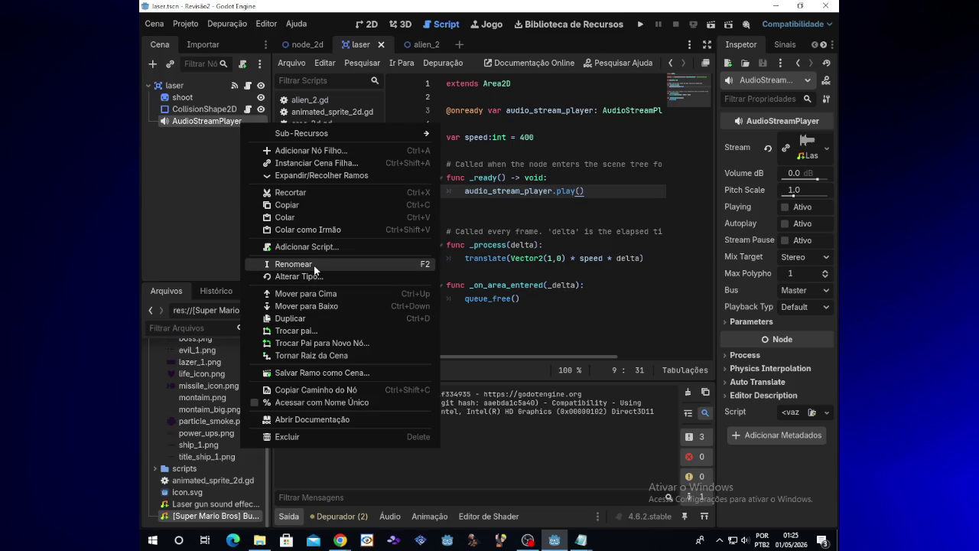
left_click(314, 264)
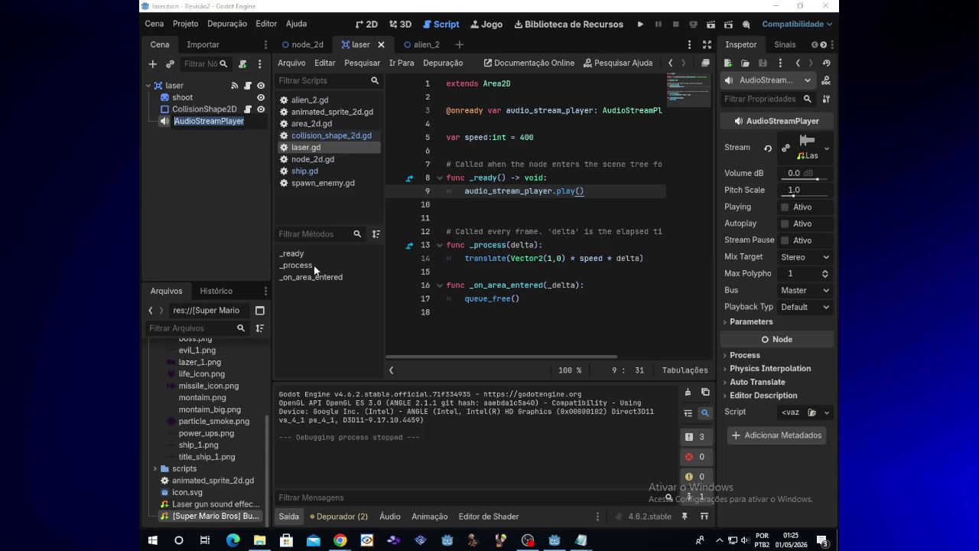
key("BackSpace")
type("laser")
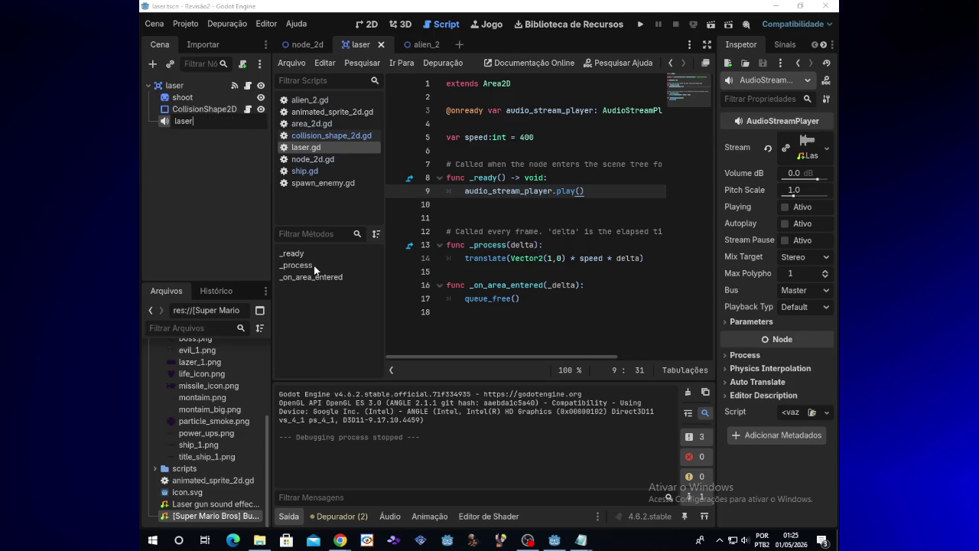
key("Return")
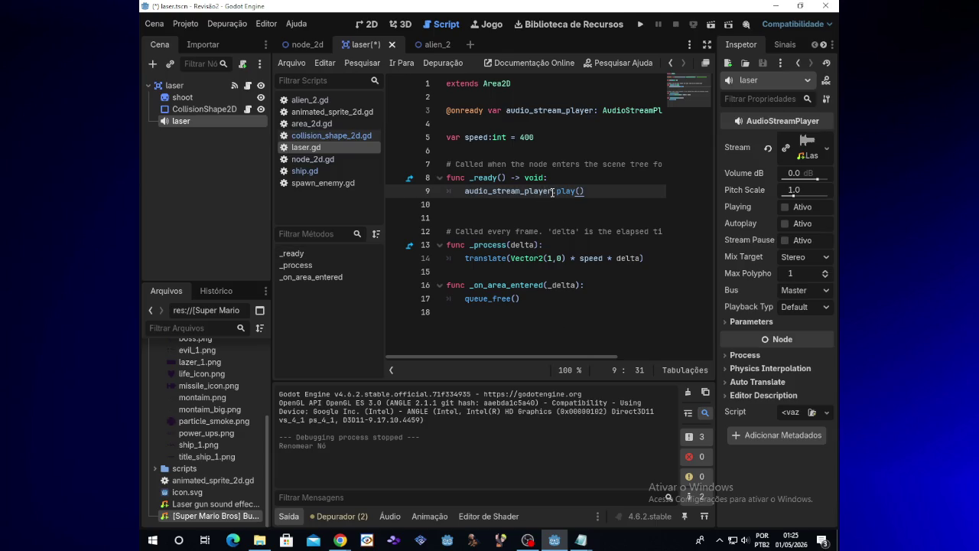
left_click_drag(448, 111, 674, 116)
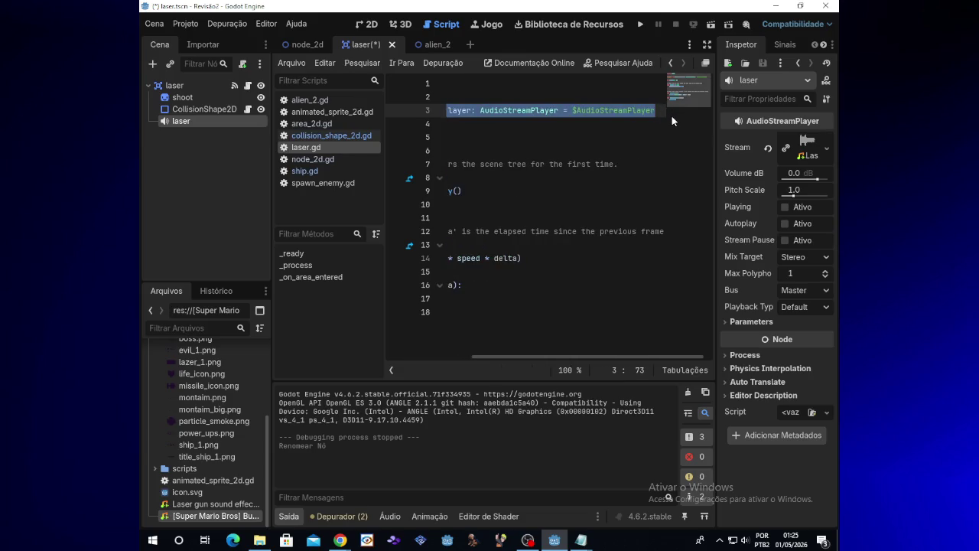
key("Delete")
left_click(196, 136)
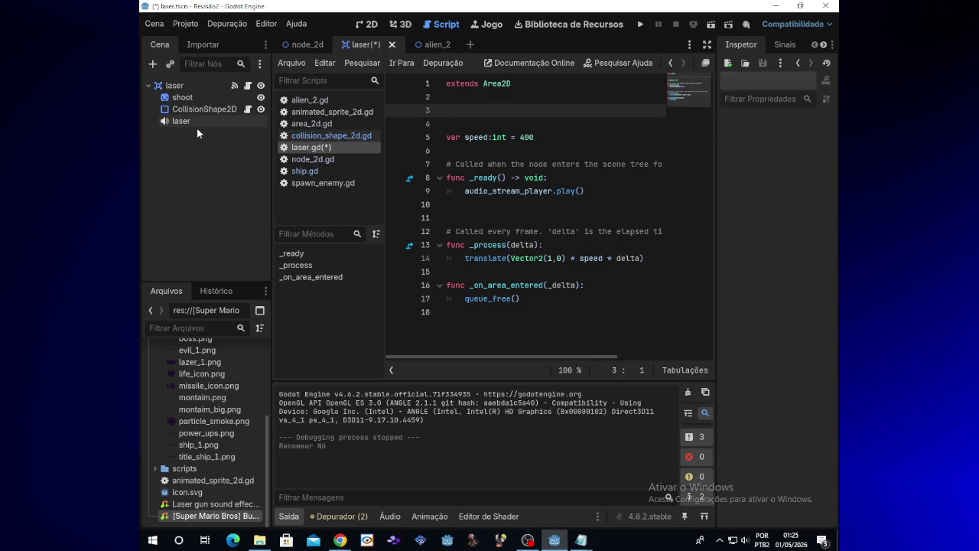
left_click_drag(192, 120, 474, 111)
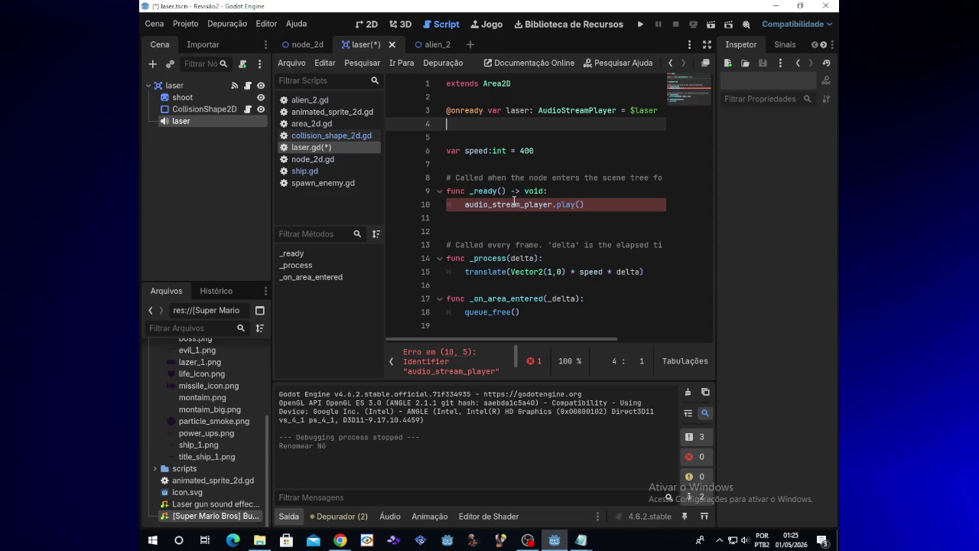
left_click_drag(553, 205, 472, 205)
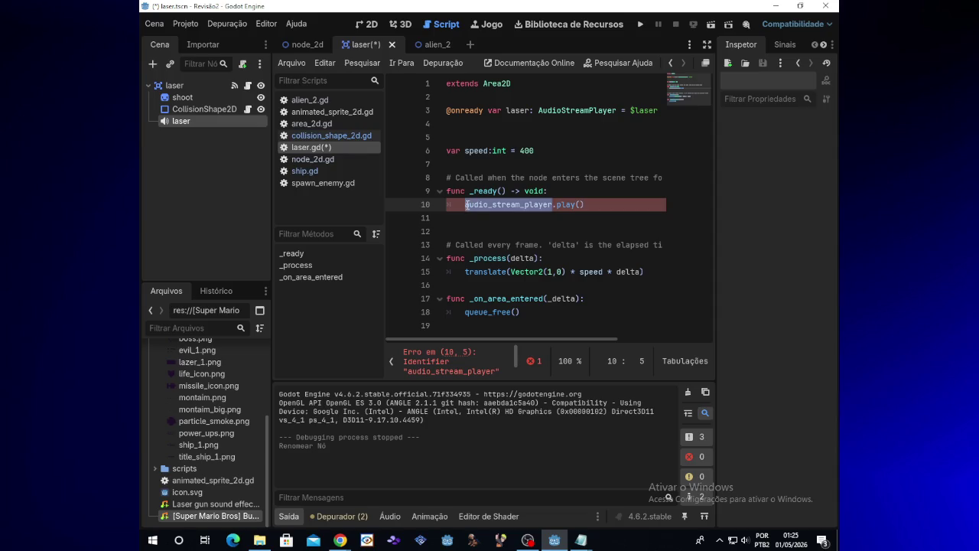
type("laser")
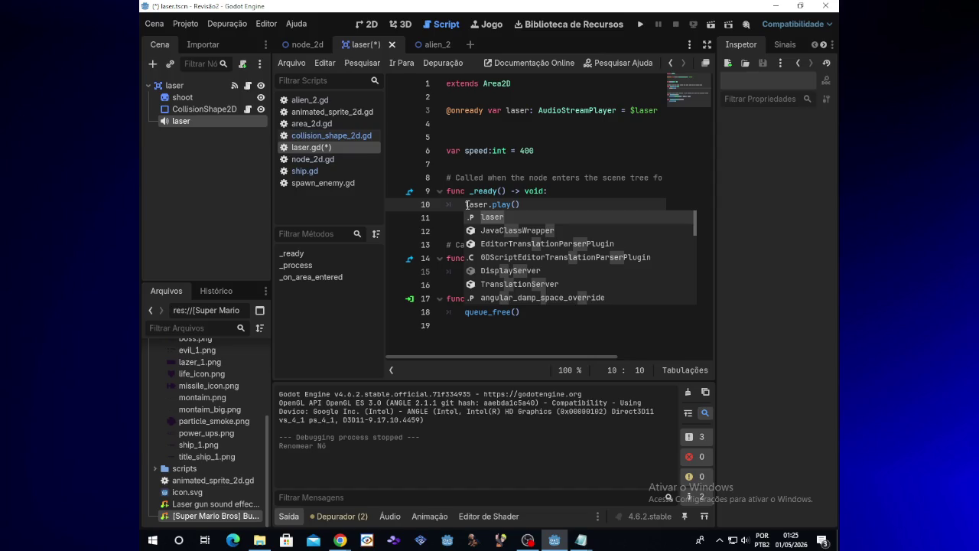
left_click(522, 204)
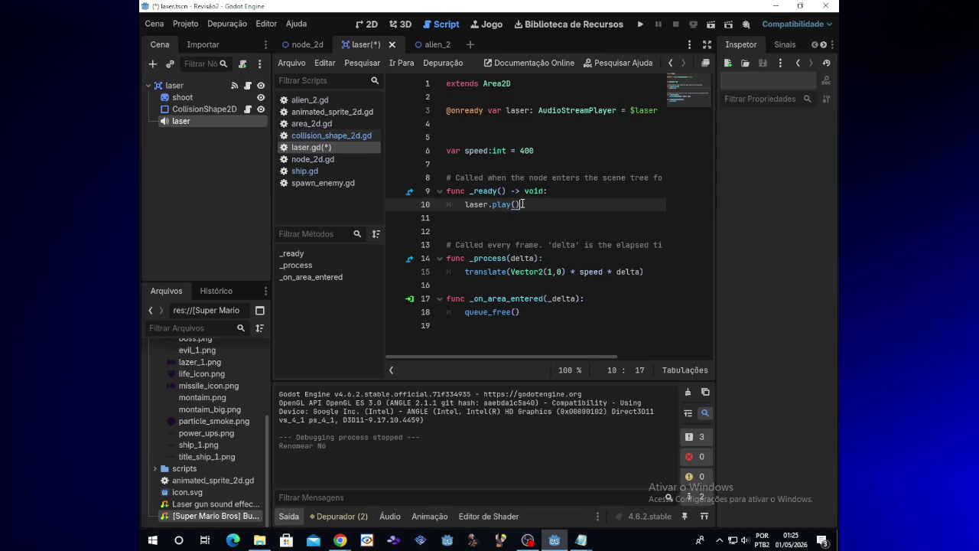
left_click(639, 25)
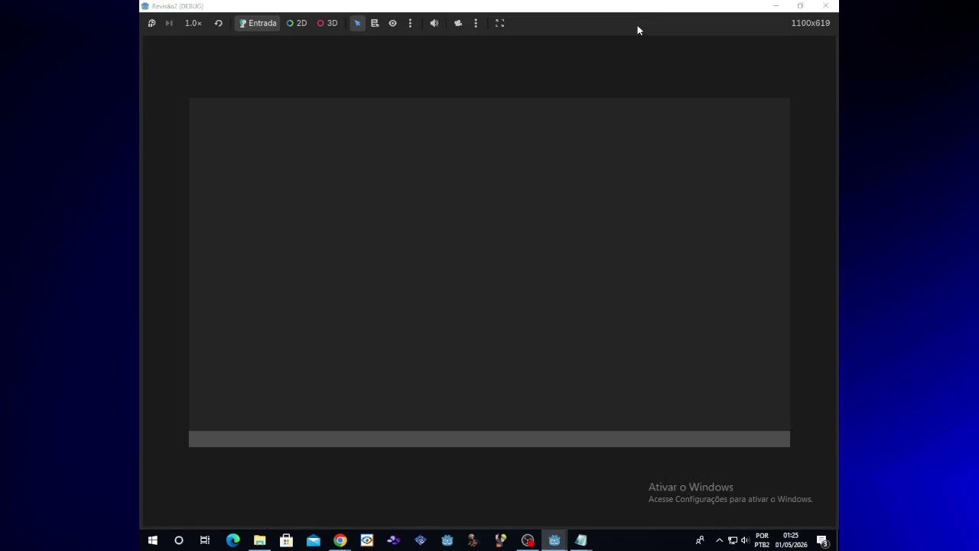
Step: Fire lasers in the running game to hear the shot sound, then close it
key("space")
key("space")
key("space")
key("Up")
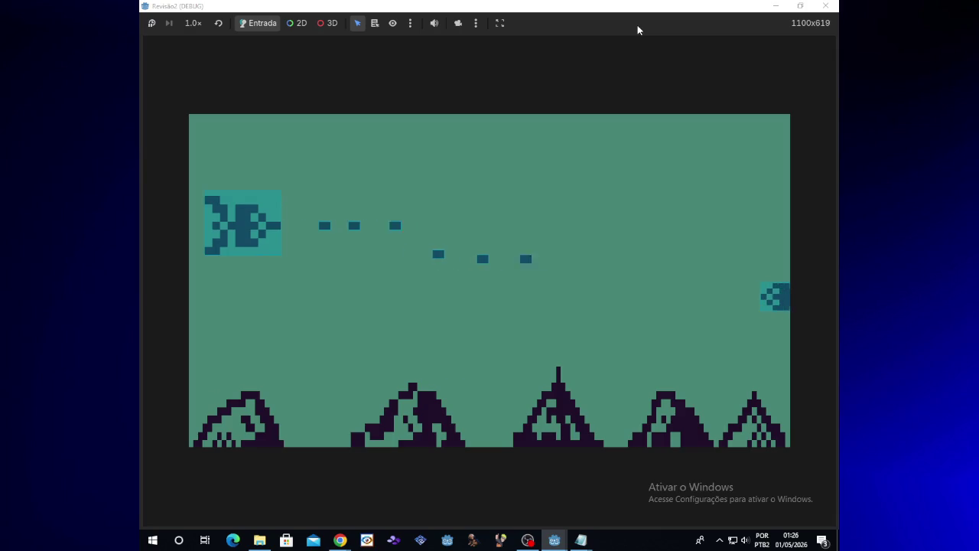
left_click(825, 6)
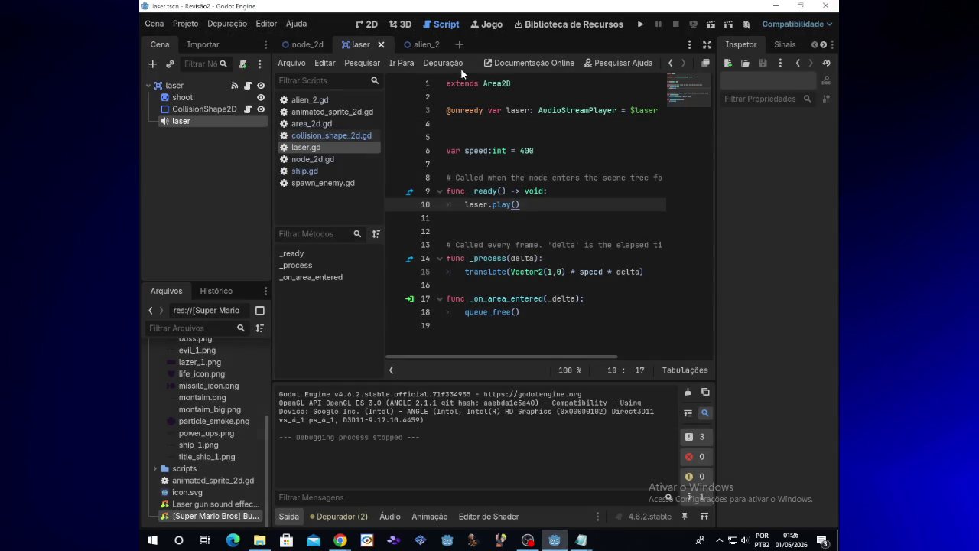
Step: In the alien_2 scene, rename the alien's AudioStreamPlayer node to morte
left_click(421, 44)
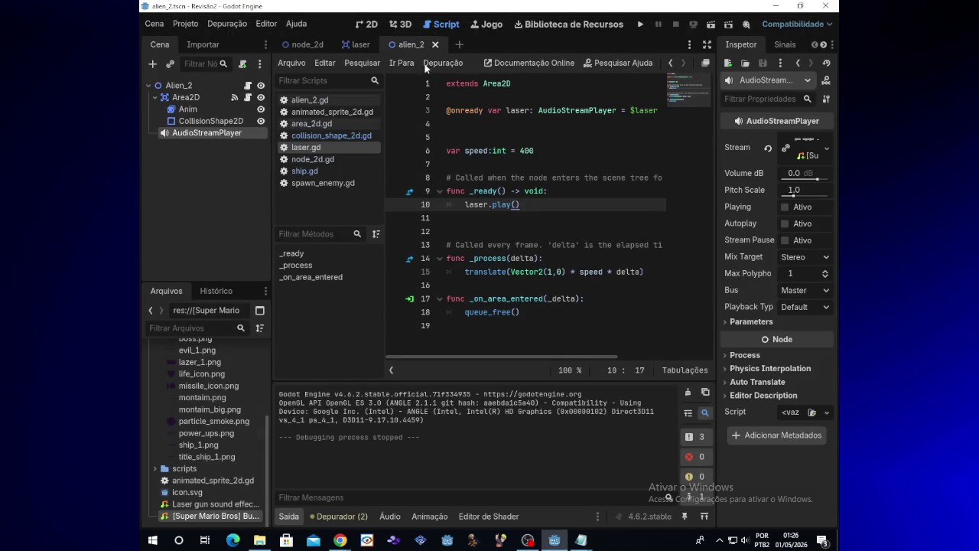
right_click(223, 133)
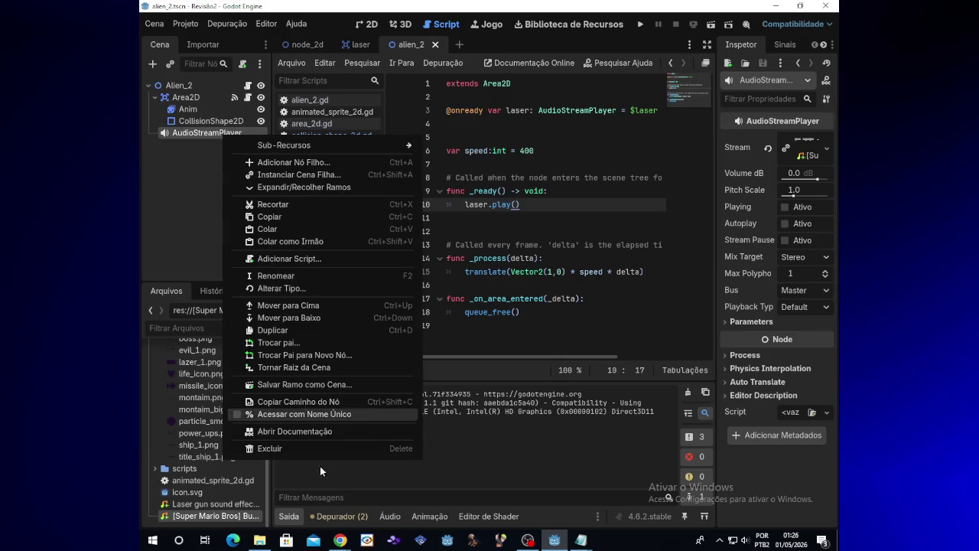
left_click(276, 274)
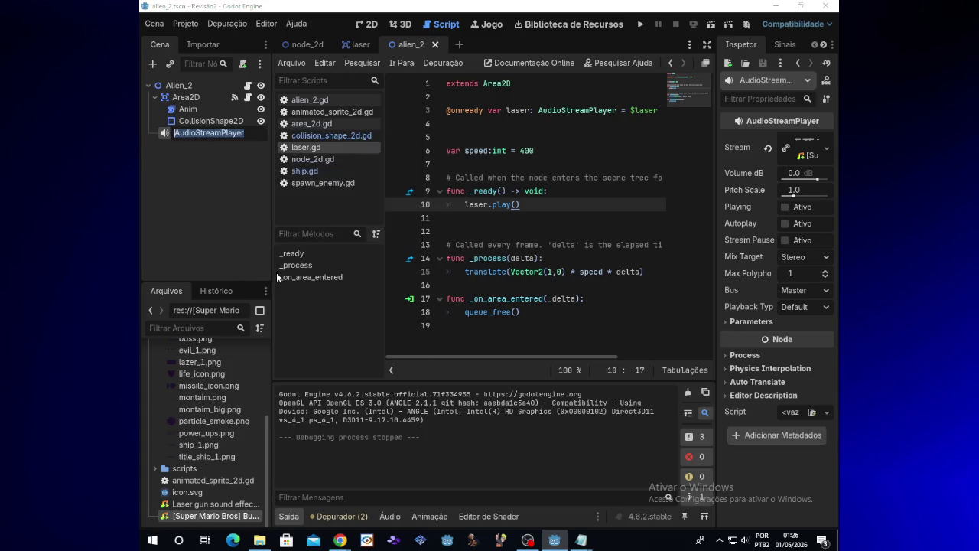
type("morete")
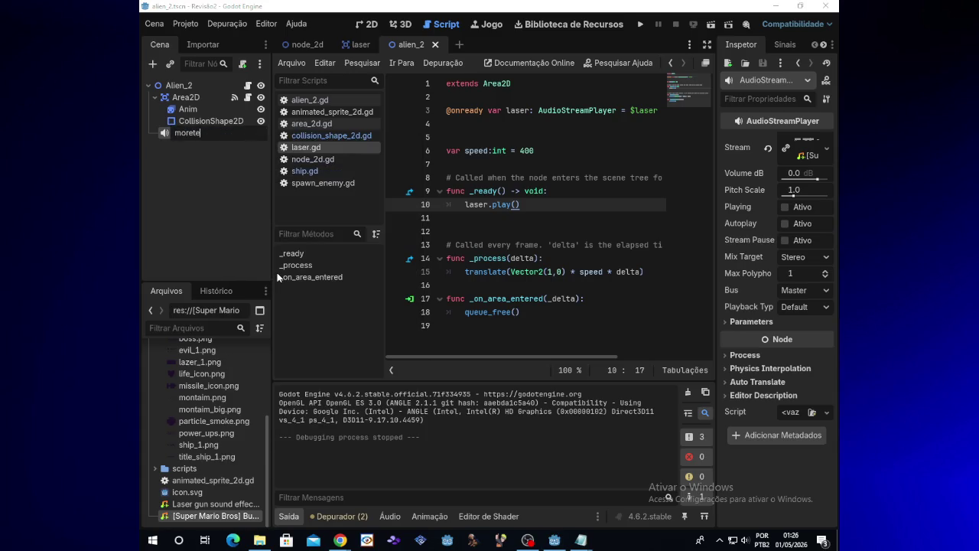
type("e")
key("Return")
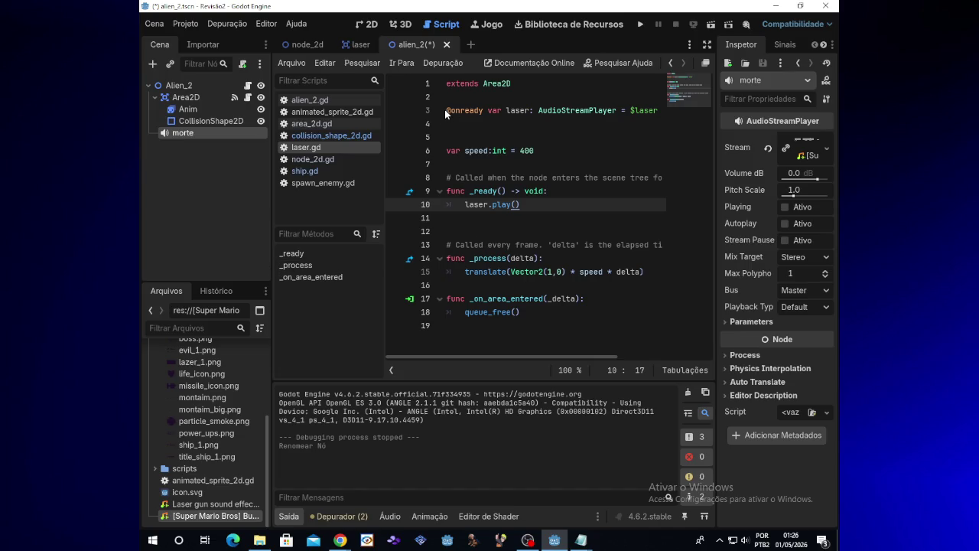
Step: Undo the node rename and stream assignment, then save and run the game again
left_click_drag(446, 111, 487, 112)
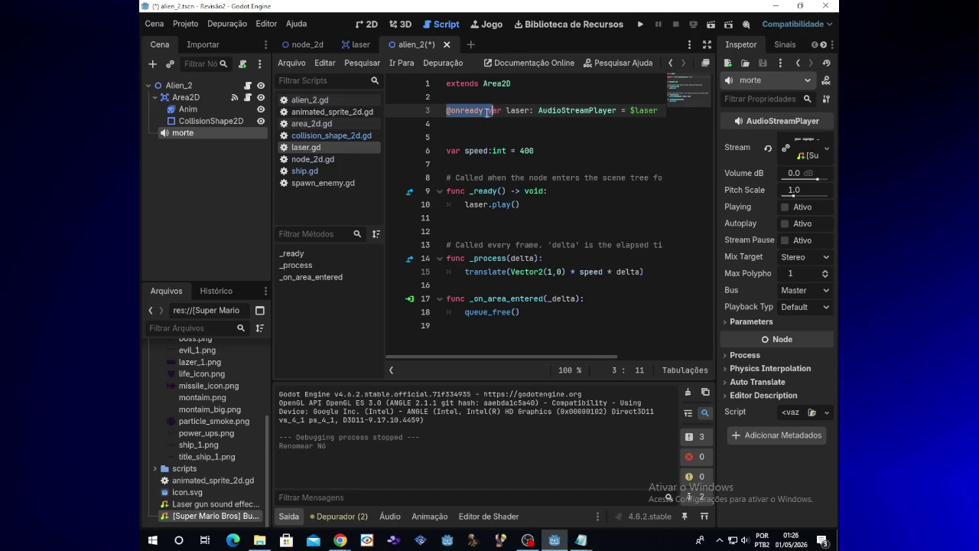
left_click(462, 112)
left_click(201, 145)
key("ctrl+z")
key("ctrl+z")
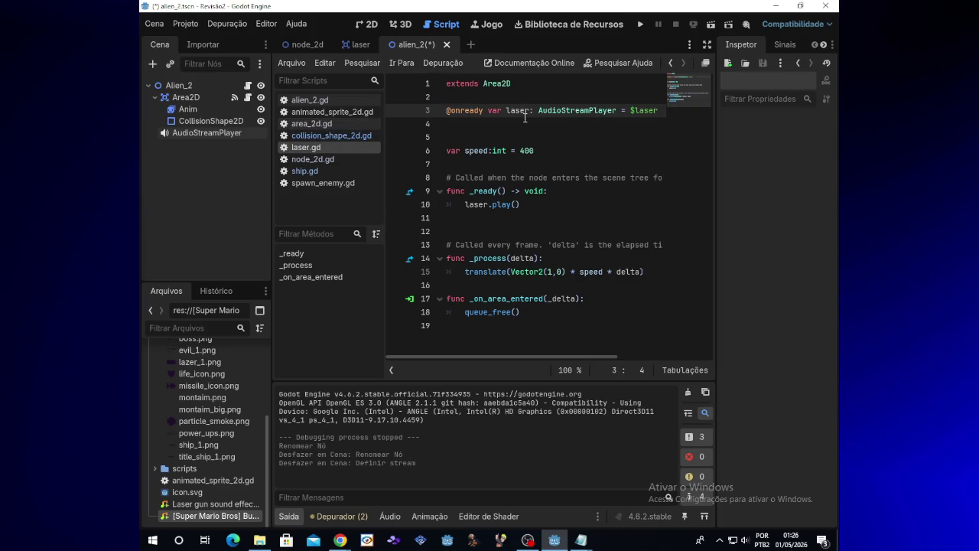
left_click(638, 26)
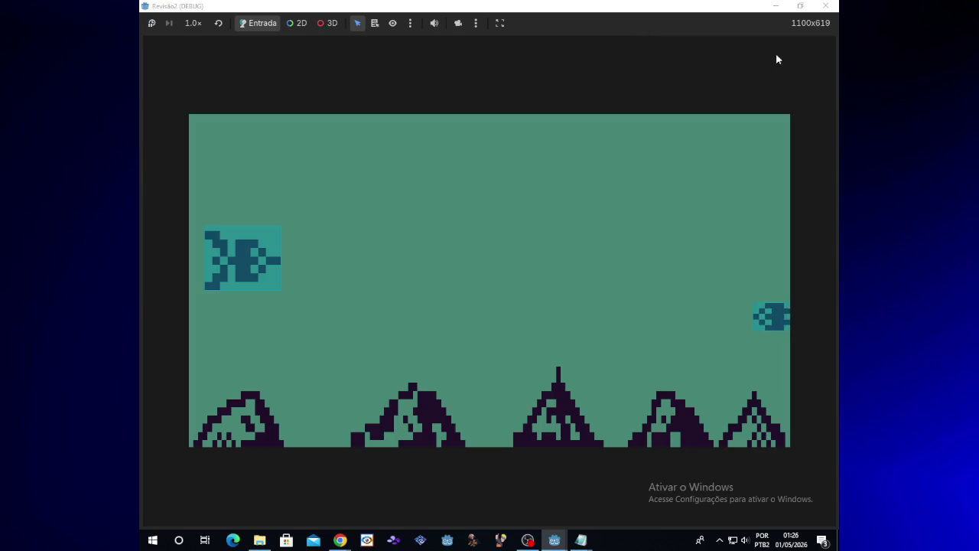
Step: Close the test game, check the chat window, then return to Godot and open alien_2.gd
left_click(826, 5)
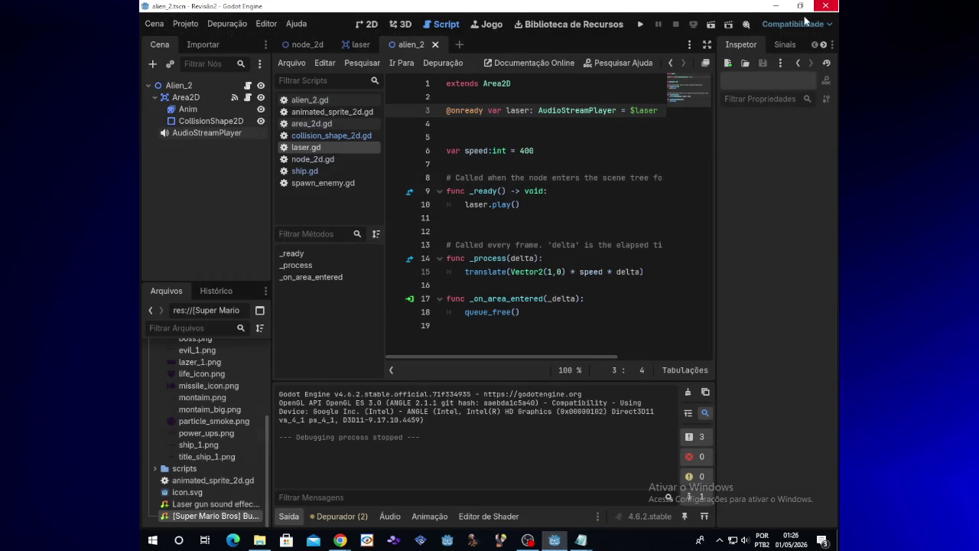
mouse_move(339, 540)
left_click(385, 520)
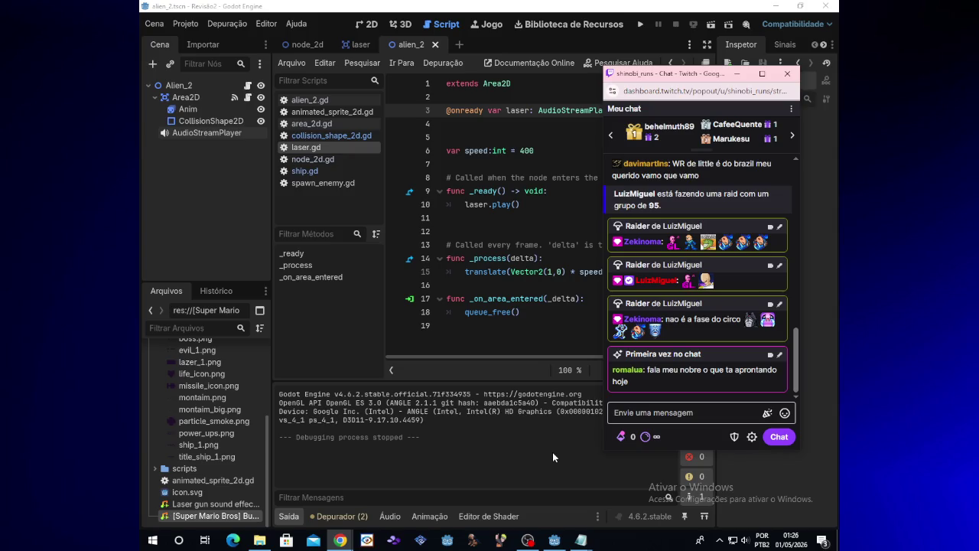
left_click(537, 408)
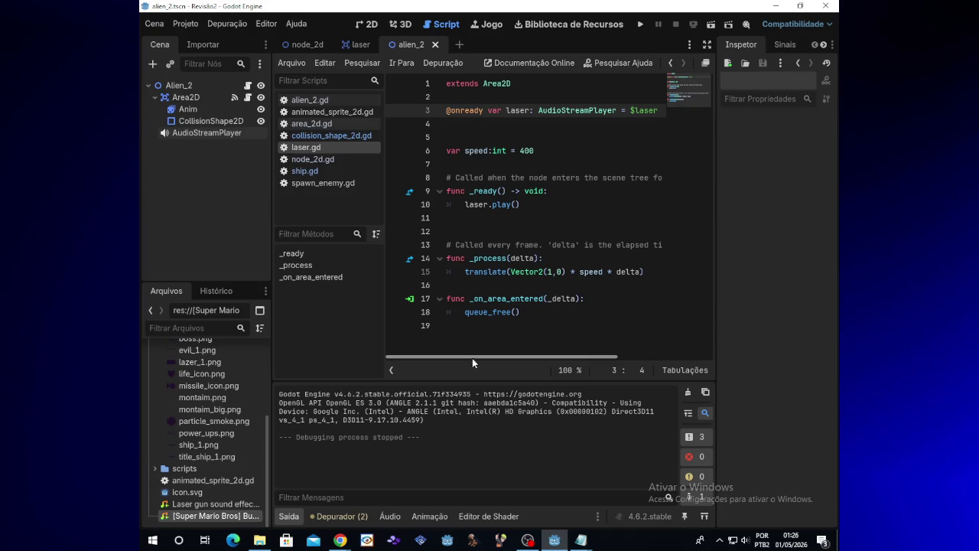
left_click_drag(225, 128, 219, 98)
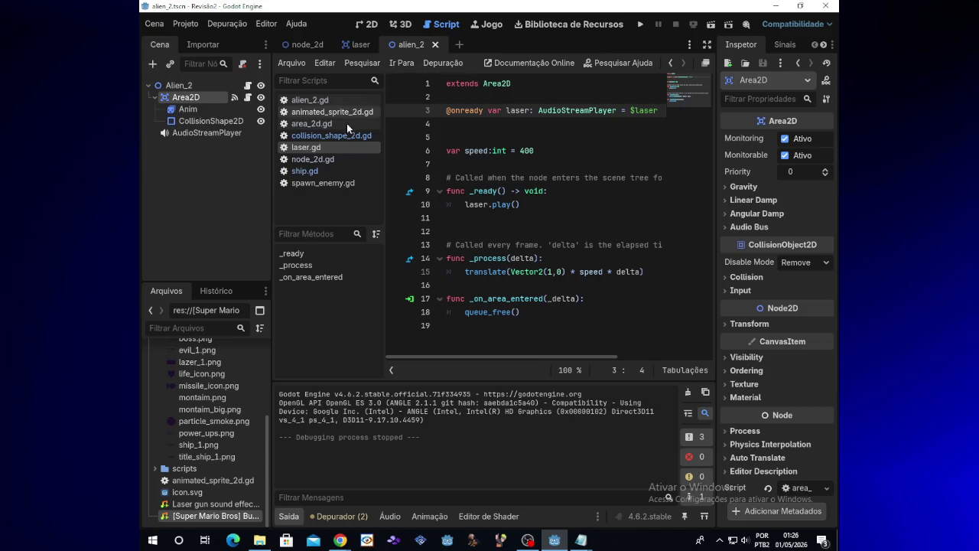
left_click(248, 85)
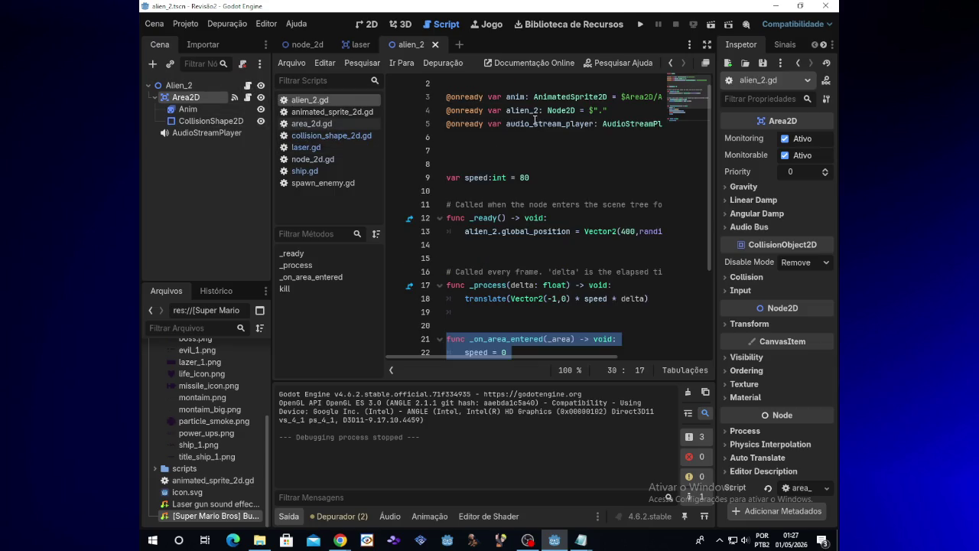
Step: Delete the old audio player declaration on line 5 of alien_2.gd
left_click(535, 123)
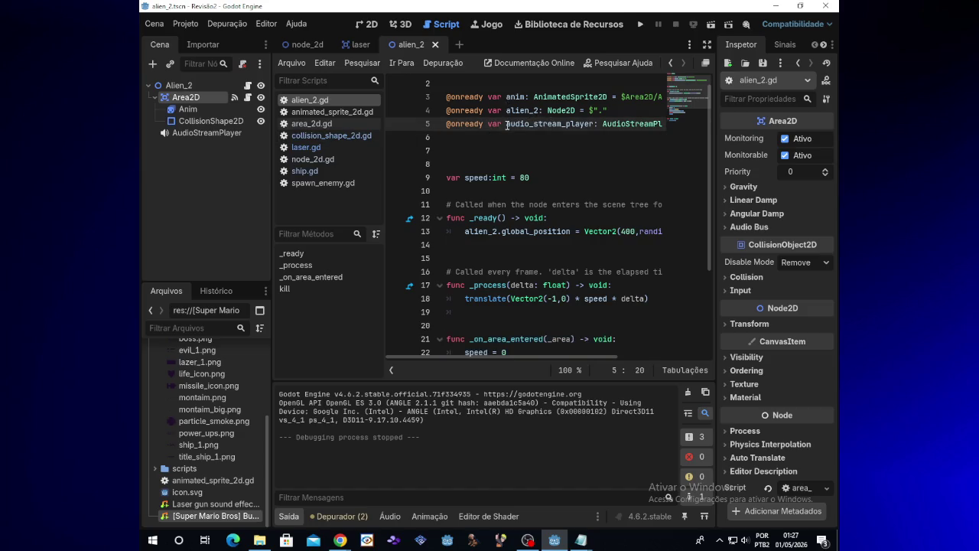
left_click_drag(505, 124, 540, 124)
left_click_drag(448, 123, 686, 127)
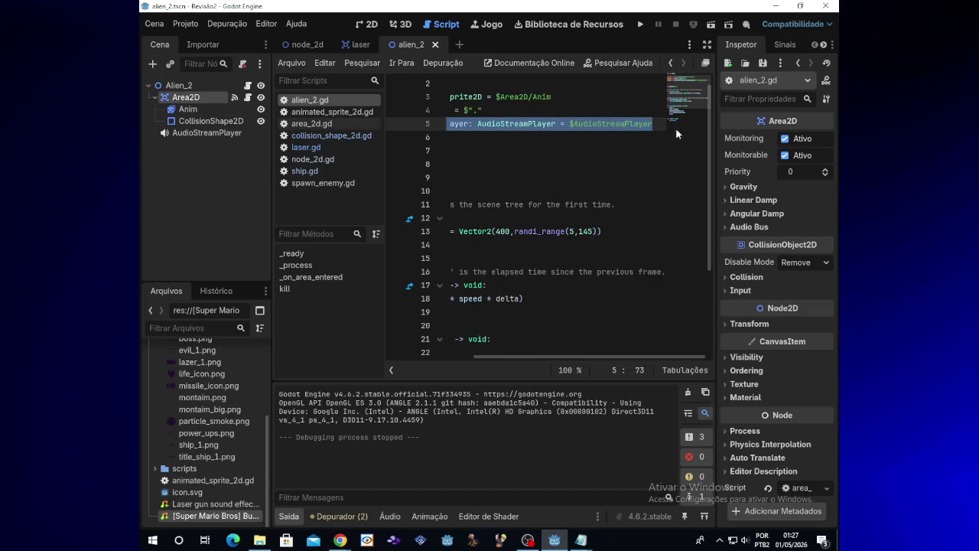
key("BackSpace")
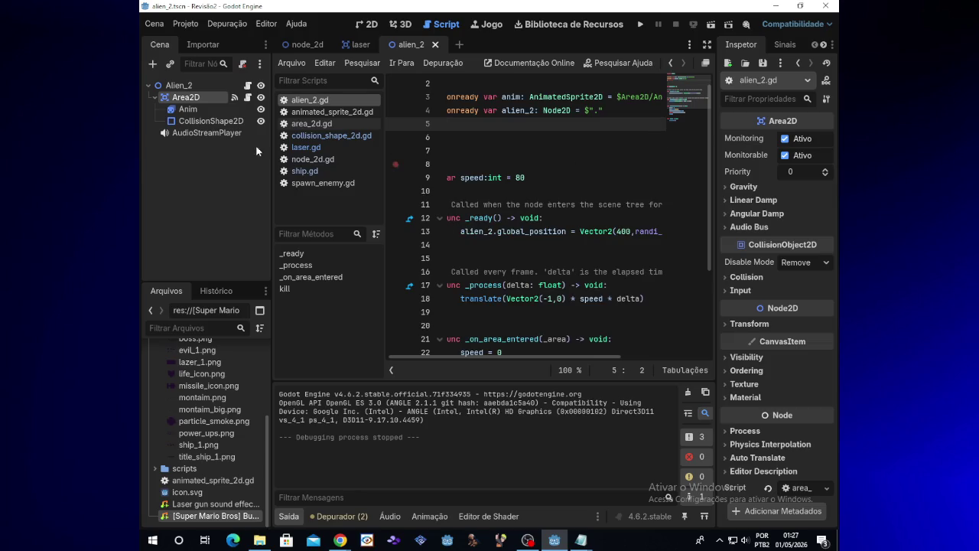
Step: Rename the AudioStreamPlayer node to morte and set the Super Mario Bros sound as its Stream
right_click(230, 133)
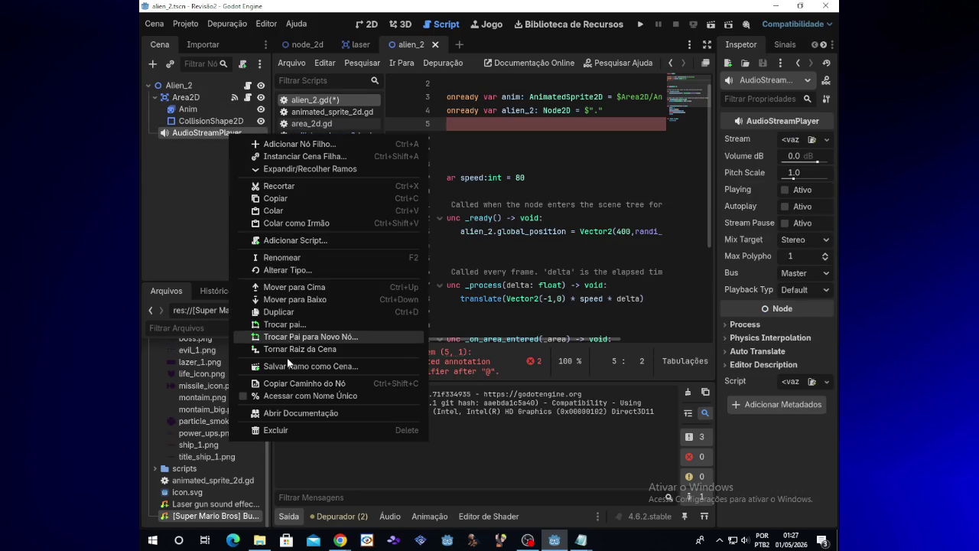
left_click(296, 258)
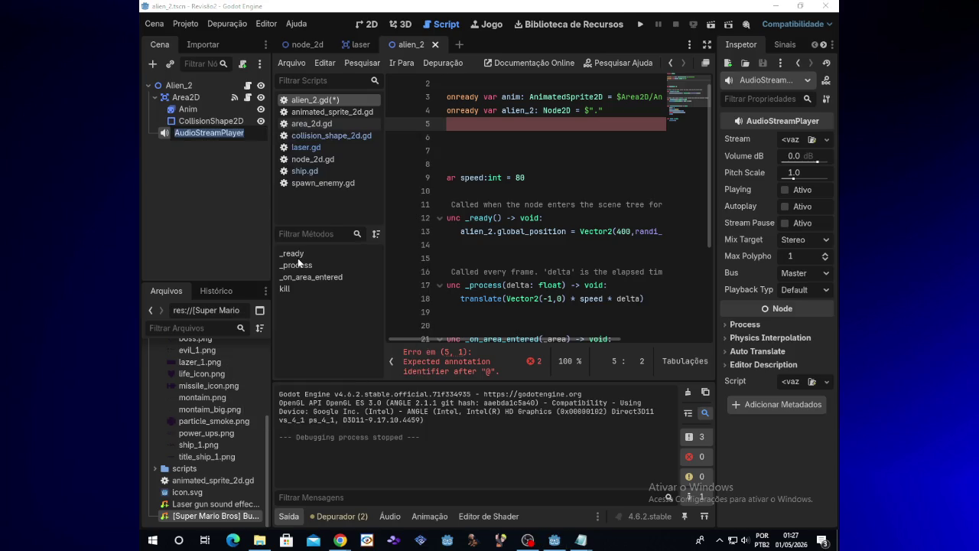
type("mo")
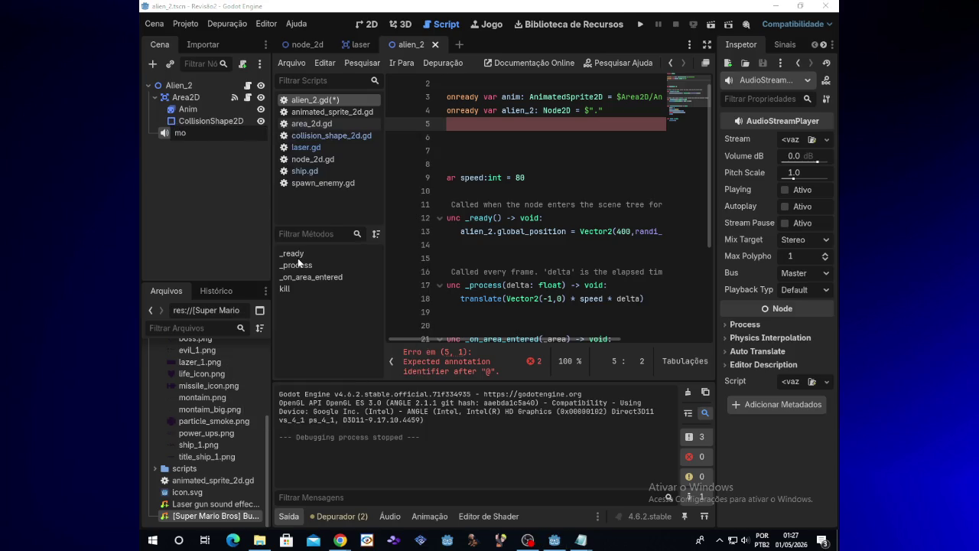
type("rte")
key("Return")
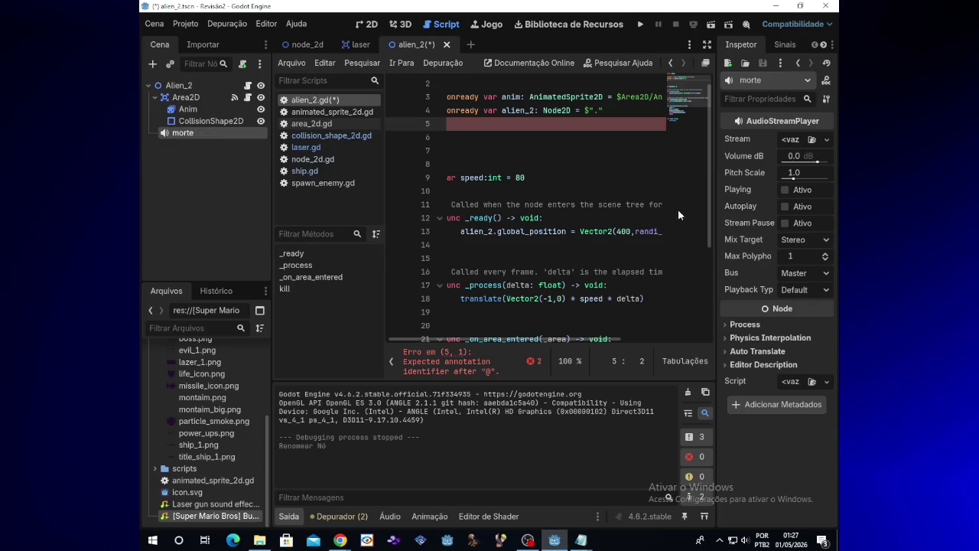
mouse_move(208, 523)
left_mouse_down()
mouse_move(715, 258)
mouse_move(790, 144)
left_mouse_up()
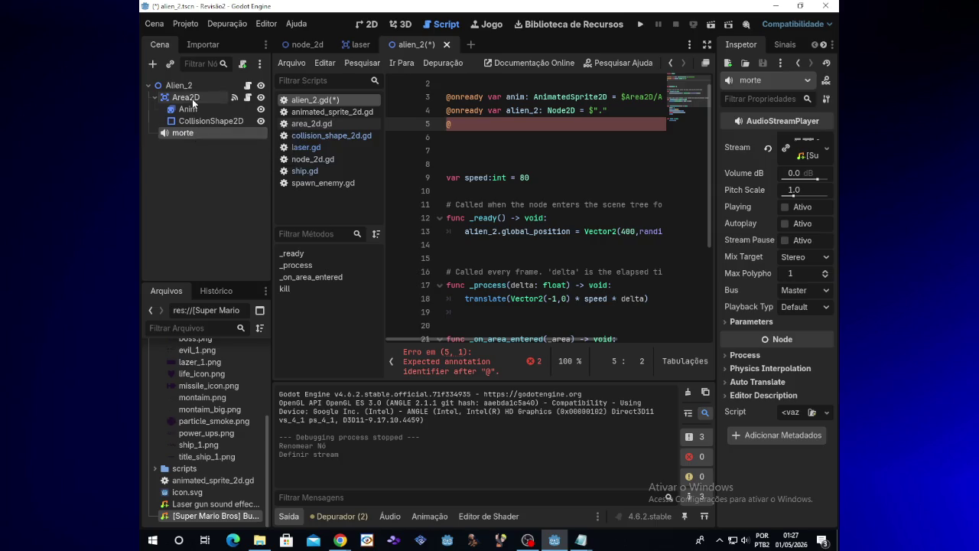
Step: Inspect the Area2D node and the morte sound node in the Scene dock
left_click(192, 100)
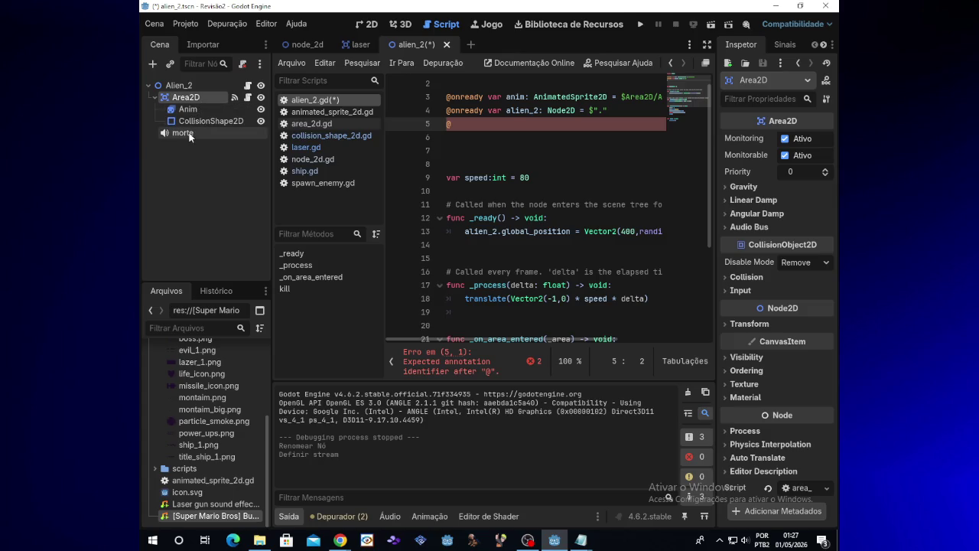
left_click(182, 132)
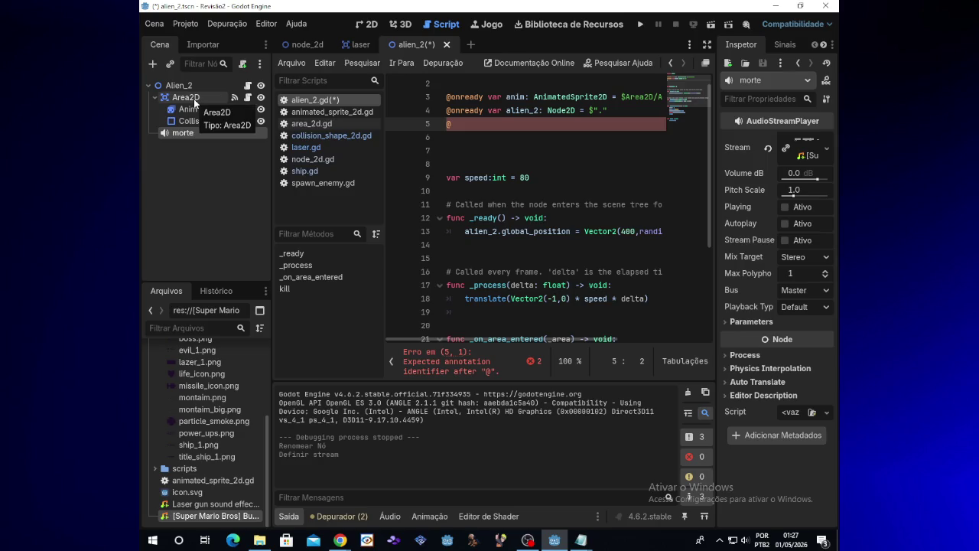
left_click(193, 99)
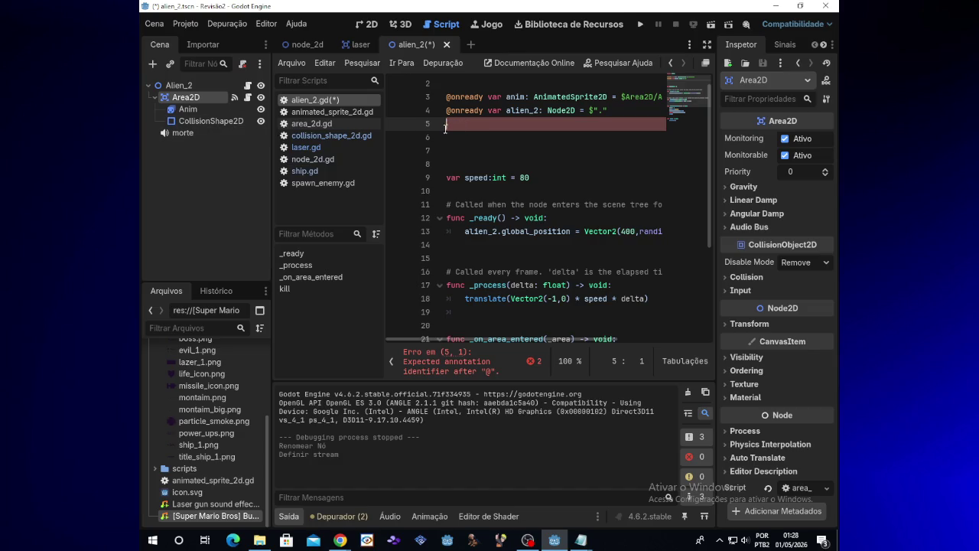
left_click(202, 133, "ctrl")
mouse_move(202, 134)
left_mouse_down()
mouse_move(478, 117)
mouse_move(466, 117)
left_mouse_up()
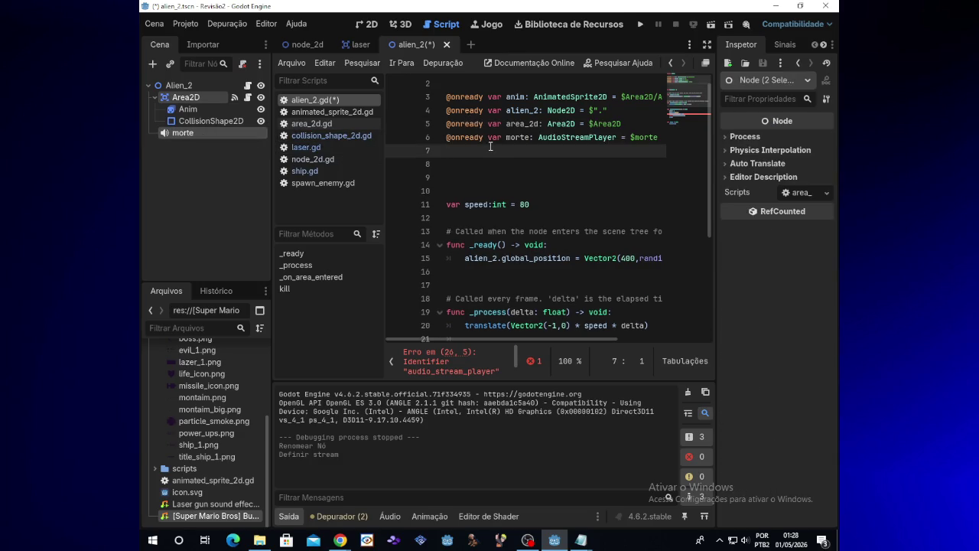
key("ctrl+z")
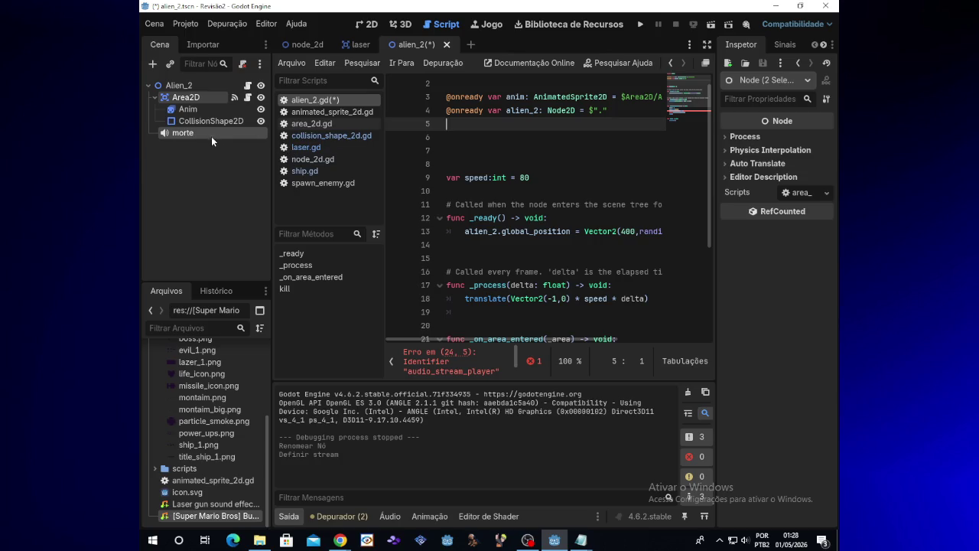
left_click(207, 141)
left_click_drag(204, 133, 459, 124)
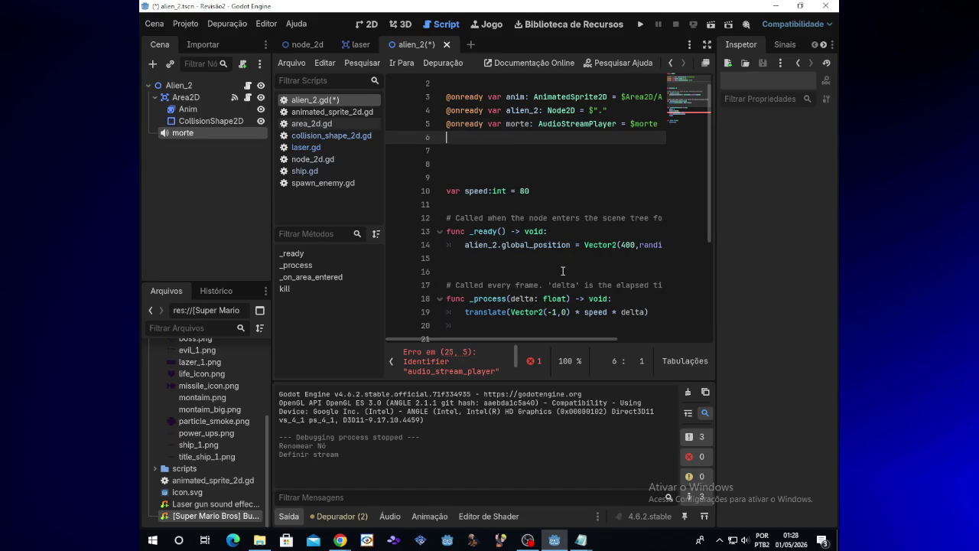
mouse_move(545, 338)
left_mouse_down()
mouse_move(585, 335)
mouse_move(519, 328)
left_mouse_up()
Step: Change line 25 to call morte.play() instead of audio_stream_player, then save and run
left_click_drag(707, 225, 707, 299)
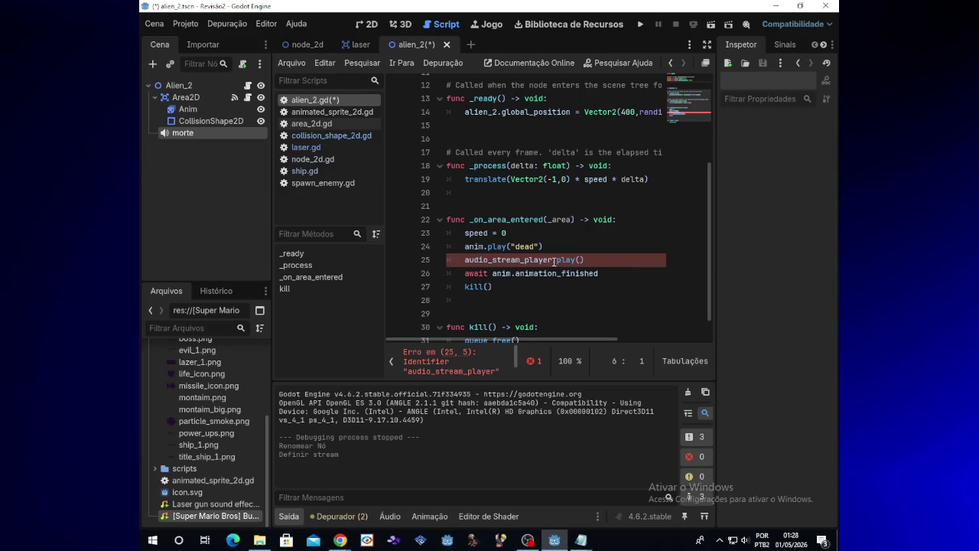
left_click(552, 260)
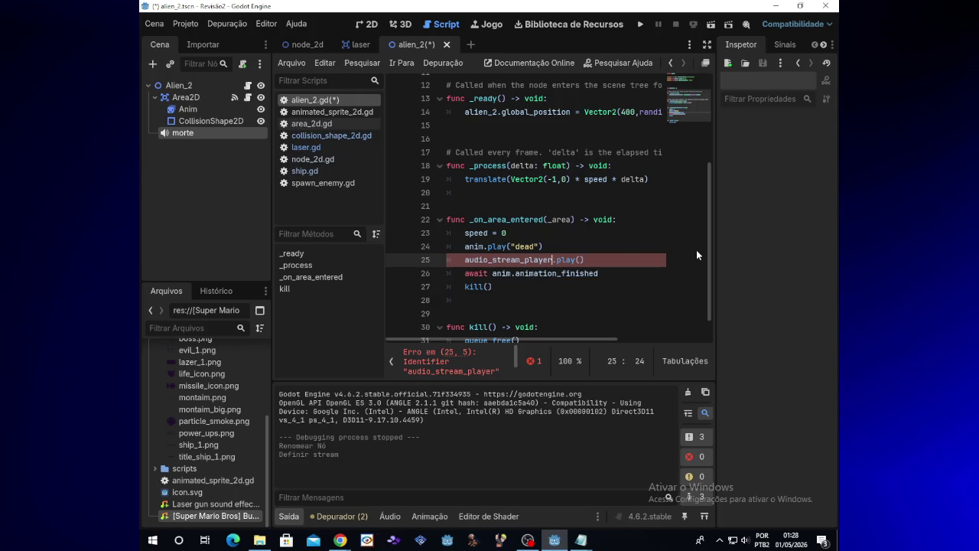
key("BackSpace")
key("BackSpace")
key("BackSpace")
key("BackSpace")
key("BackSpace")
key("BackSpace")
type("morte")
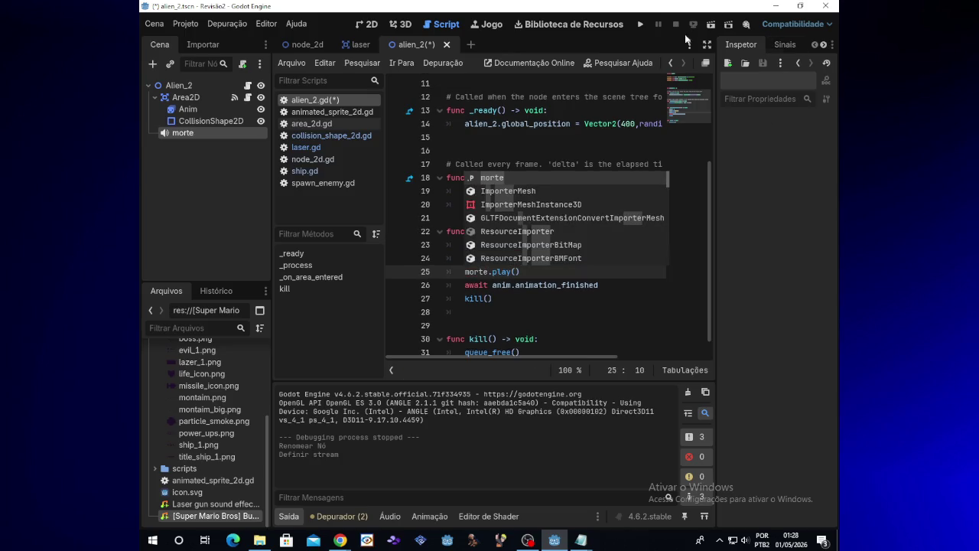
left_click(640, 24)
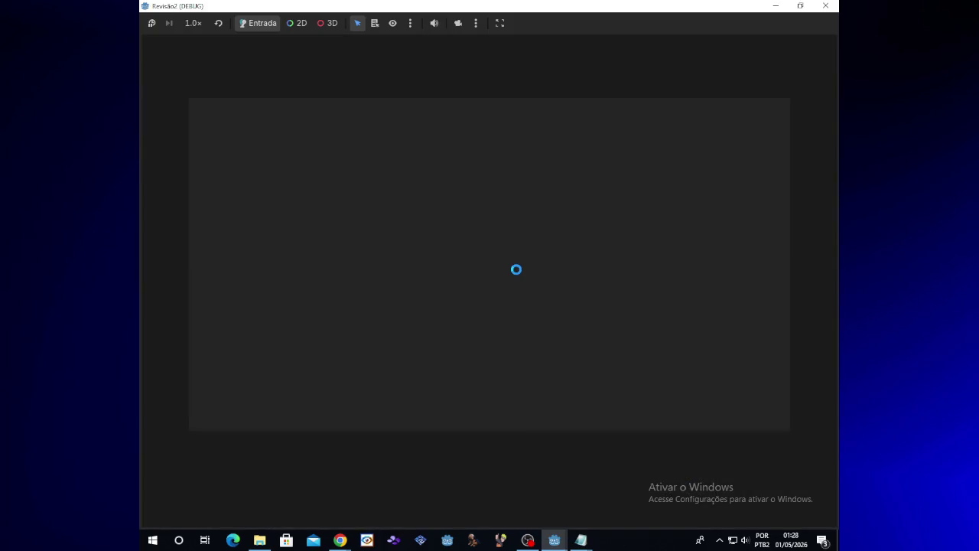
Step: Steer the ship up and down with the arrow keys while firing lasers at aliens
key("Up")
key("Down")
key("space")
key("Down")
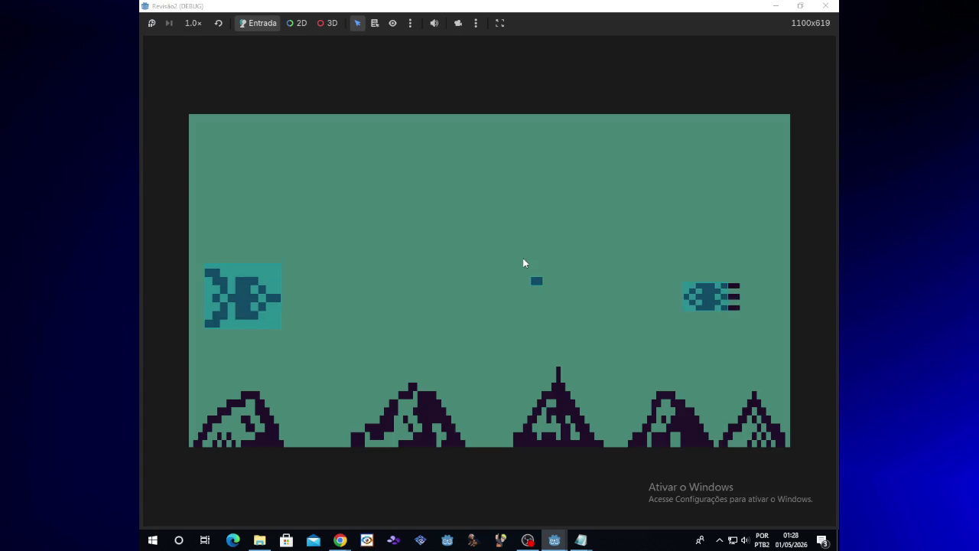
key("Up")
key("Up")
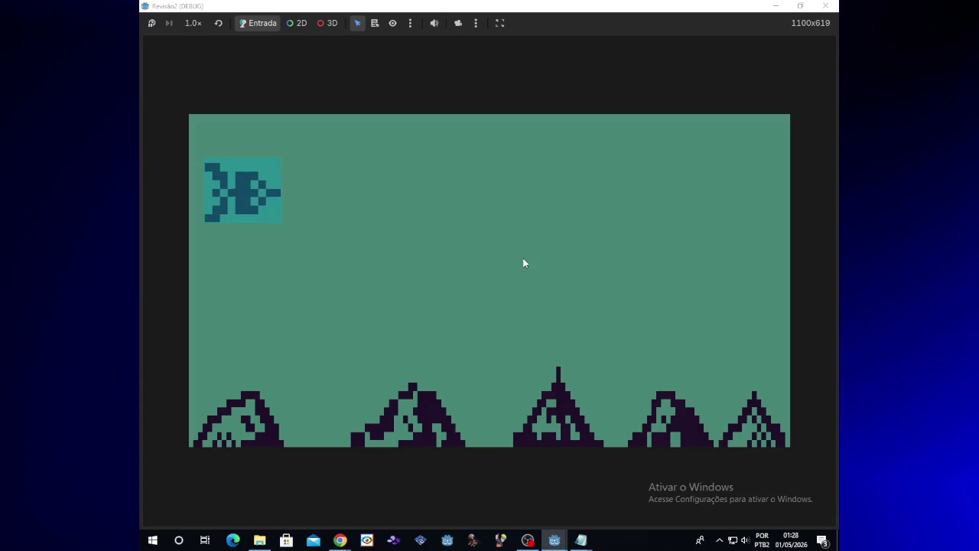
key("Down")
key("Up")
key("Up")
key("space")
key("space")
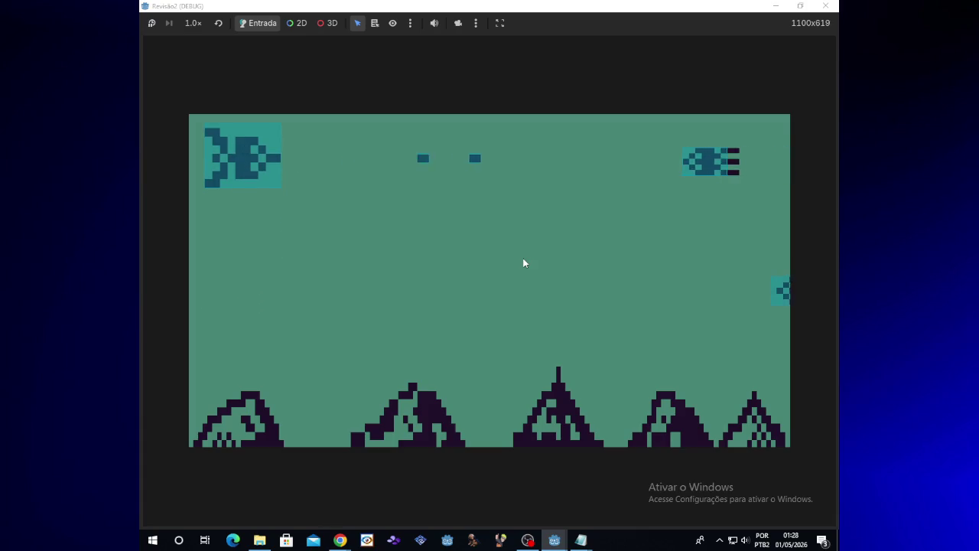
key("Down")
key("space")
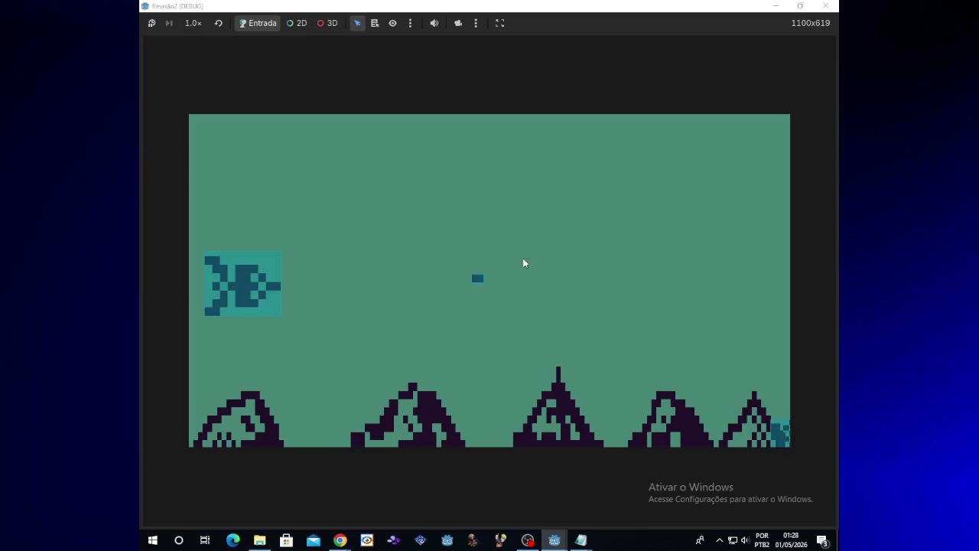
key("Down")
Step: Fire bursts of lasers from the top and bottom of the screen, then close the game window
key("Down")
key("space")
key("space")
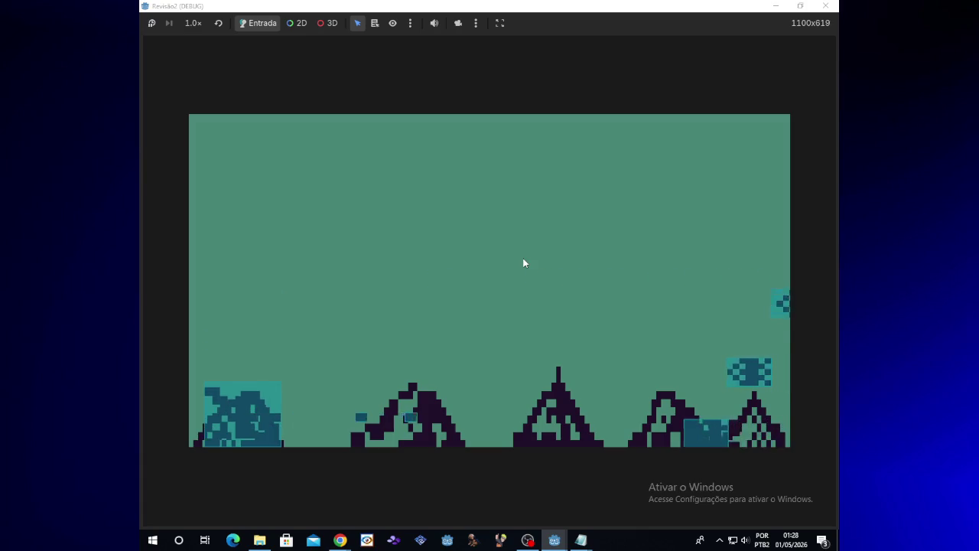
key("Up")
key("space")
key("Down")
key("space")
key("space")
key("space")
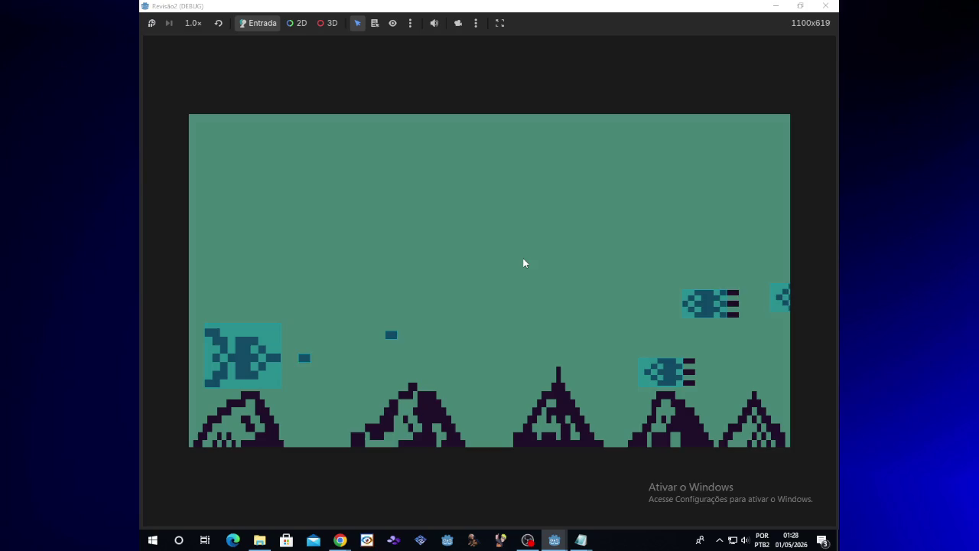
key("Up")
key("space")
key("space")
key("space")
key("space")
key("space")
key("space")
key("space")
key("space")
key("space")
key("Down")
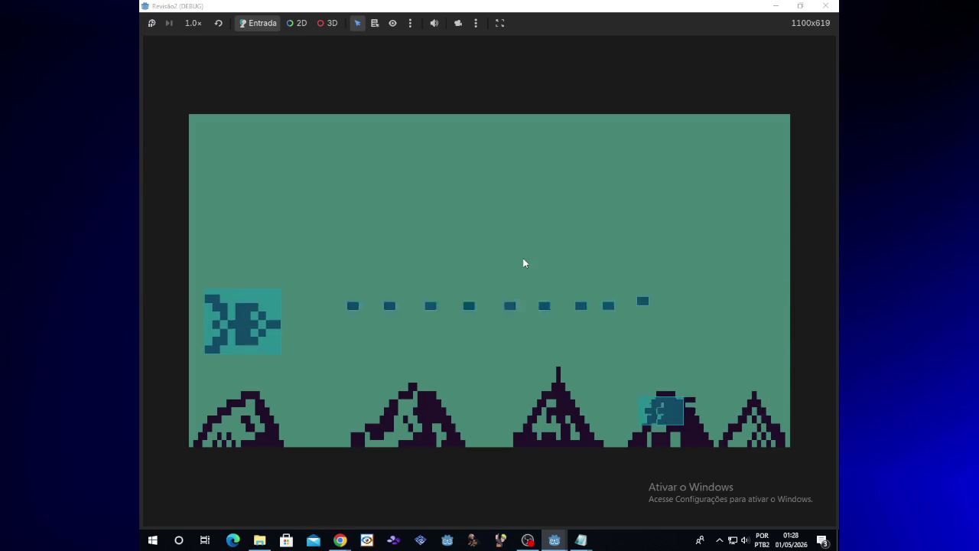
key("space")
key("space")
key("space")
key("Up")
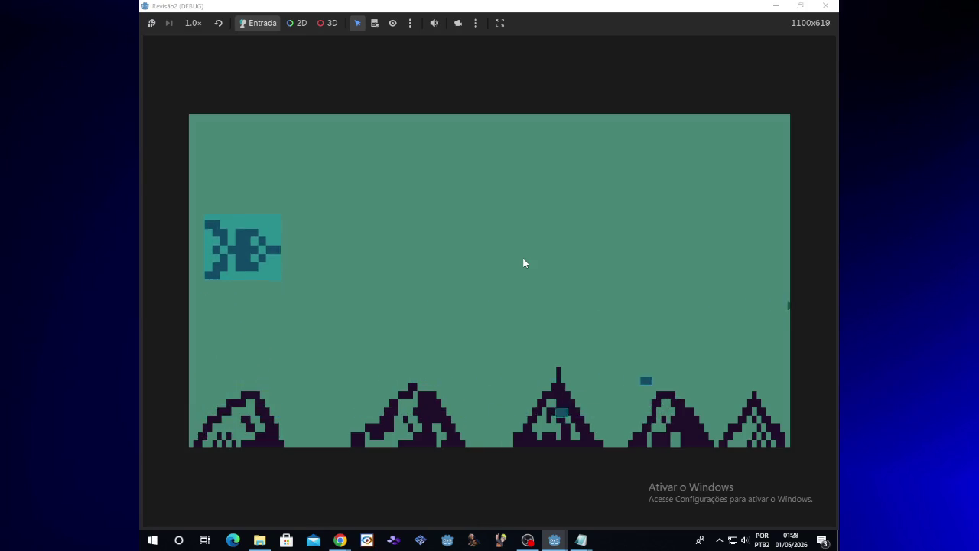
key("space")
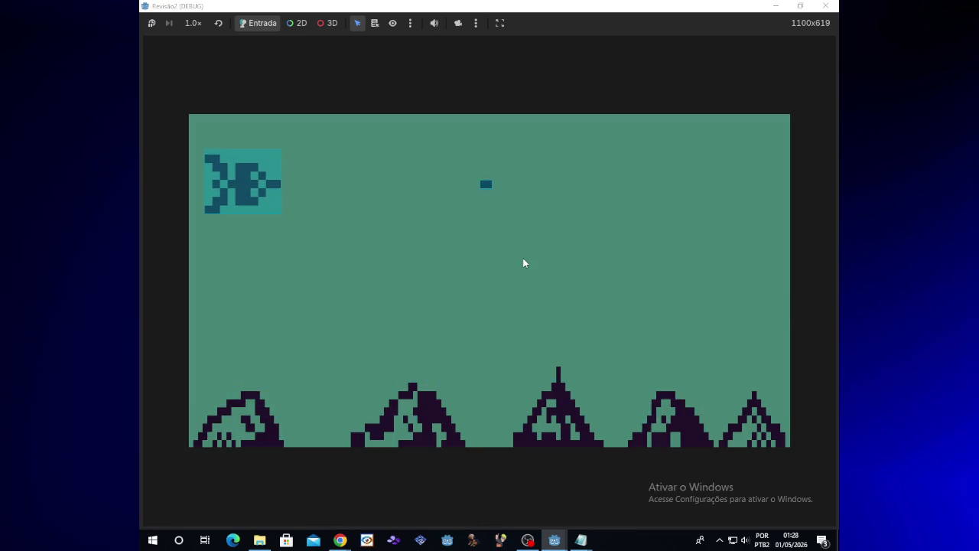
key("Up")
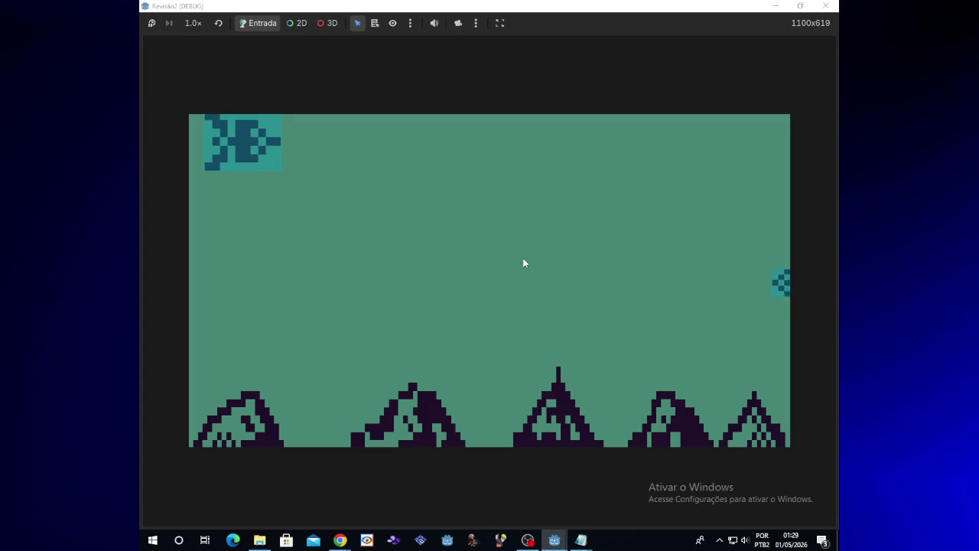
key("Down")
key("space")
key("space")
key("space")
key("space")
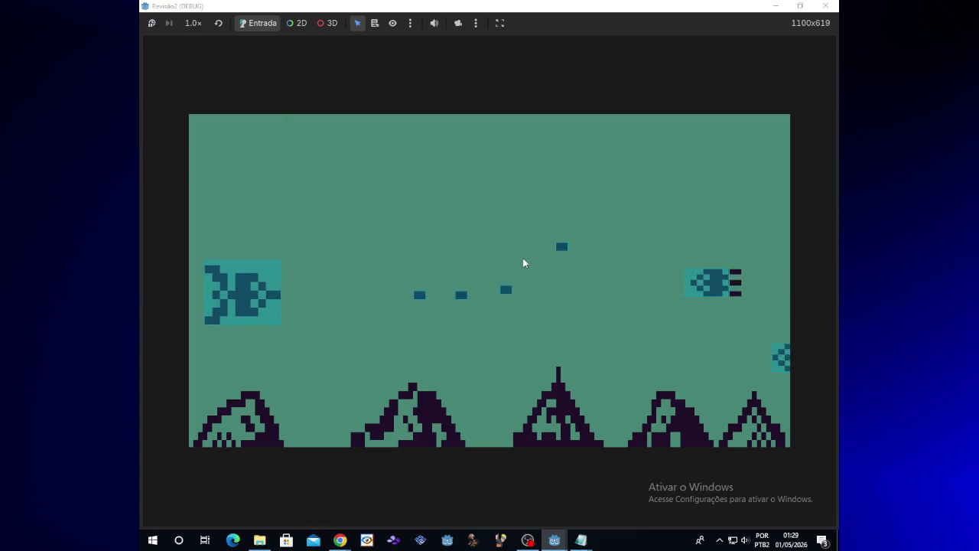
left_click(825, 5)
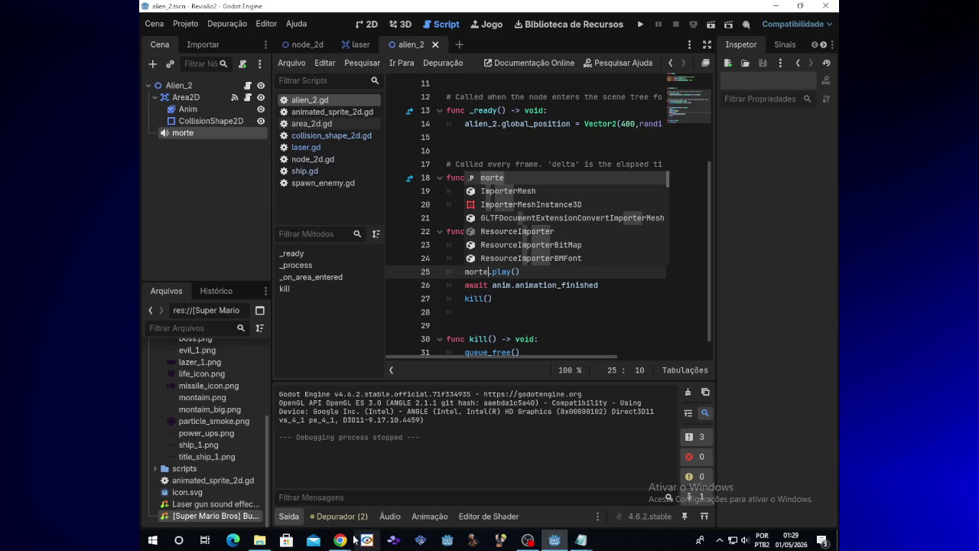
Step: Return from Chrome to Godot and review the alien_2.gd hit handler on lines 22–26
mouse_move(339, 540)
left_click(391, 512)
left_click(468, 457)
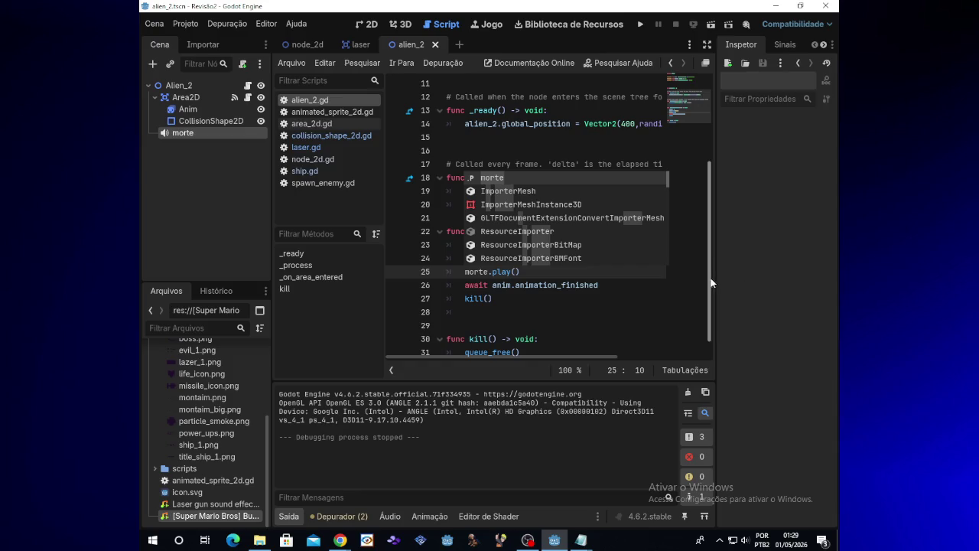
left_click(570, 275)
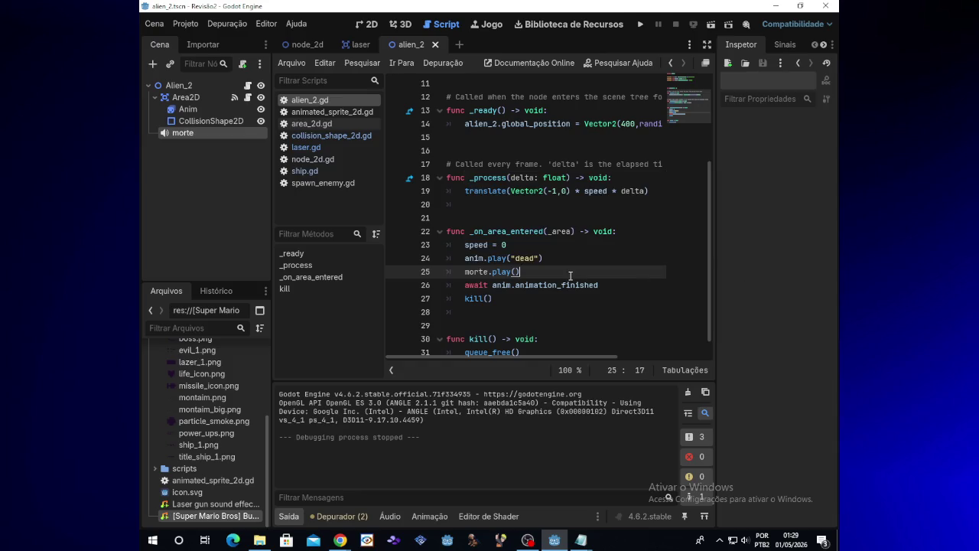
left_click(598, 285)
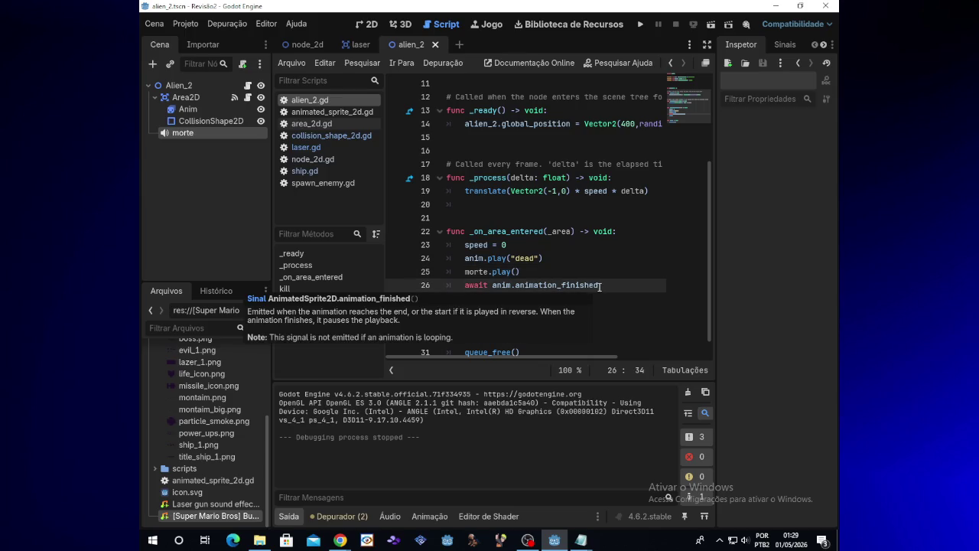
left_click(618, 231)
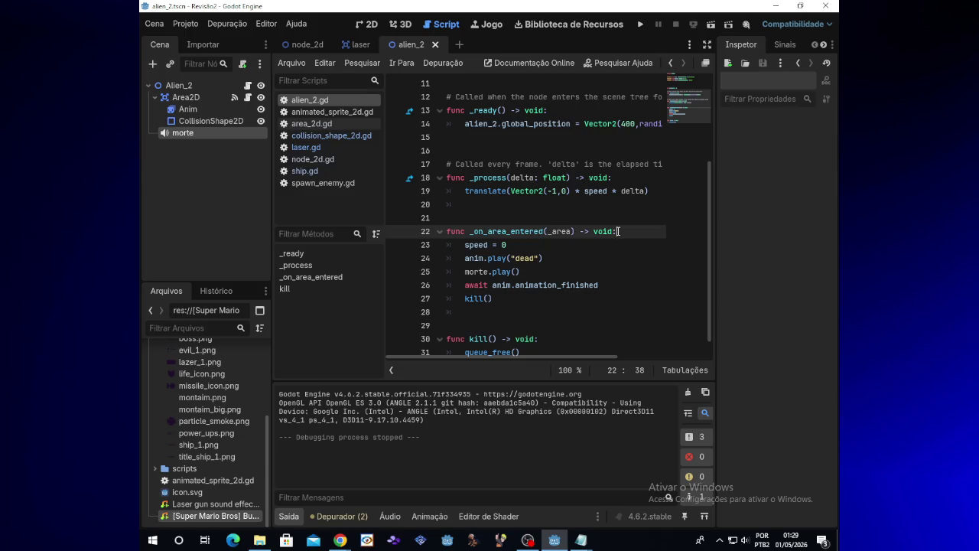
left_click(599, 285)
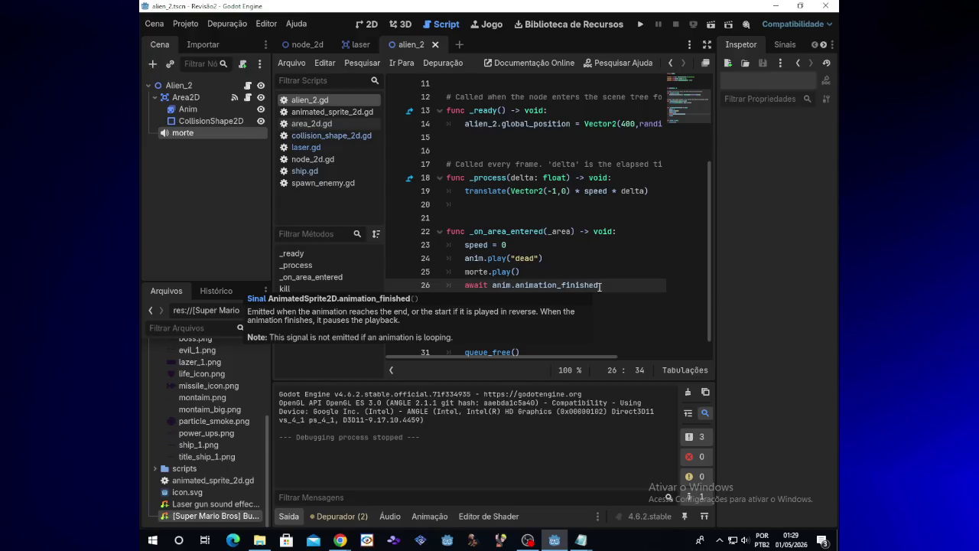
left_click(619, 231)
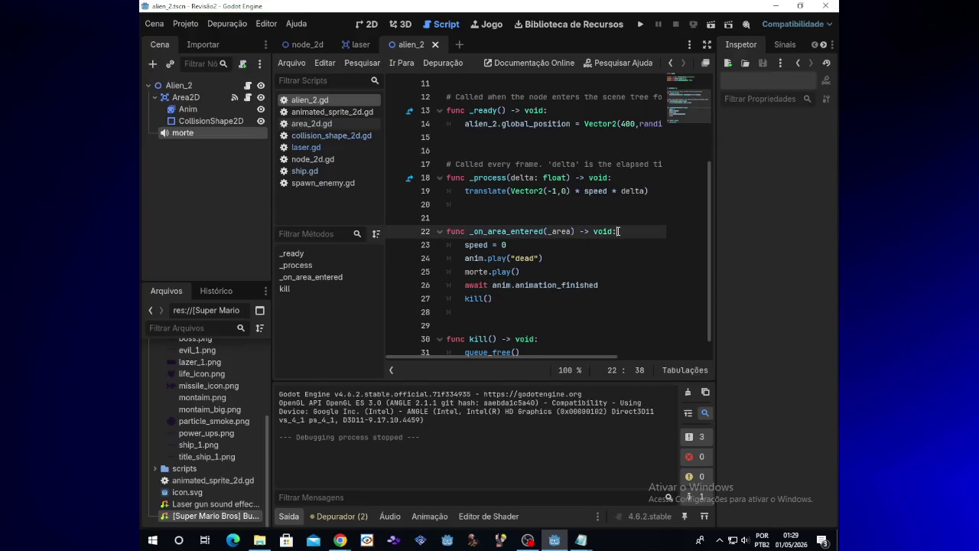